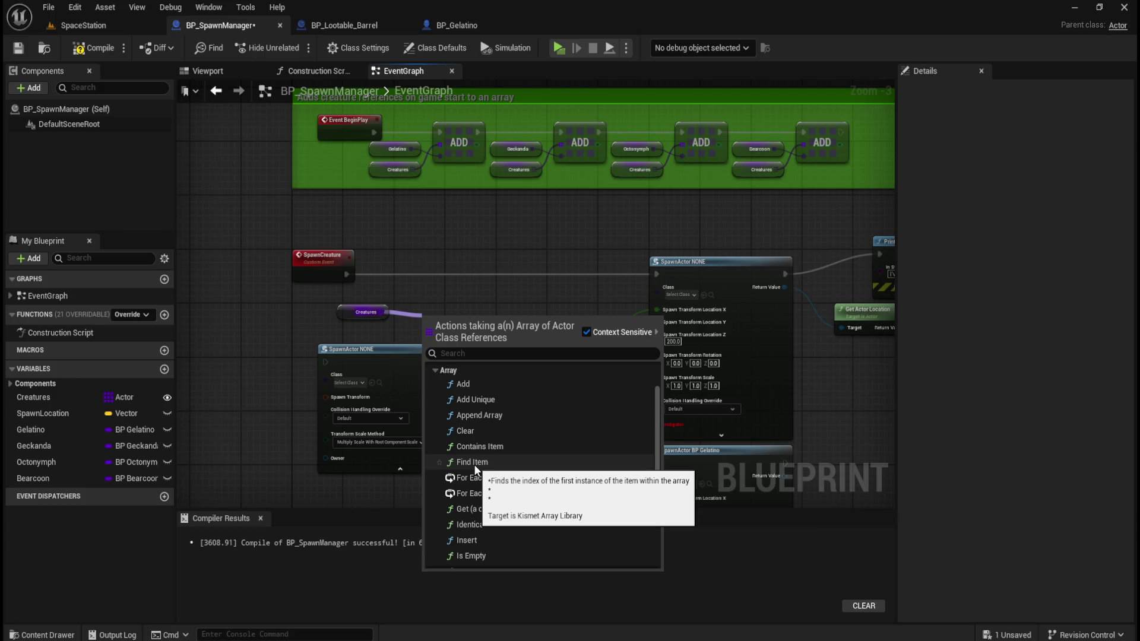
Scroll through the Creatures array actions list and dismiss it without adding a node.
scroll(529, 480, down, 3)
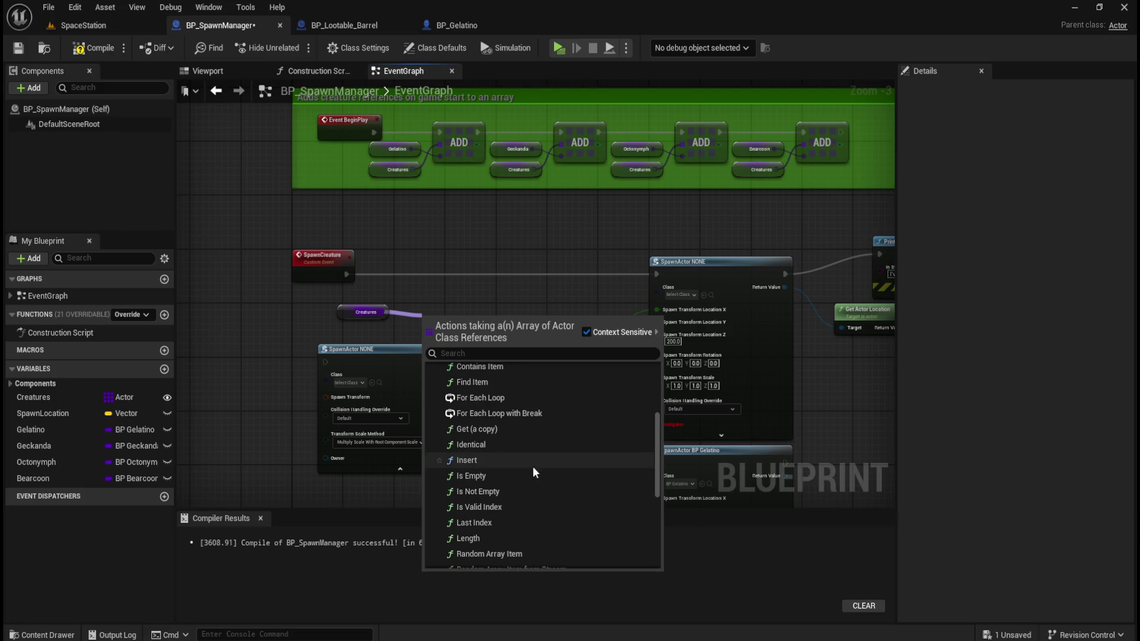
scroll(502, 477, down, 2)
scroll(502, 478, down, 3)
scroll(591, 501, down, 4)
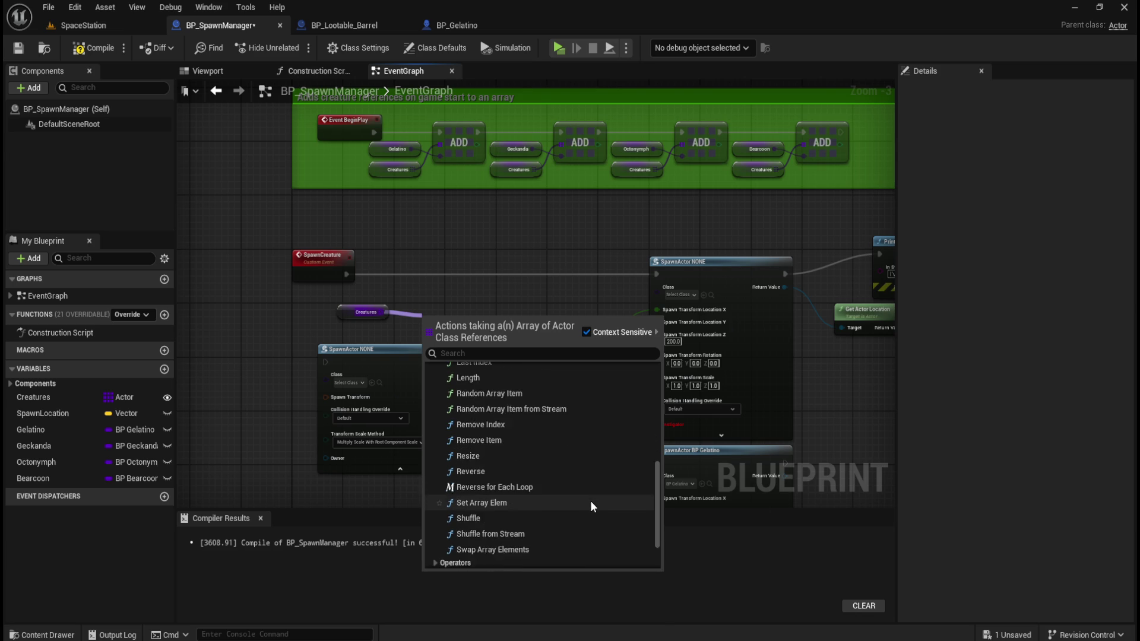
scroll(501, 487, up, 2)
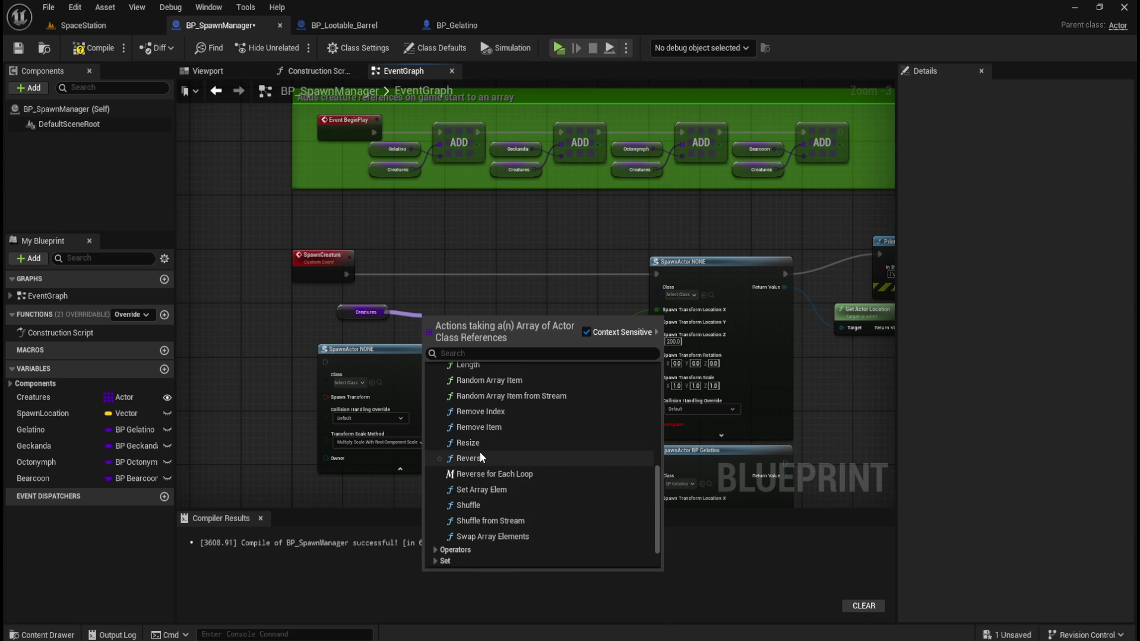
scroll(481, 446, up, 1)
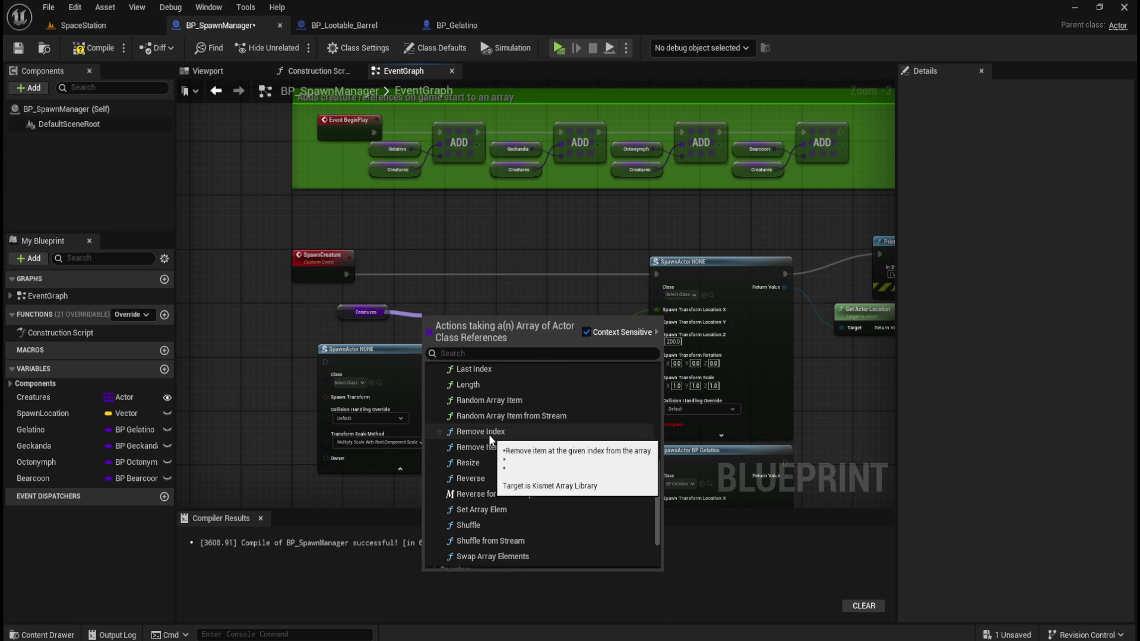
scroll(490, 439, up, 2)
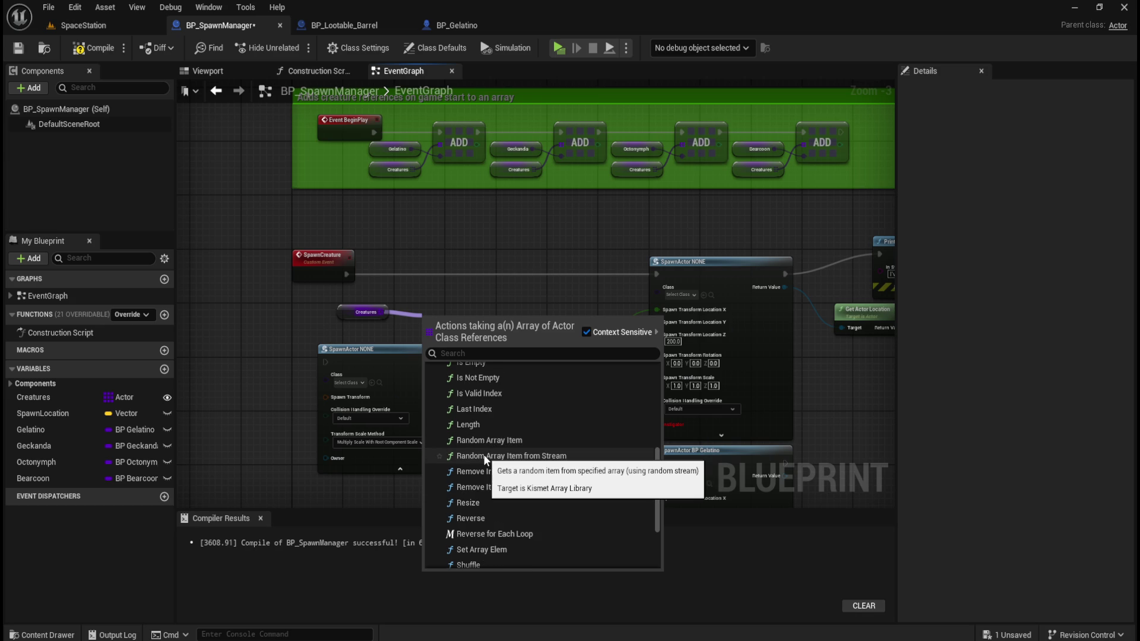
scroll(483, 454, up, 1)
scroll(483, 454, up, 1)
scroll(491, 439, up, 3)
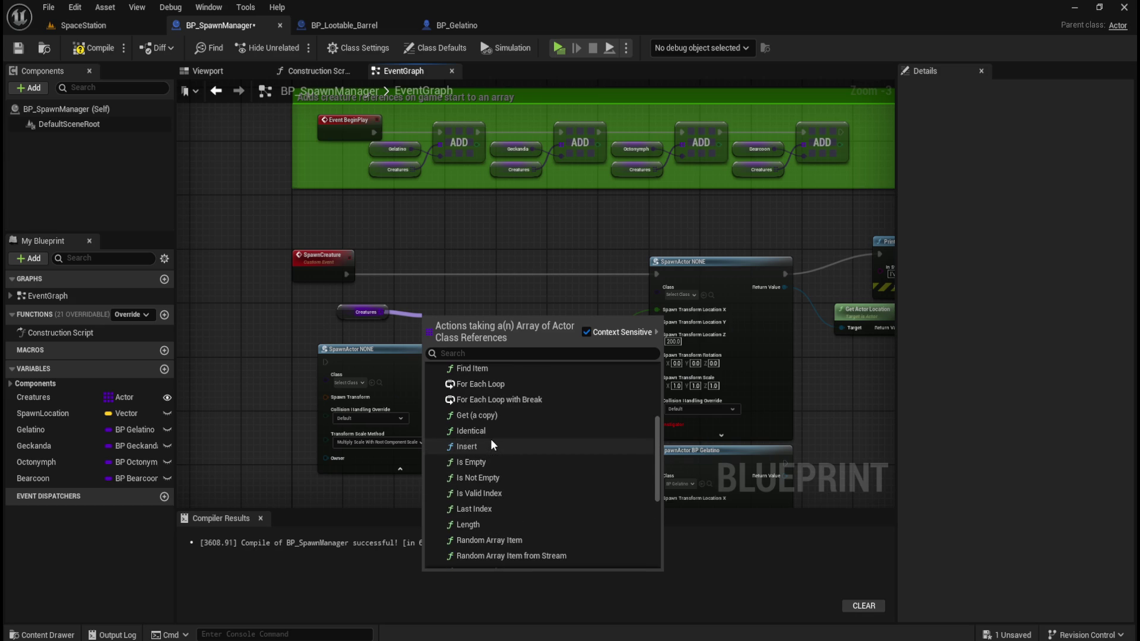
scroll(517, 459, up, 2)
scroll(596, 465, down, 6)
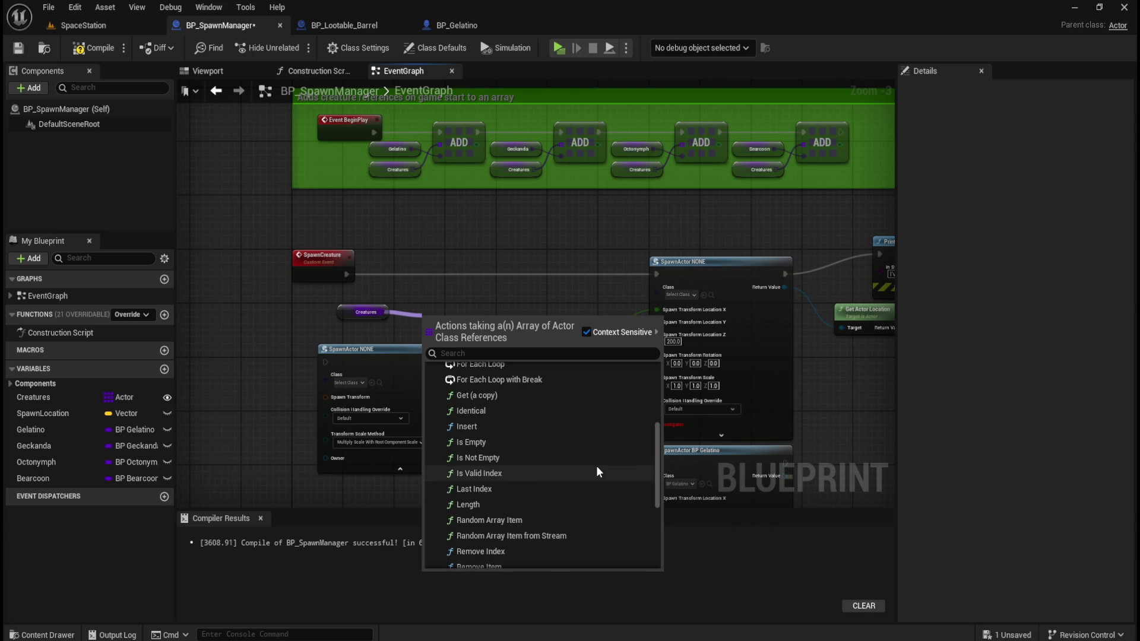
scroll(597, 466, down, 2)
scroll(597, 466, up, 2)
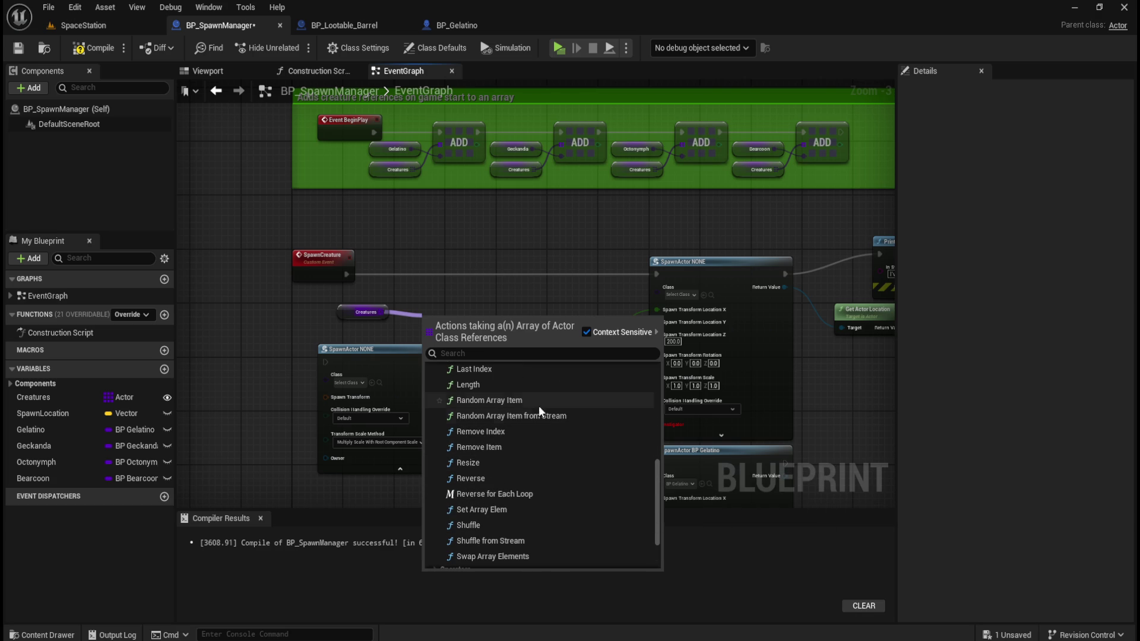
scroll(512, 405, down, 2)
scroll(511, 401, up, 2)
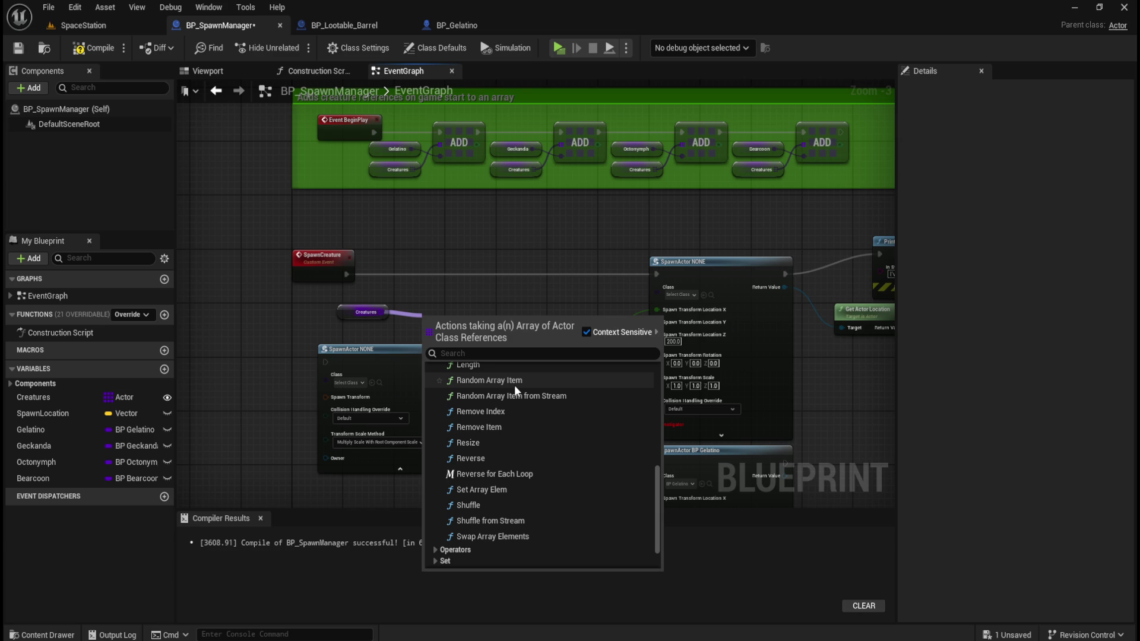
key(Escape)
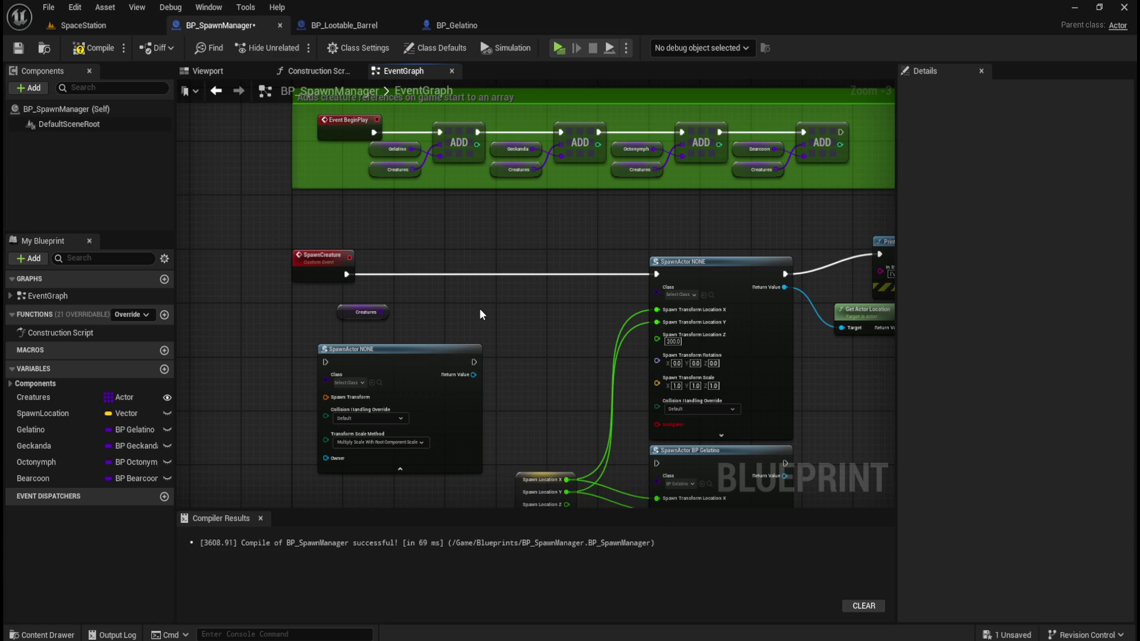
Search 'switch on int' in the action list and place a Switch on Int node beside SpawnActor.
drag(466, 307, 459, 318)
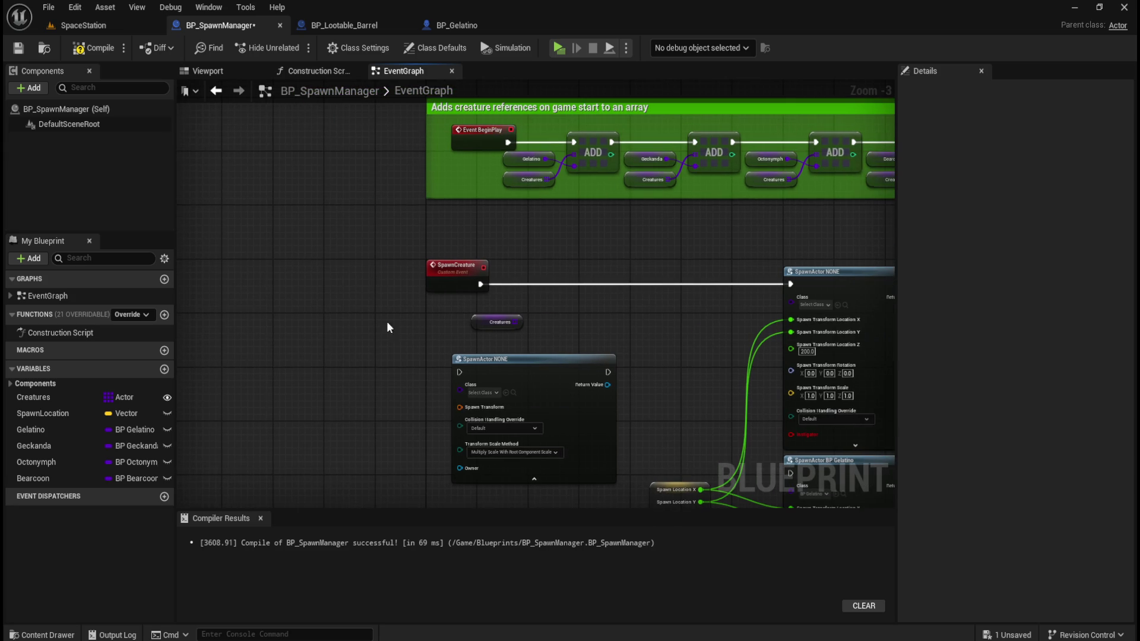
right_click(332, 332)
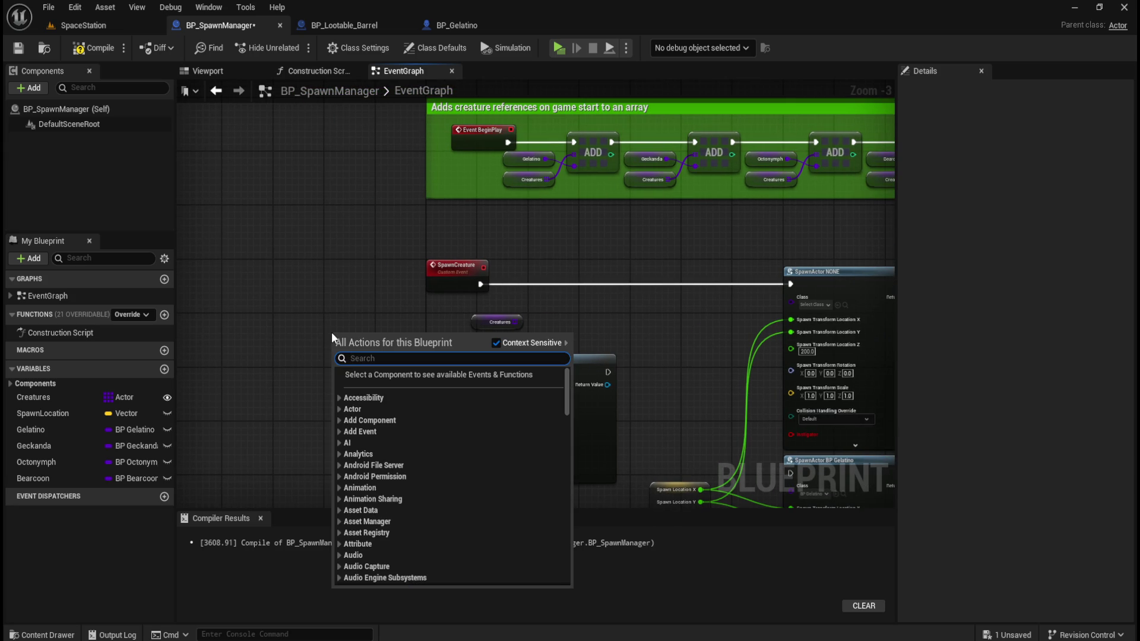
text(random int)
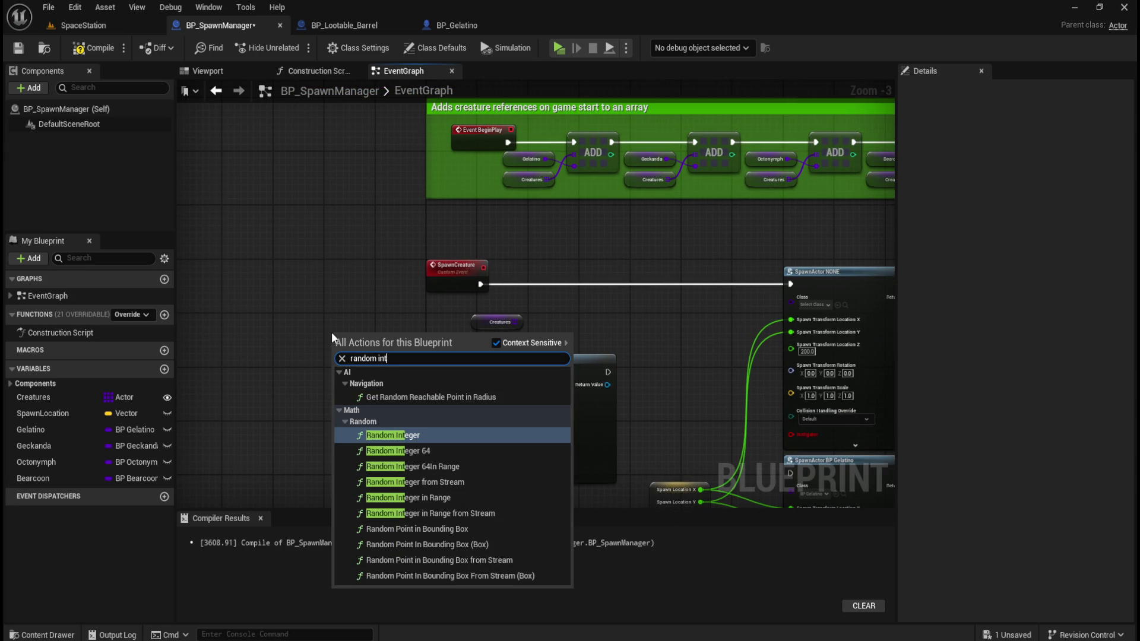
key(ctrl+a)
text(switch on int)
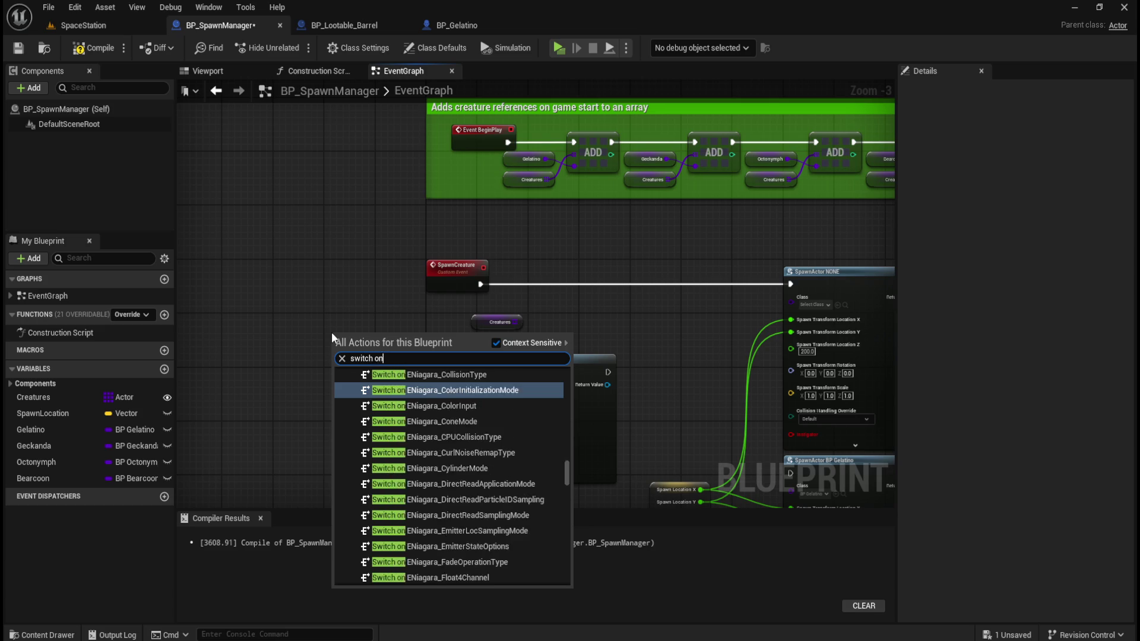
key(Return)
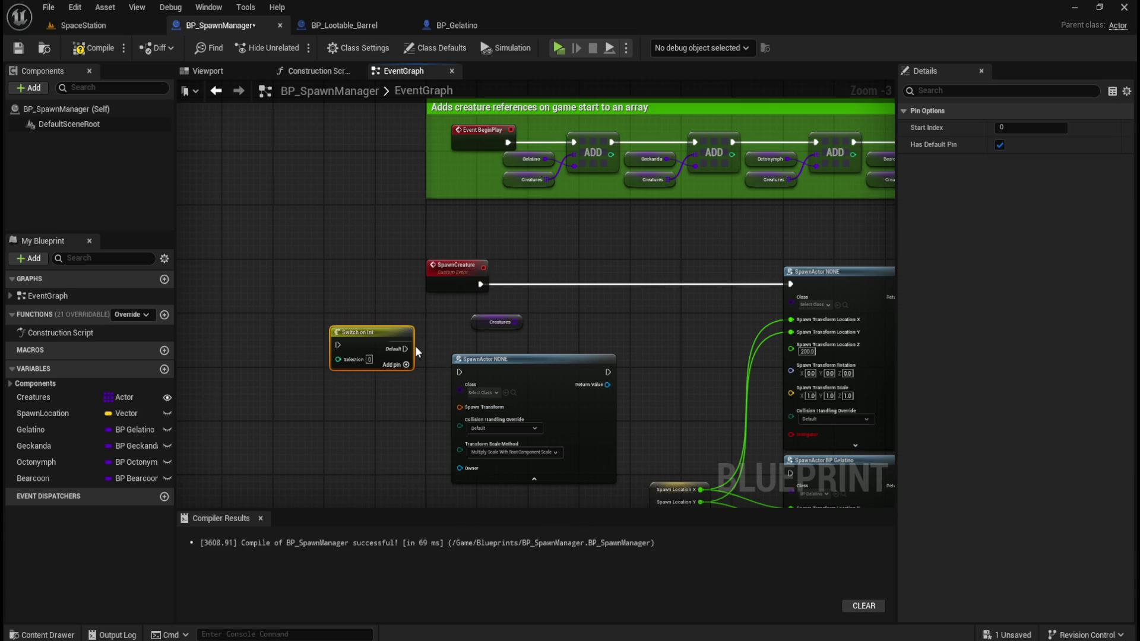
scroll(395, 308, up, 2)
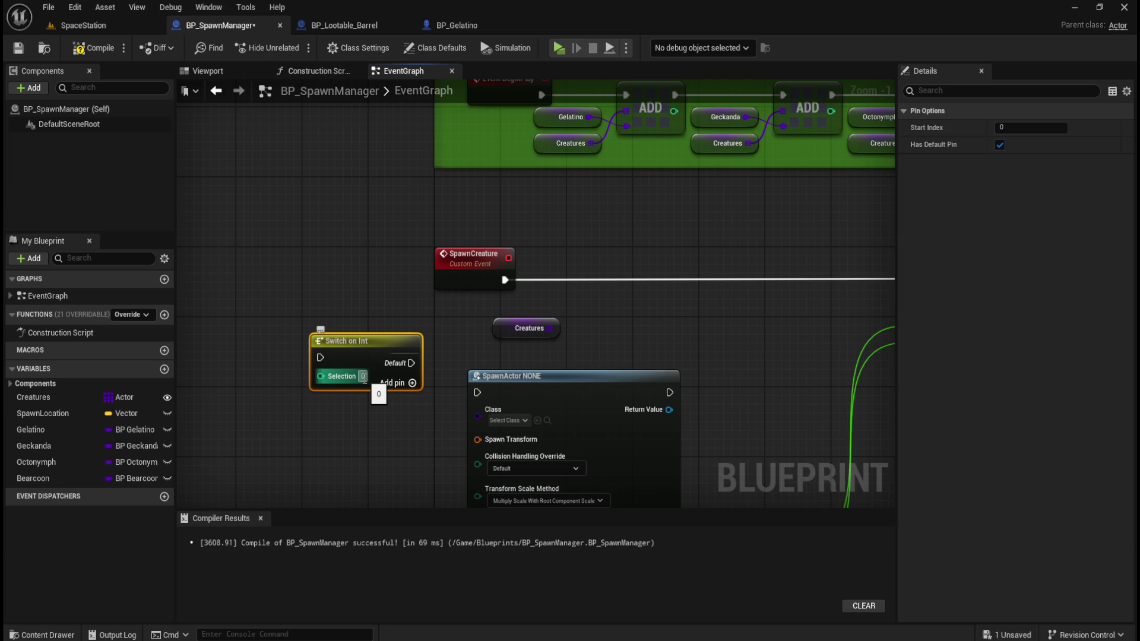
Add output pins 0, 1, 2 and 3 to the Switch on Int node.
click(412, 383)
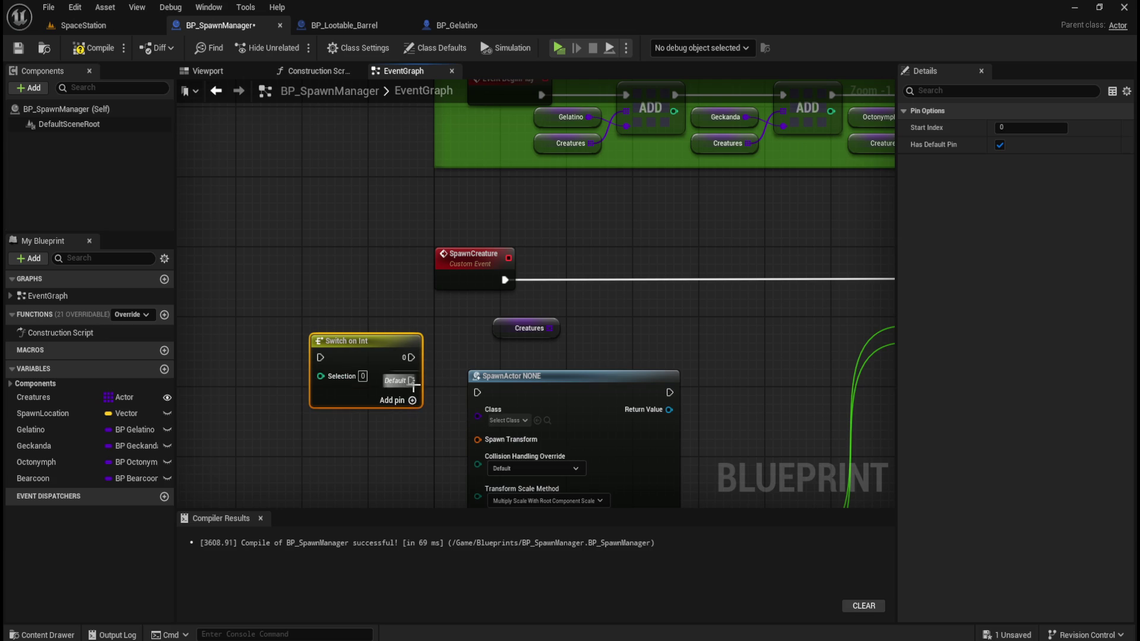
click(410, 401)
click(411, 418)
click(417, 443)
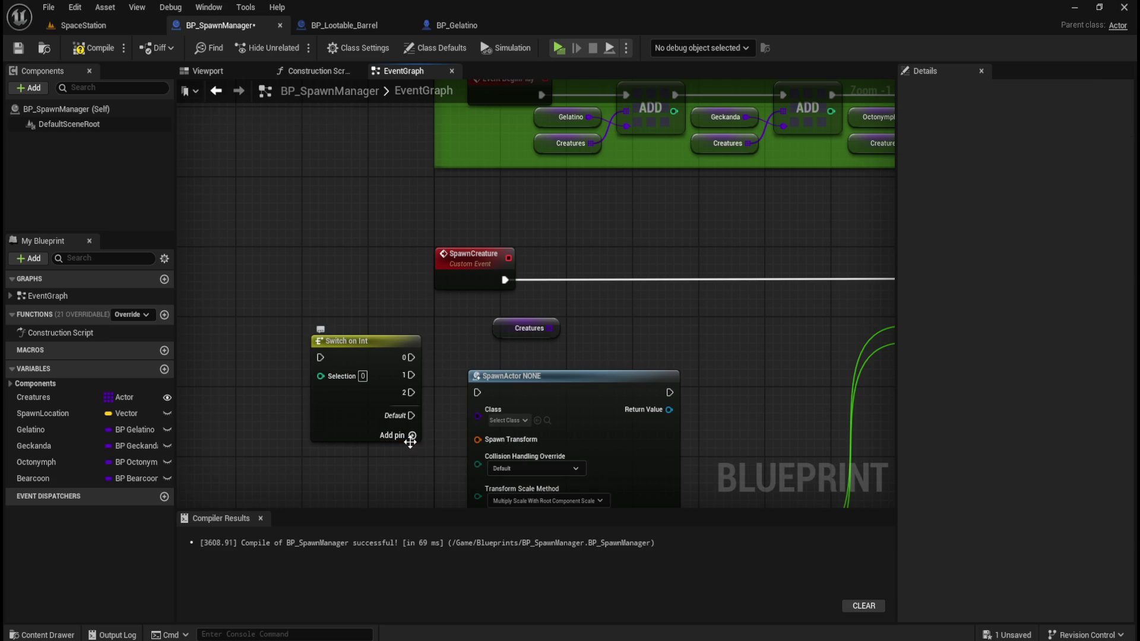
click(414, 437)
Delete the Creatures getter and move the switch under the SpawnCreature execution line.
drag(471, 348, 396, 336)
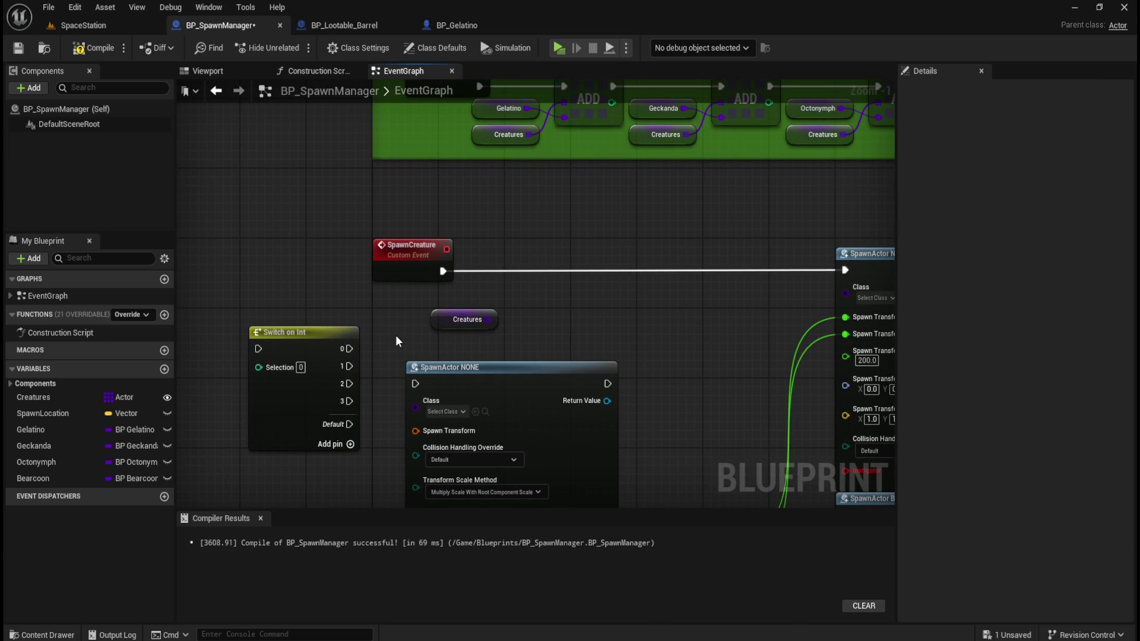
click(489, 328)
key(Delete)
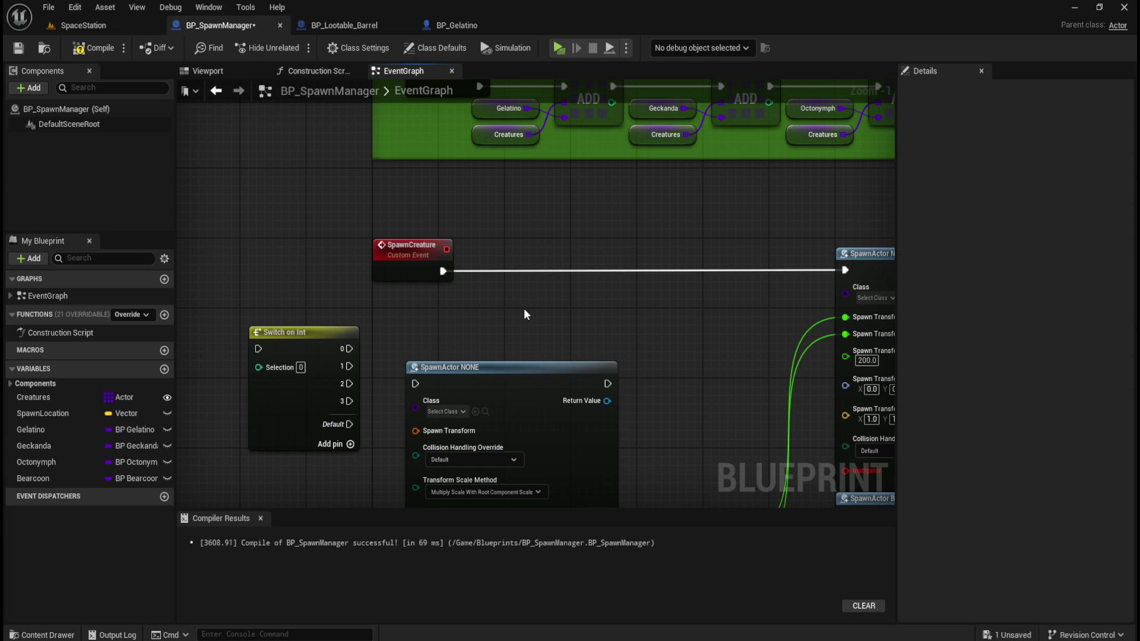
drag(328, 341, 712, 262)
right_click(476, 327)
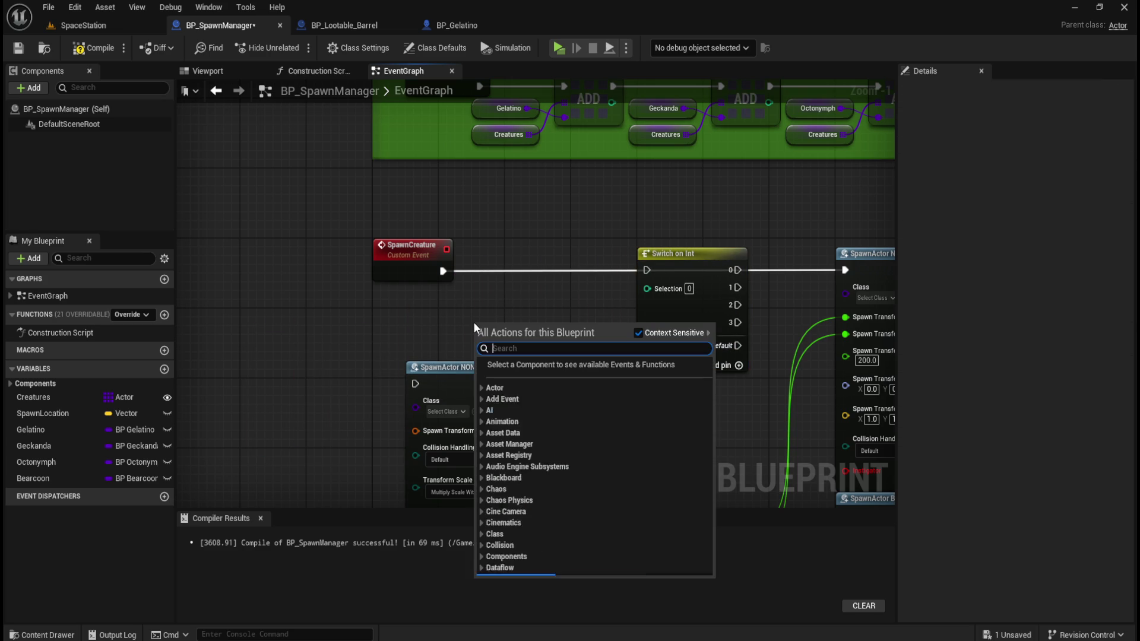
Add a Random Integer in Range node with Max 3 feeding the switch's Selection.
text(random int)
key(Return)
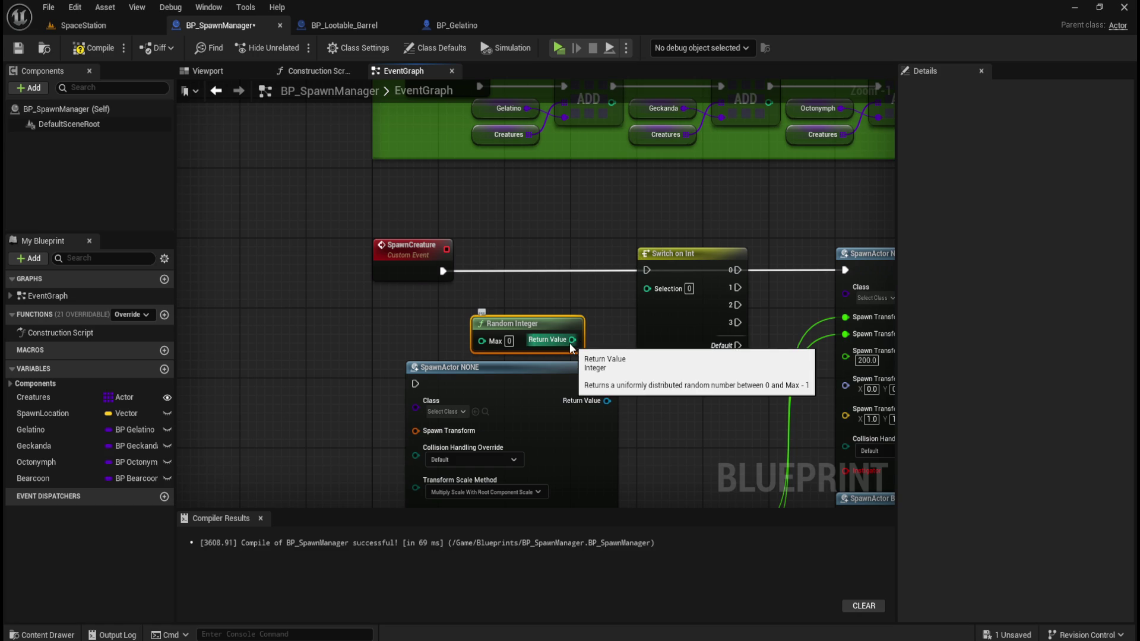
drag(520, 326, 520, 318)
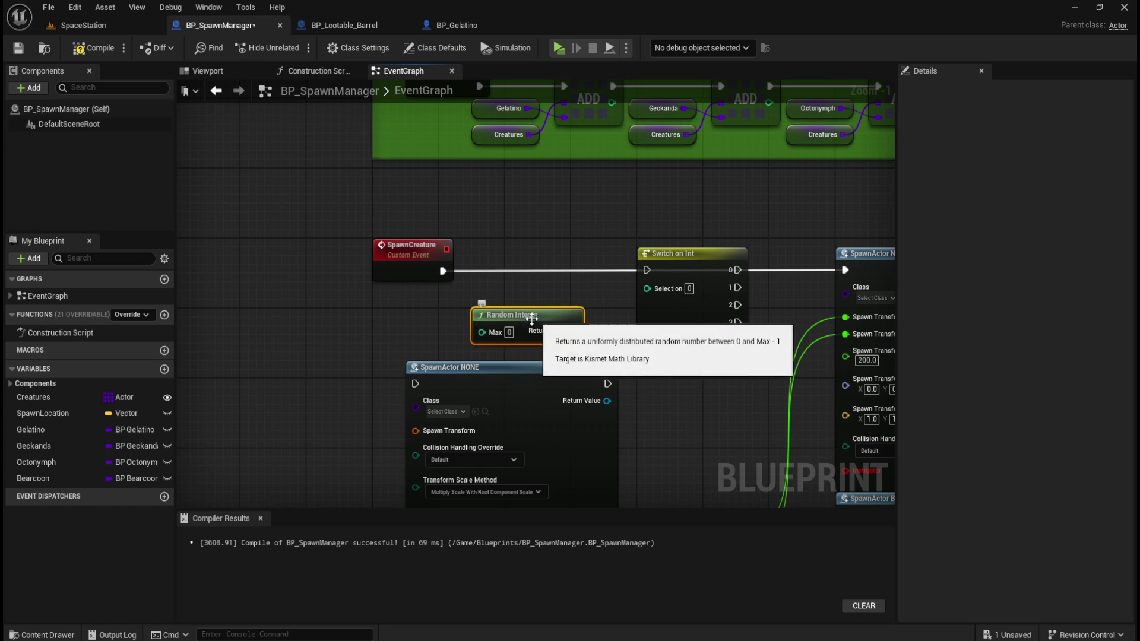
key(Delete)
right_click(526, 321)
text(random int)
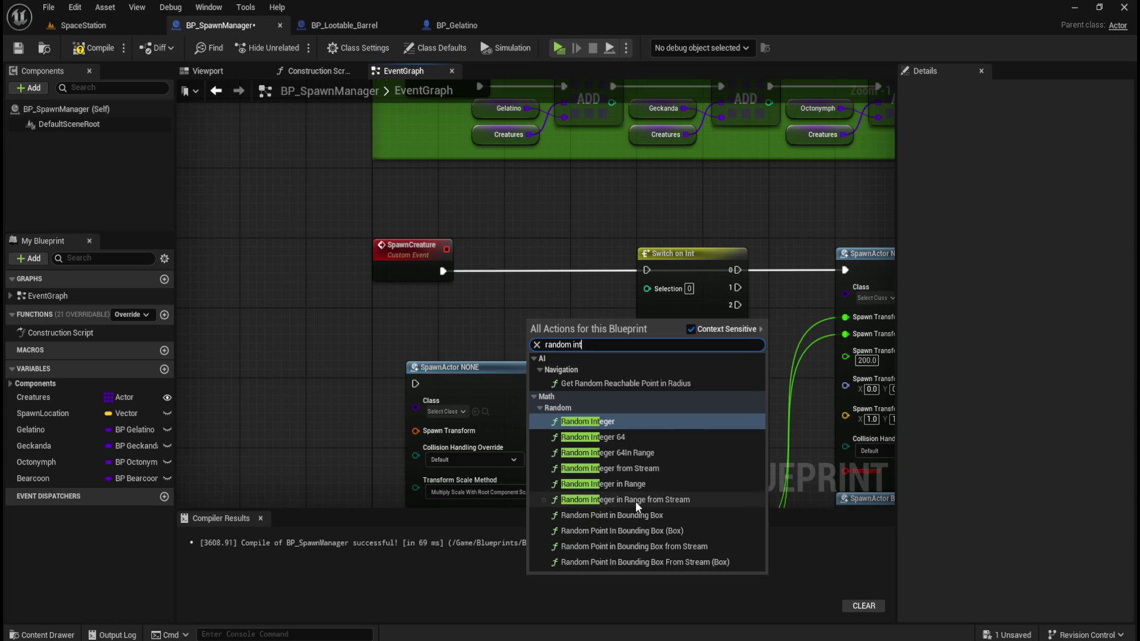
click(643, 485)
mouse_move(607, 331)
mouse_down()
mouse_move(585, 303)
mouse_move(565, 300)
mouse_up()
click(525, 335)
text(3)
drag(583, 313, 649, 291)
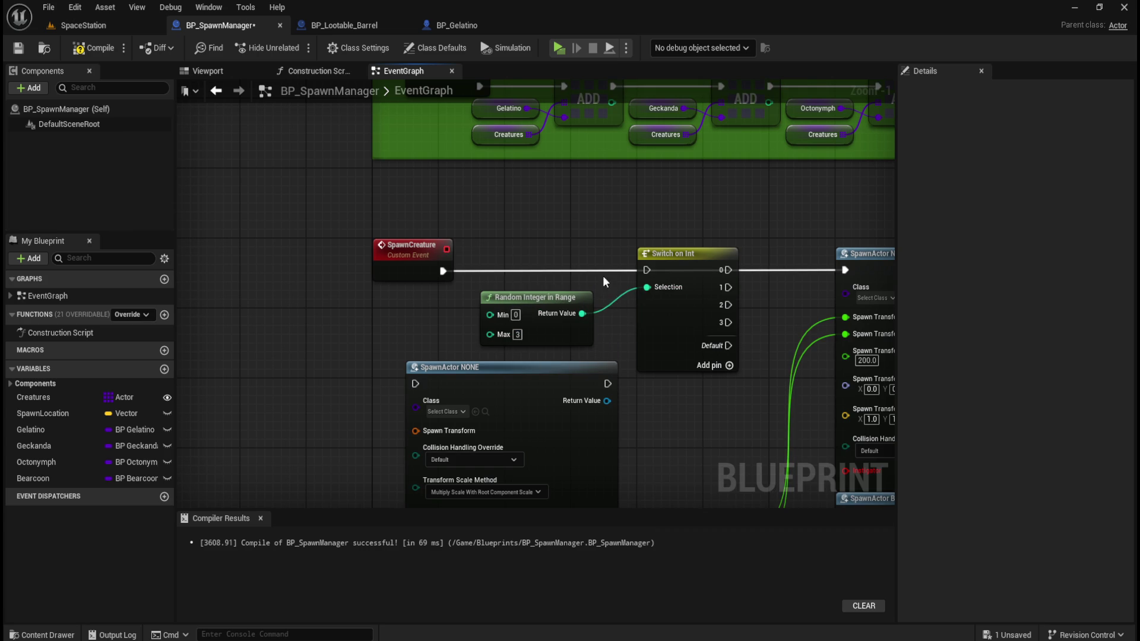
Delete the spare SpawnActor NONE node and move the switch and random nodes down.
drag(780, 331, 625, 320)
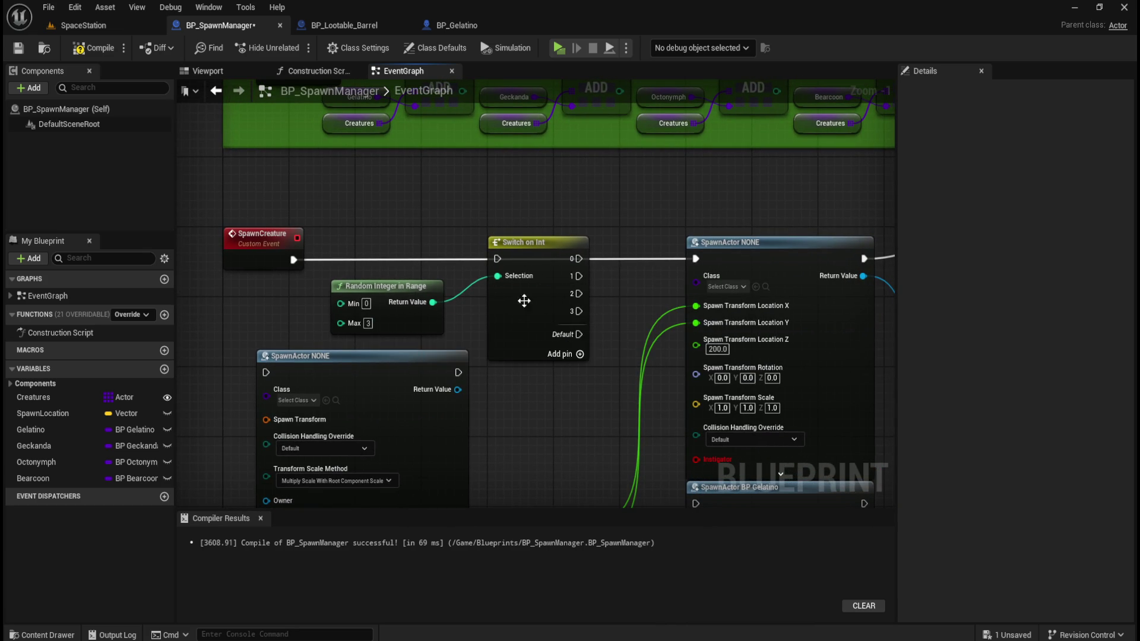
mouse_move(422, 274)
mouse_down()
mouse_move(491, 300)
mouse_move(486, 309)
mouse_move(394, 310)
mouse_move(459, 227)
mouse_up()
click(518, 339)
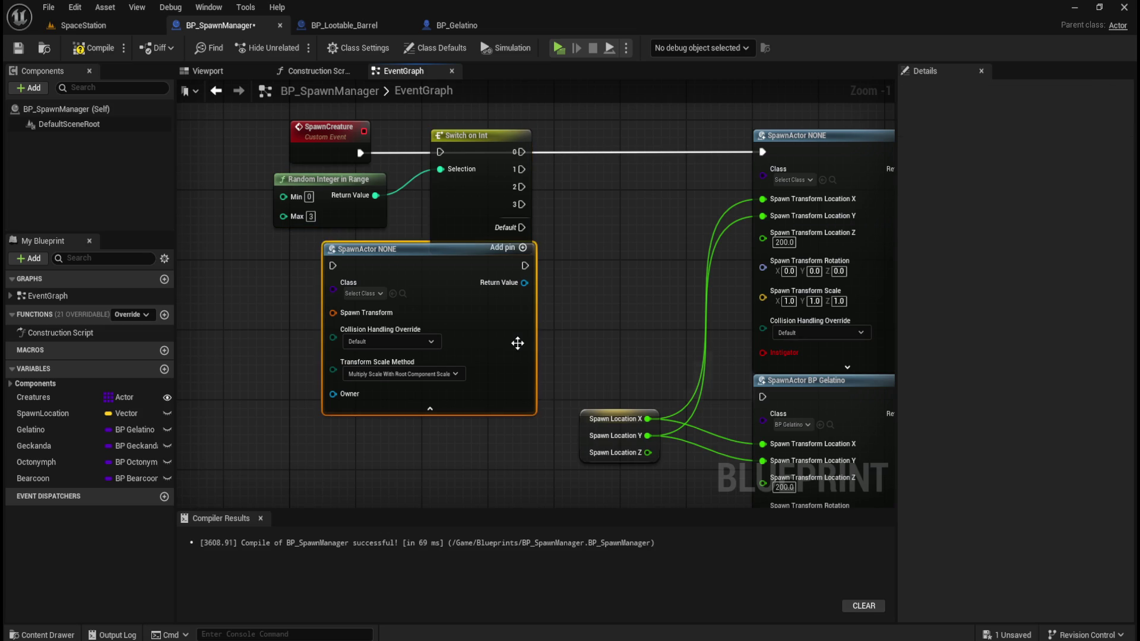
key(Delete)
drag(519, 325, 526, 356)
mouse_move(374, 362)
mouse_down()
mouse_move(449, 286)
mouse_move(458, 249)
mouse_move(456, 307)
mouse_up()
click(386, 256)
Place a Gelatino getter node in the event graph.
mouse_move(440, 163)
mouse_down()
mouse_move(548, 283)
mouse_move(508, 350)
mouse_move(460, 310)
mouse_up()
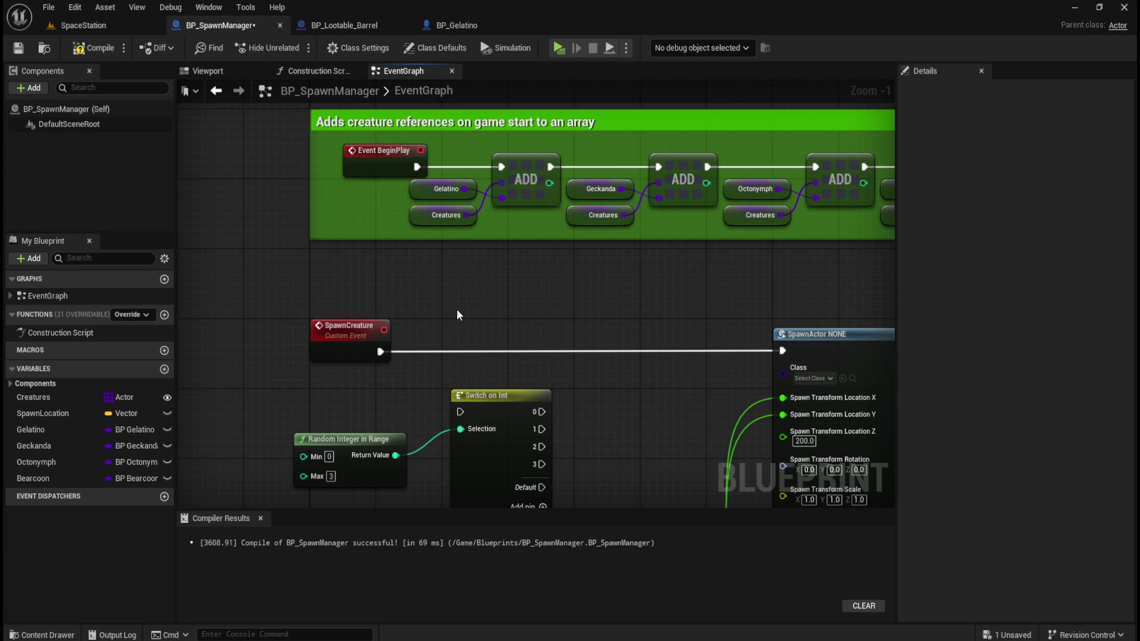
drag(461, 371, 480, 315)
mouse_move(35, 427)
mouse_down()
mouse_move(369, 409)
mouse_move(604, 354)
mouse_up()
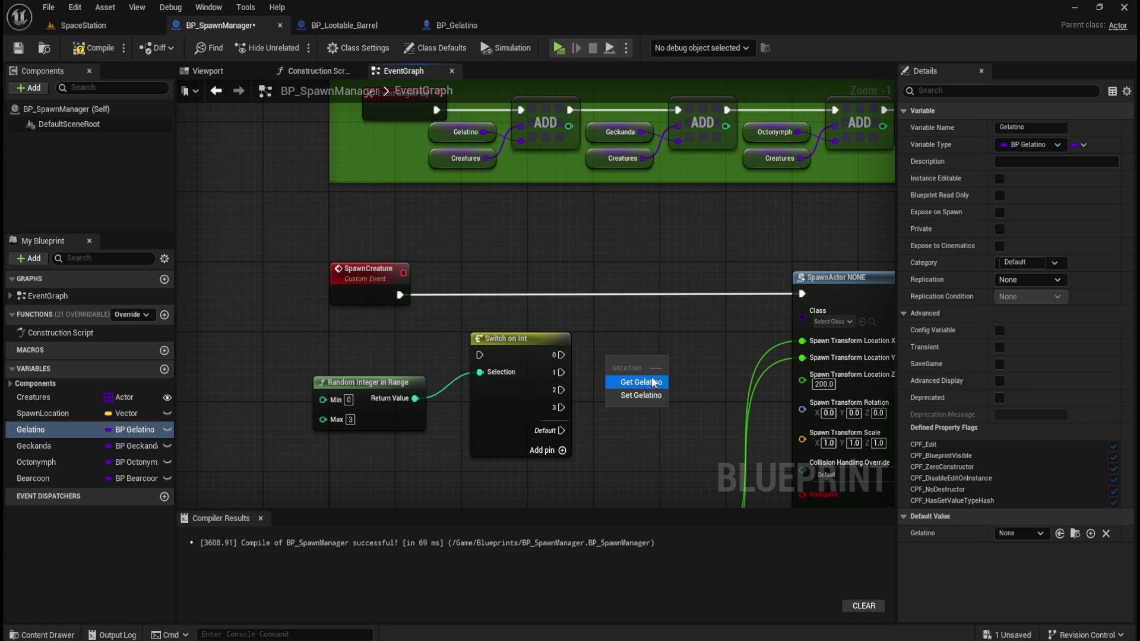
click(650, 380)
Place an Octonymph getter node in the event graph near the spawn logic.
mouse_move(666, 330)
mouse_down()
mouse_move(525, 299)
mouse_move(509, 197)
mouse_move(519, 242)
mouse_up()
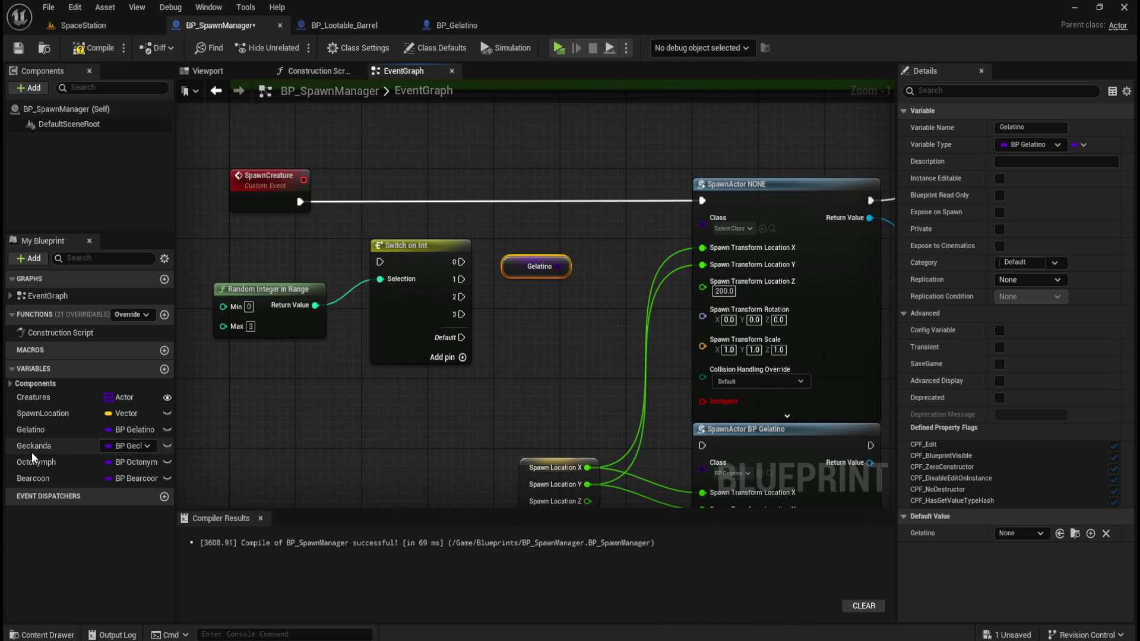
mouse_move(32, 461)
mouse_down()
mouse_move(516, 322)
mouse_move(561, 326)
mouse_up()
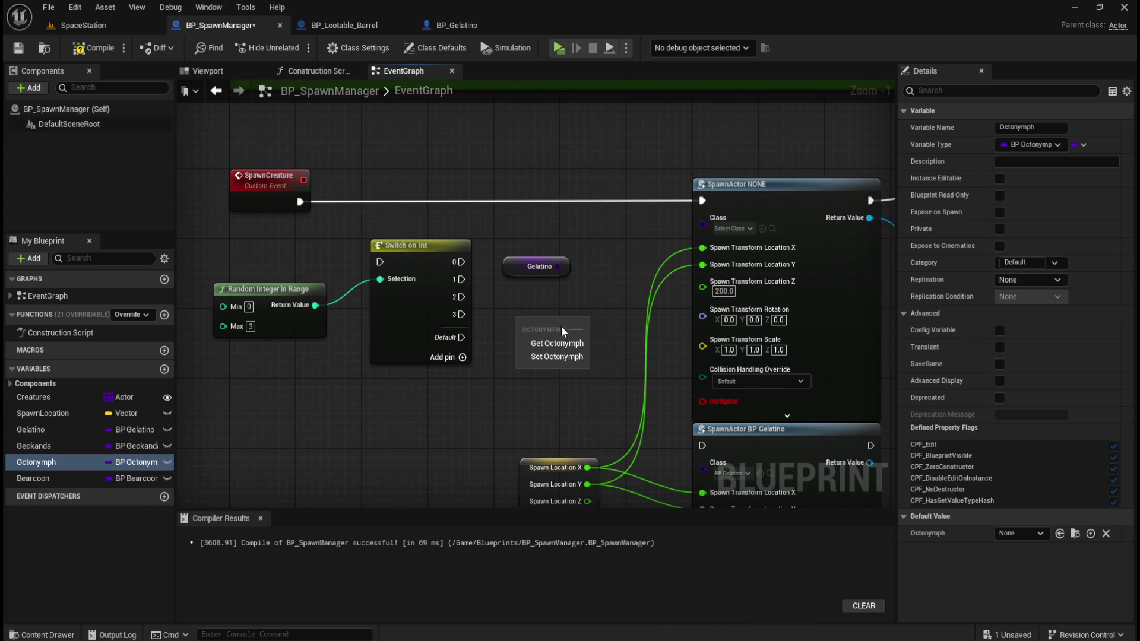
click(599, 296)
mouse_move(32, 467)
mouse_down()
mouse_move(502, 340)
mouse_move(512, 349)
mouse_move(504, 331)
mouse_move(598, 281)
mouse_move(664, 222)
mouse_up()
Save BP_SpawnManager, play-test the SpaceStation level, then stop and close the Message Log.
click(18, 48)
click(112, 27)
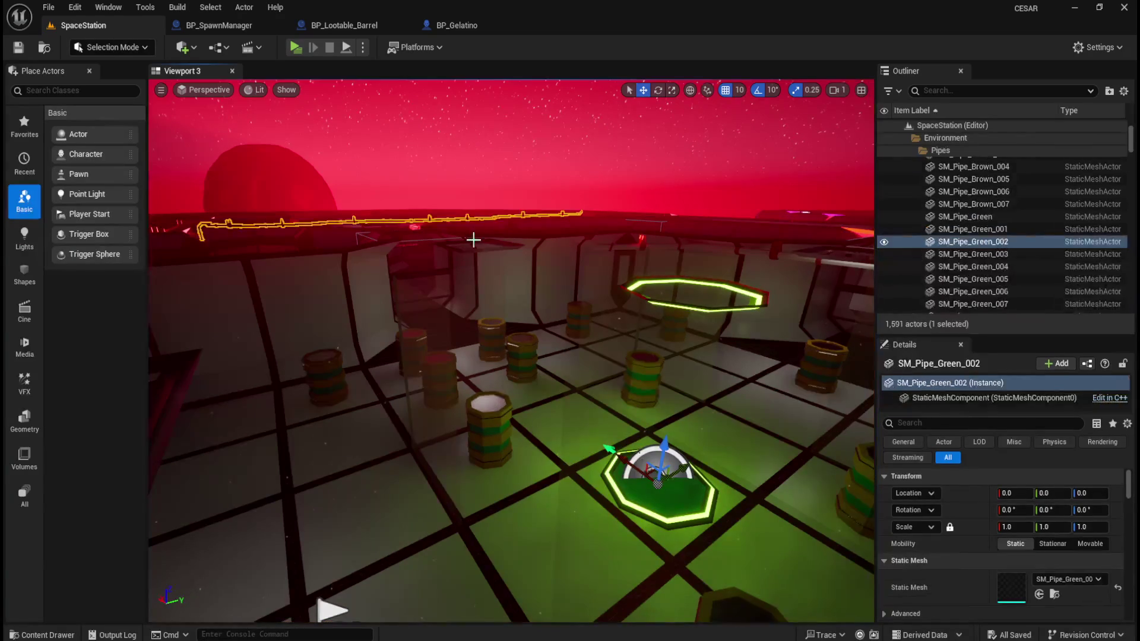
click(450, 162)
click(295, 47)
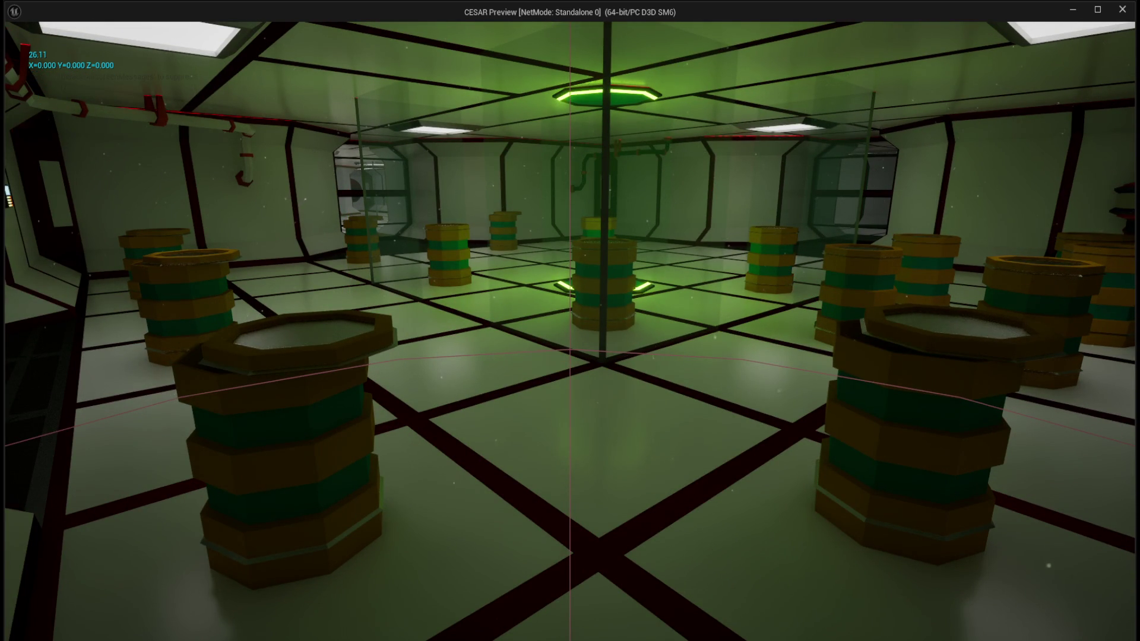
key(Escape)
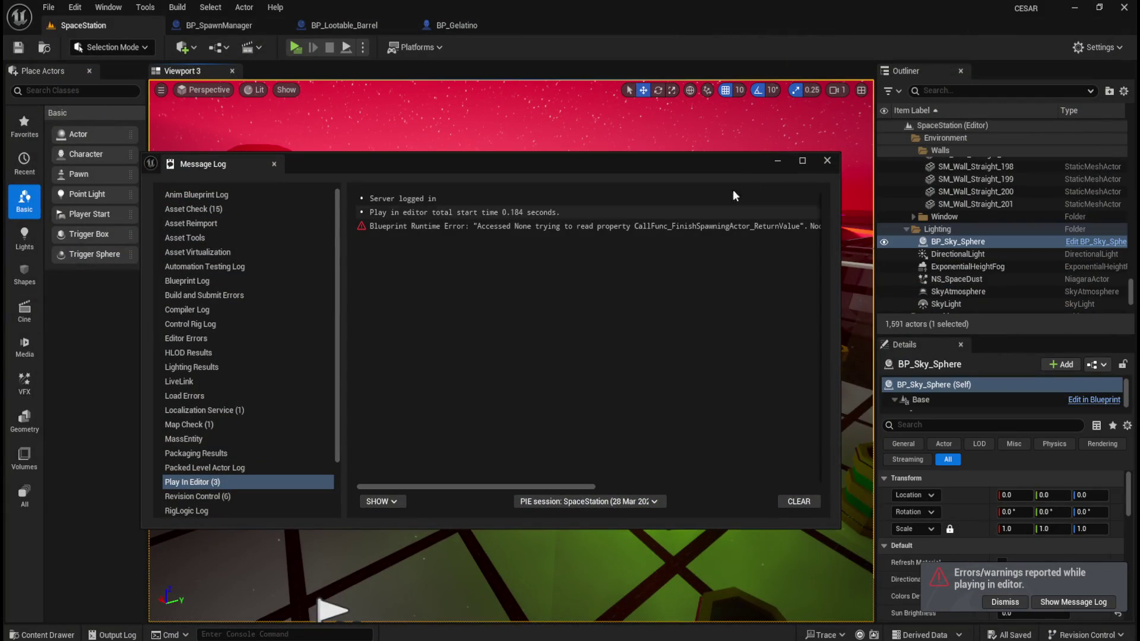
click(827, 161)
Return to BP_SpawnManager, browse the graph action list, and bring the SpawnCreature spawning section into view.
click(223, 35)
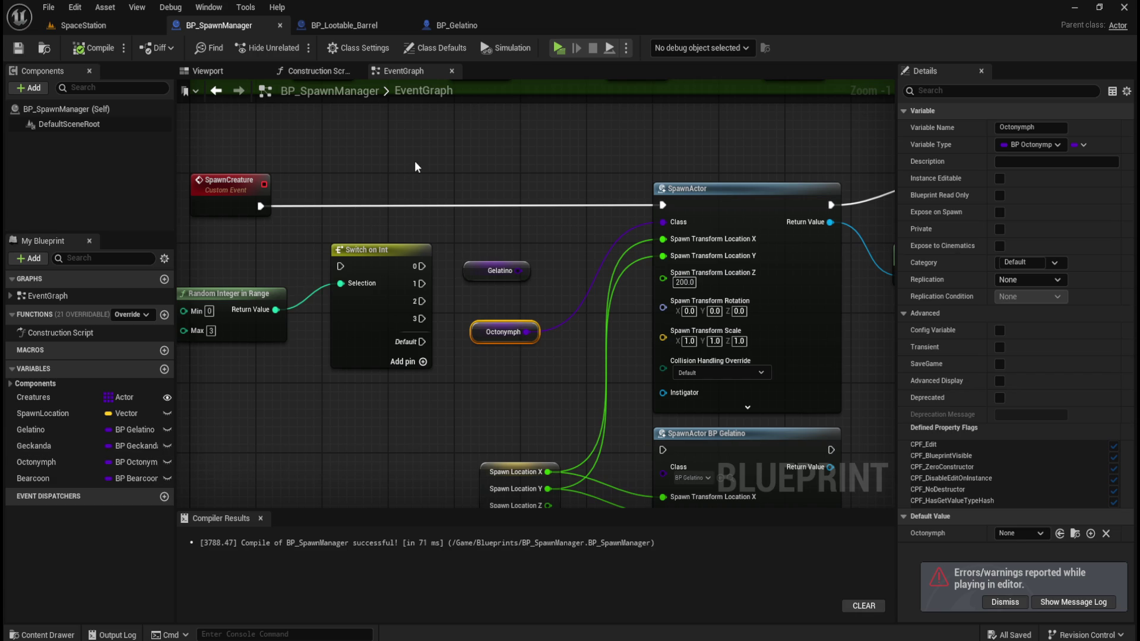
right_click(493, 191)
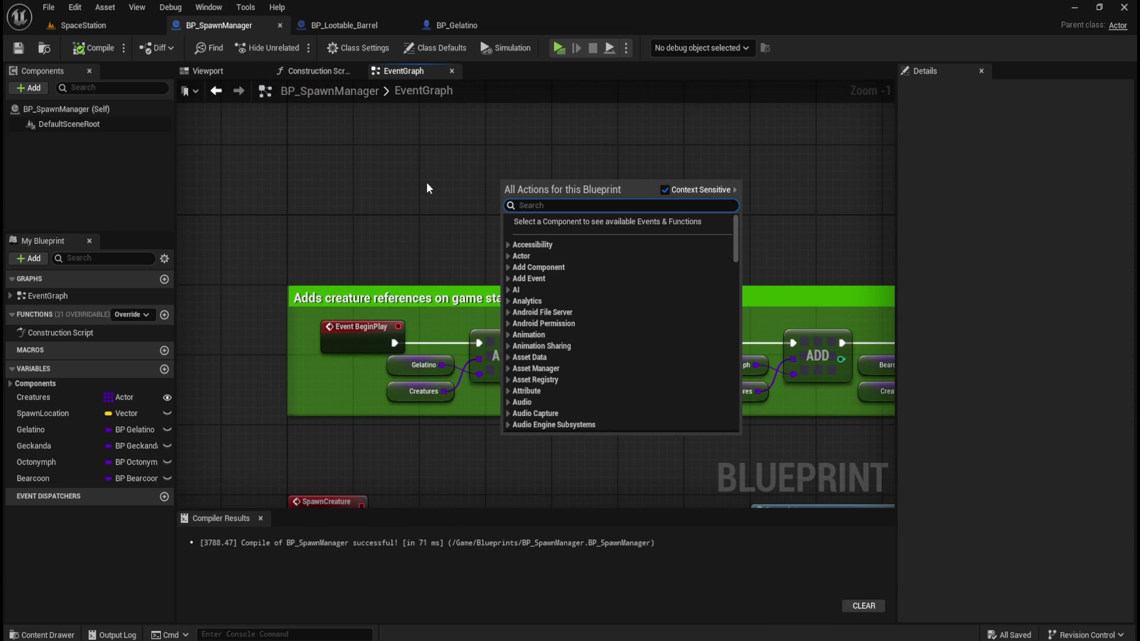
scroll(582, 319, down, 8)
scroll(589, 314, down, 10)
mouse_move(478, 420)
mouse_down()
mouse_move(534, 173)
mouse_move(579, 393)
mouse_move(360, 191)
mouse_up()
click(716, 225)
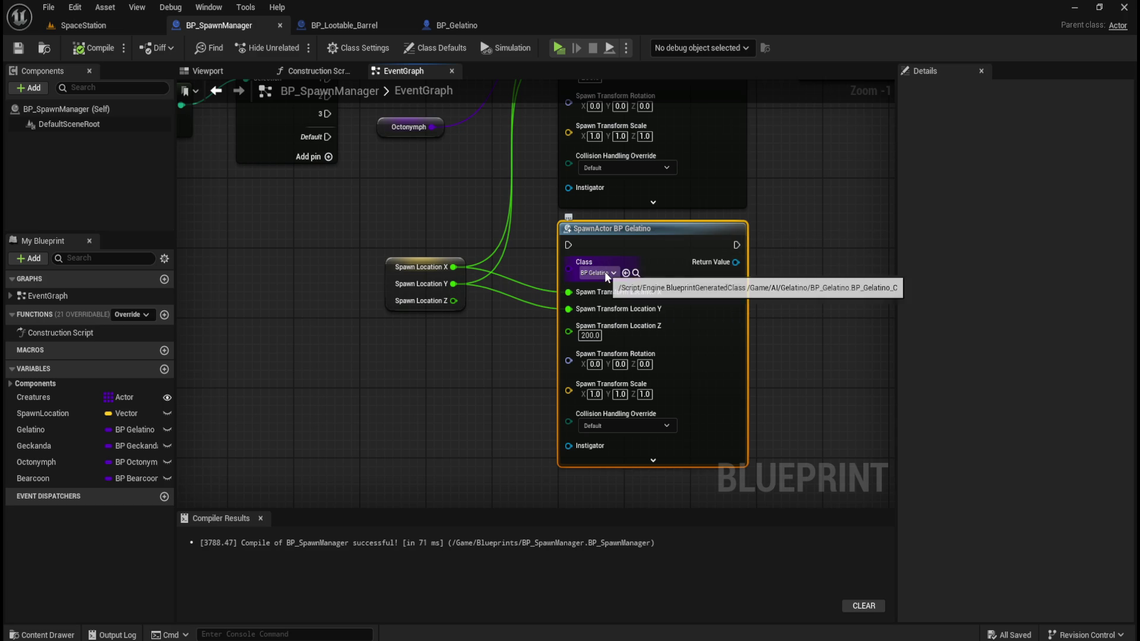
mouse_move(790, 267)
mouse_down()
mouse_move(542, 420)
mouse_move(540, 443)
mouse_up()
drag(466, 186, 513, 420)
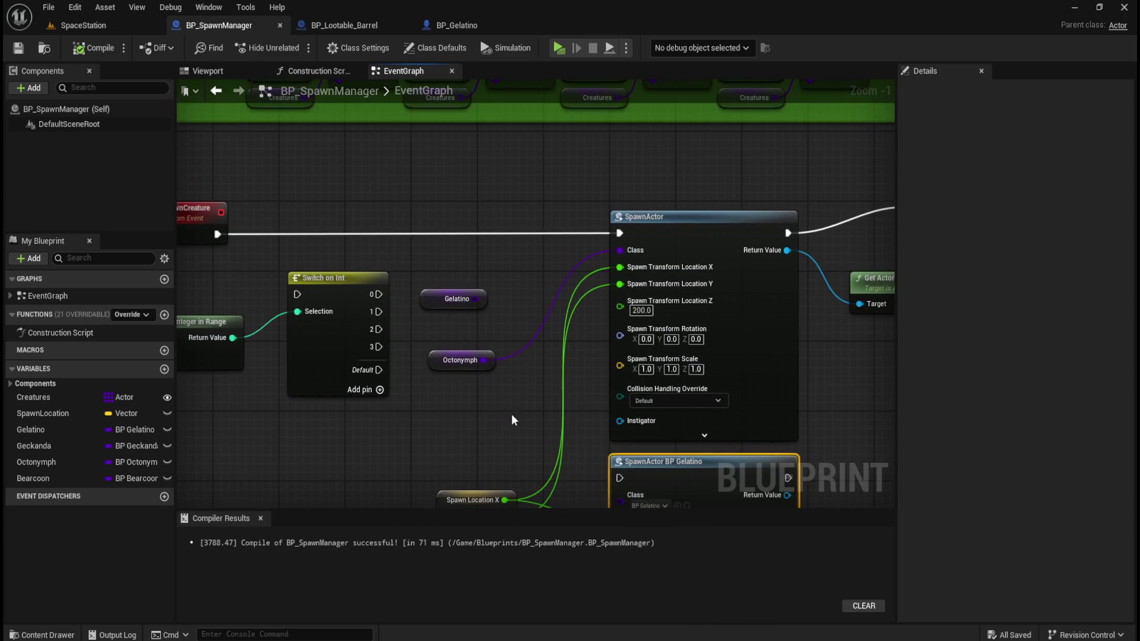
drag(451, 206, 508, 323)
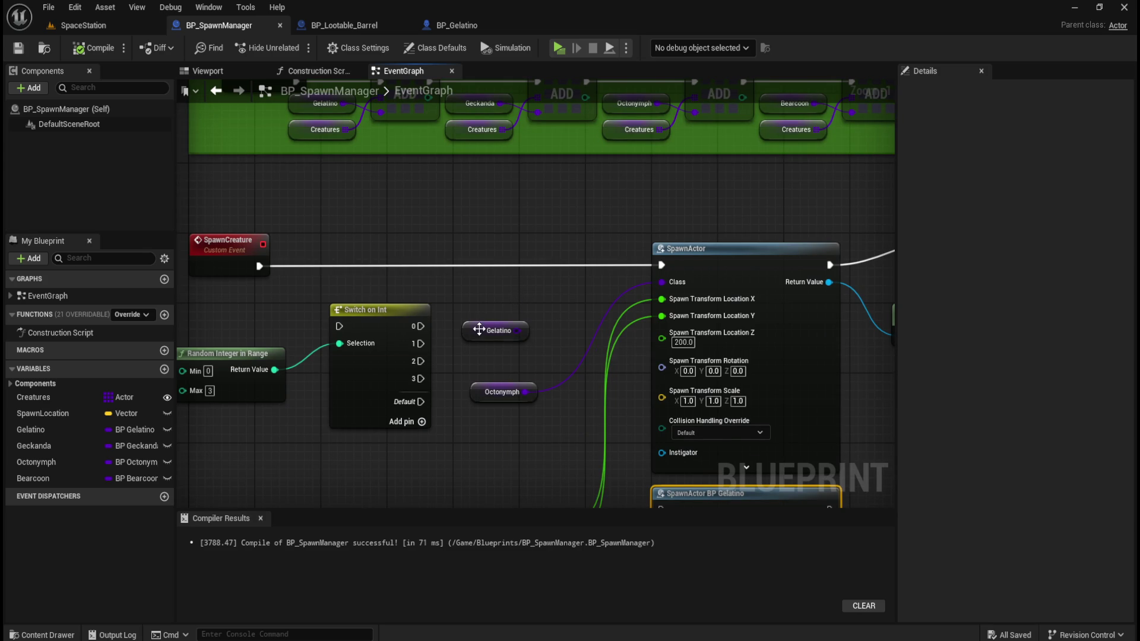
click(496, 365)
key(ctrl+space)
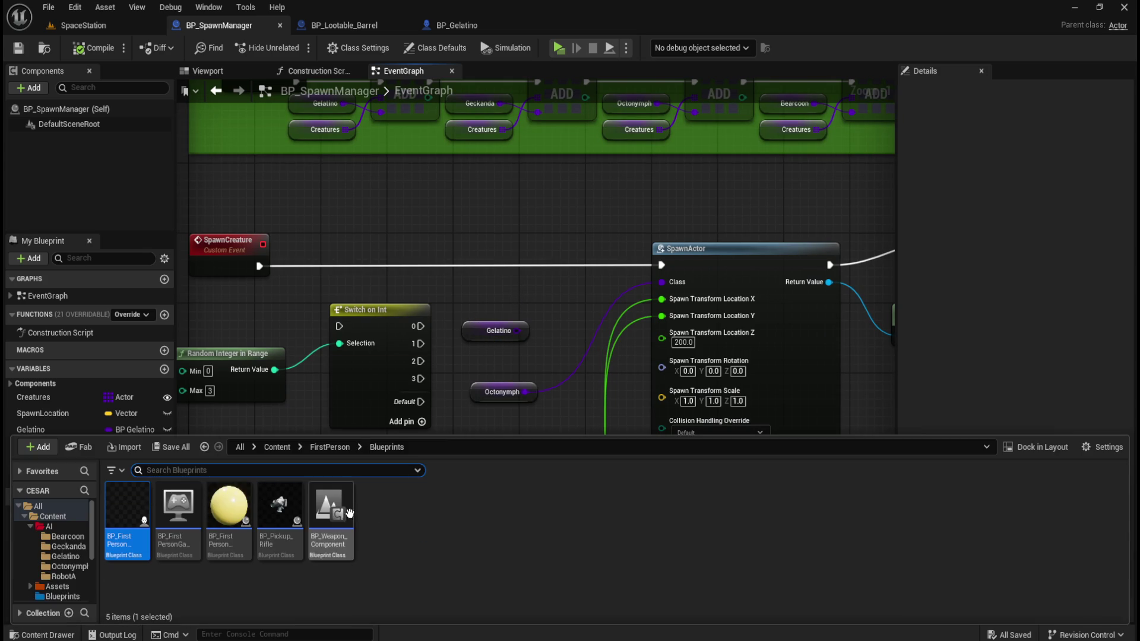
double_click(178, 505)
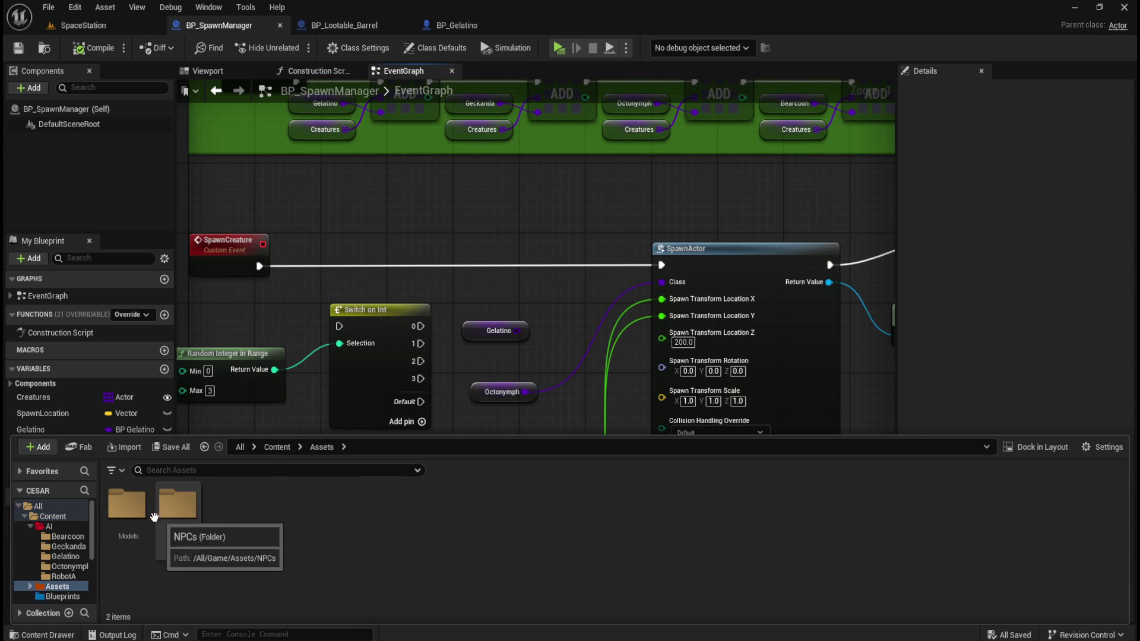
click(277, 446)
double_click(127, 505)
double_click(229, 505)
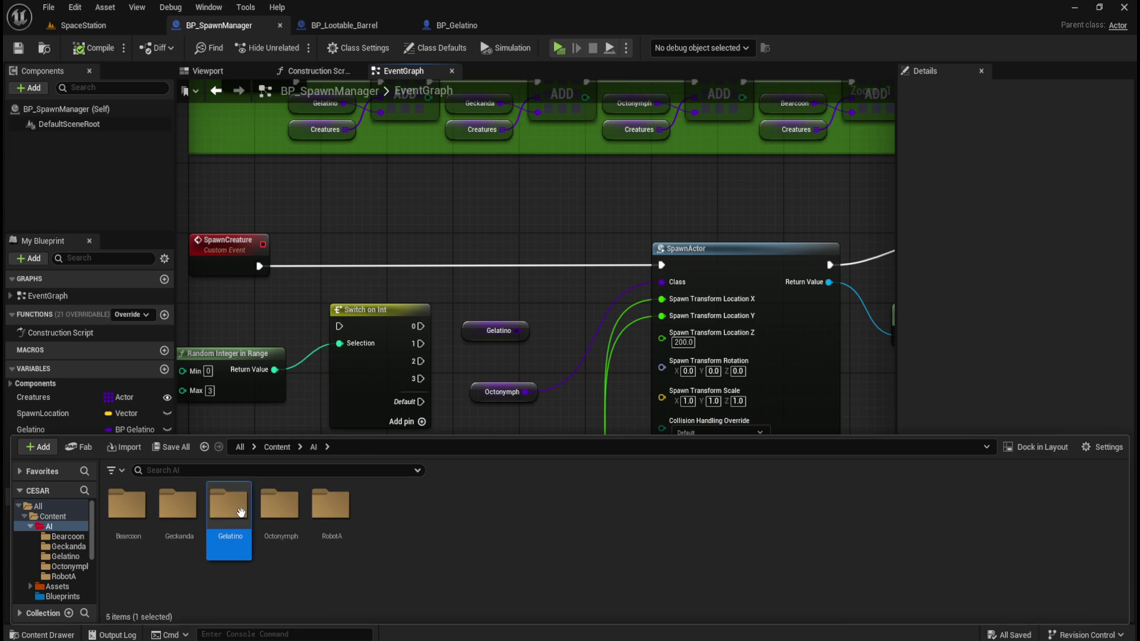
click(315, 447)
double_click(292, 510)
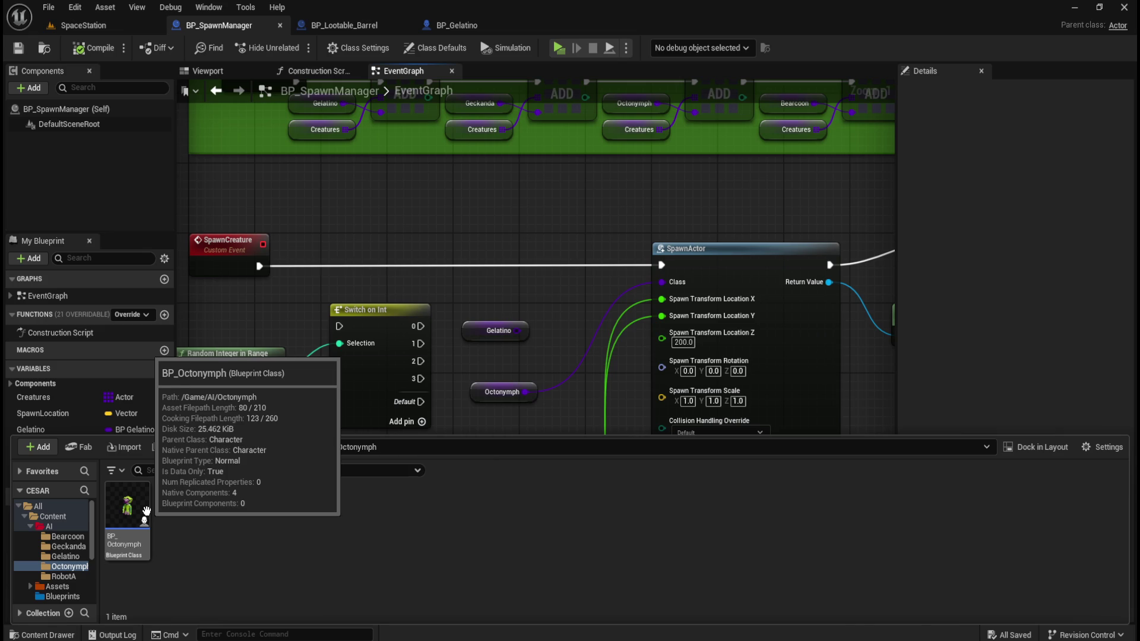
click(547, 342)
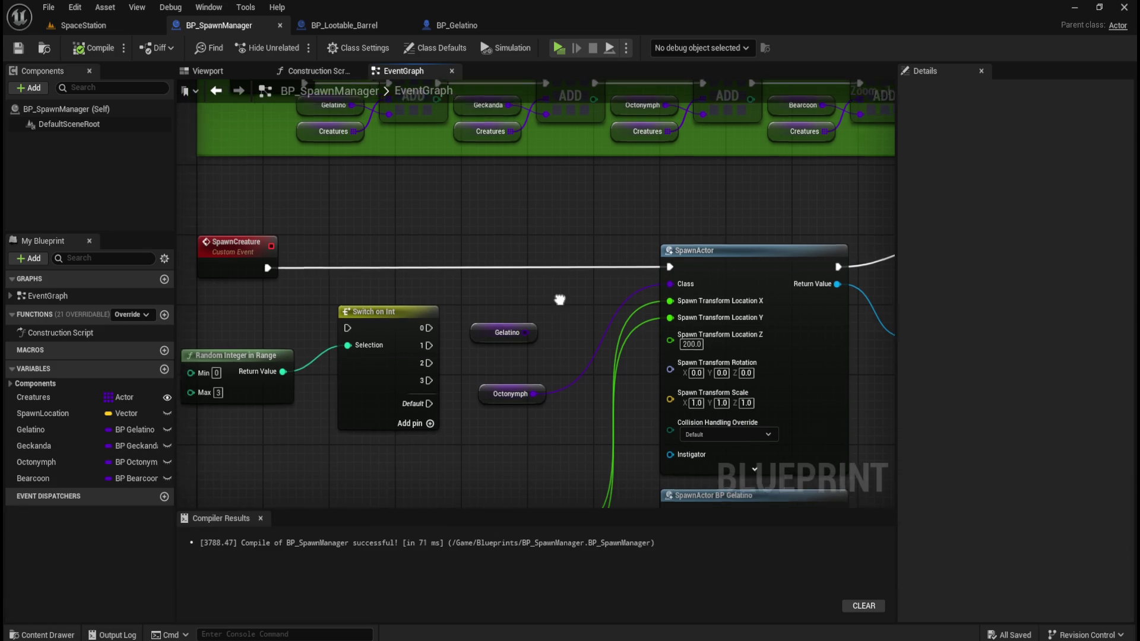
drag(551, 297, 546, 461)
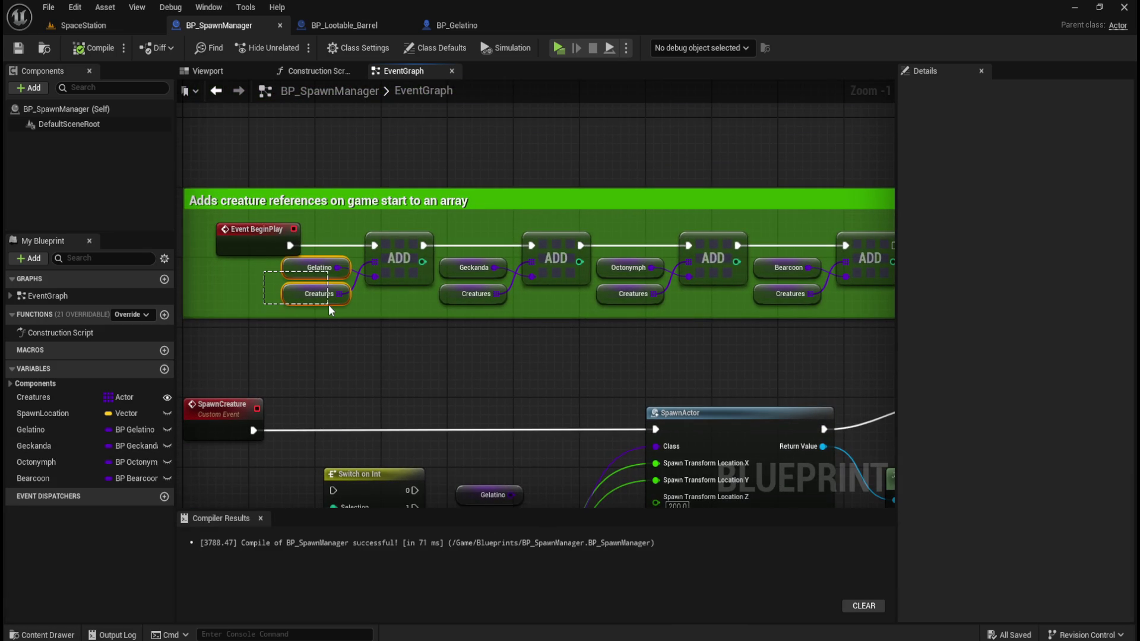
mouse_move(476, 400)
mouse_down()
mouse_move(502, 221)
mouse_move(482, 418)
mouse_up()
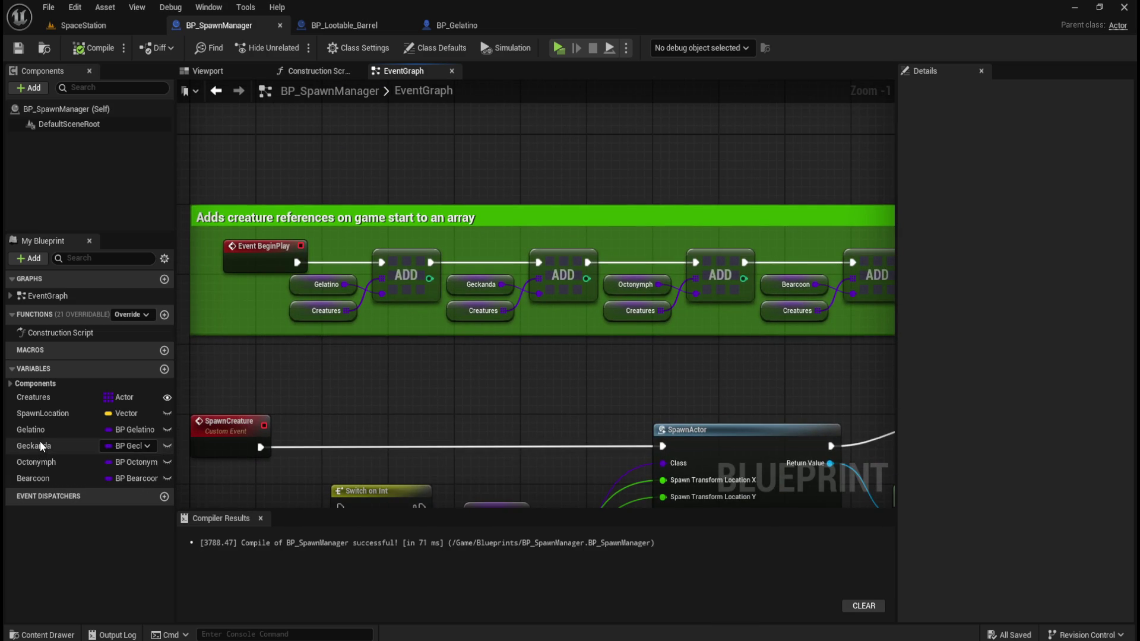
drag(478, 462, 485, 233)
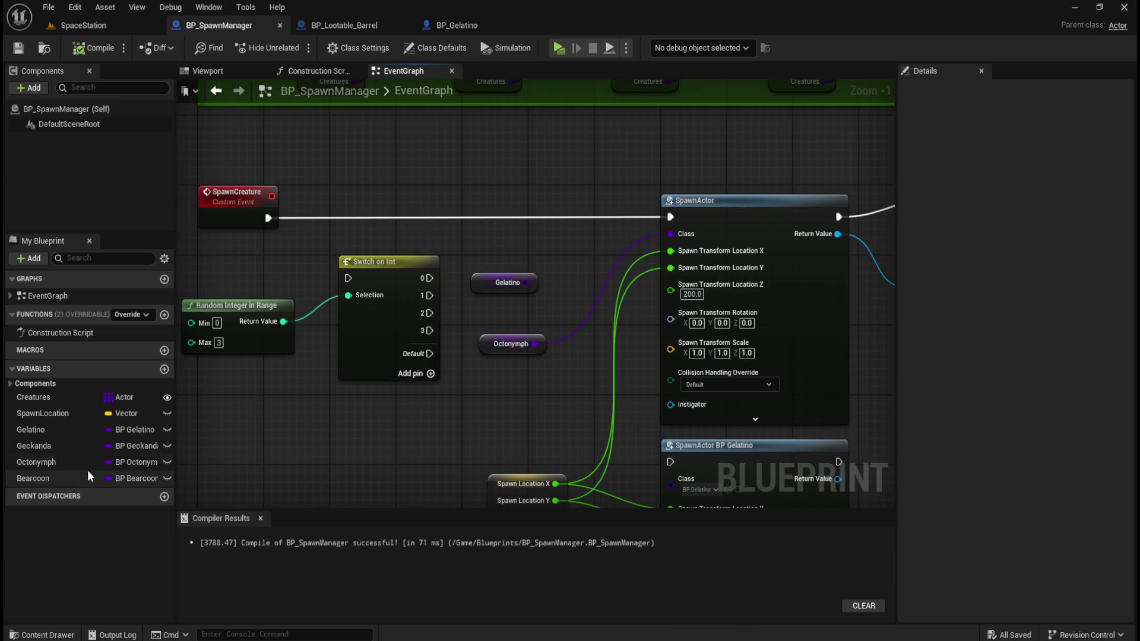
click(164, 369)
Open NewVar's variable type list and browse the object types category.
click(127, 493)
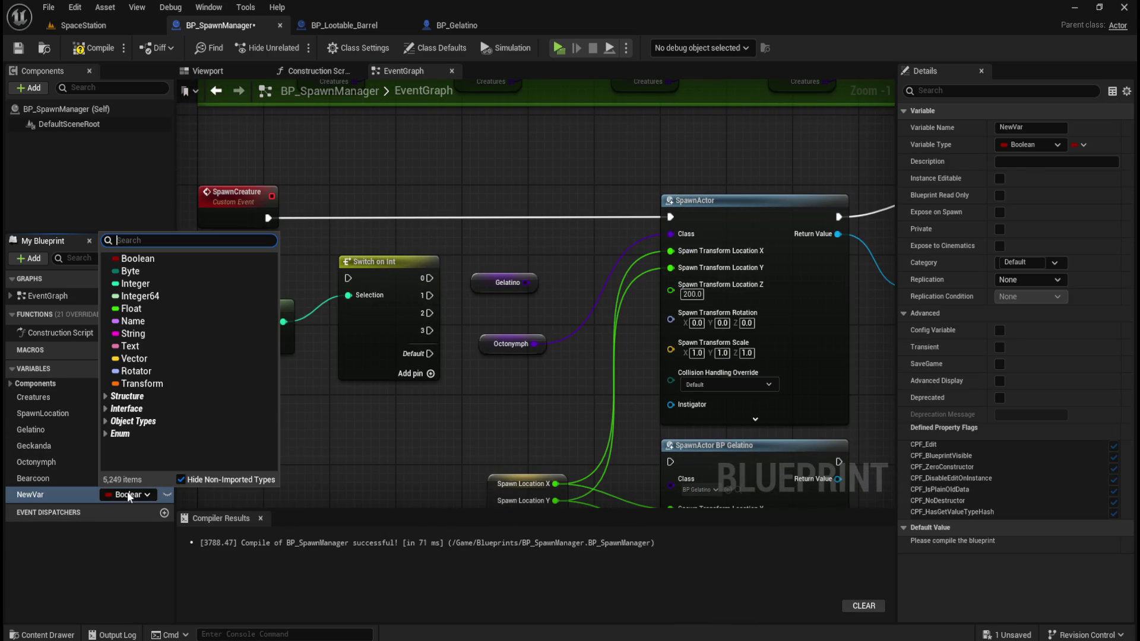
click(134, 422)
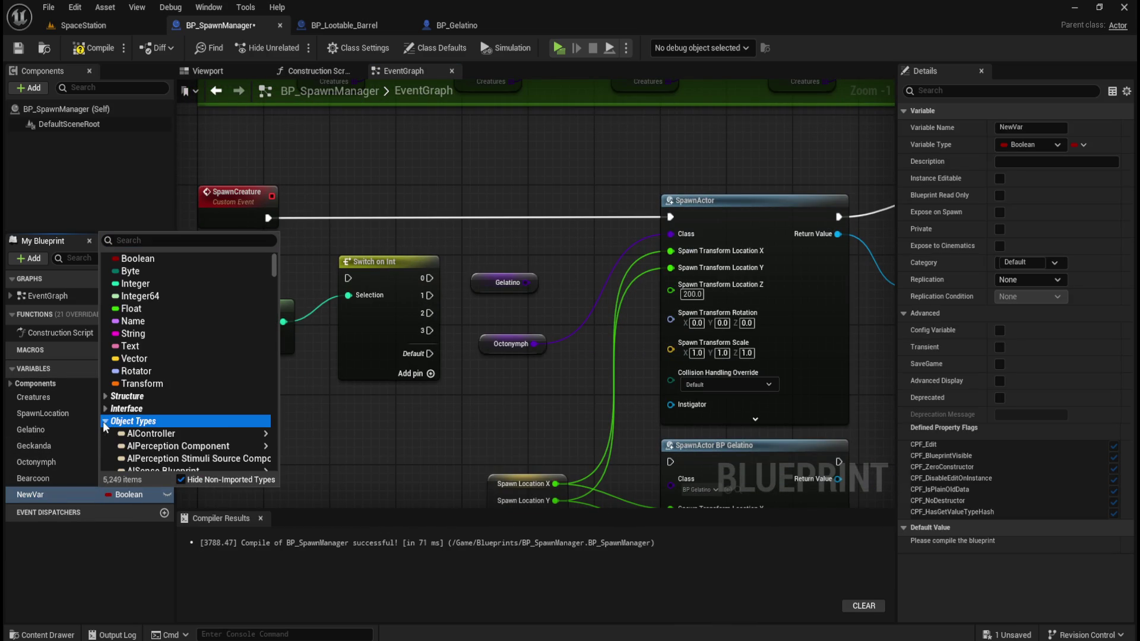
scroll(202, 423, down, 2)
scroll(202, 416, down, 5)
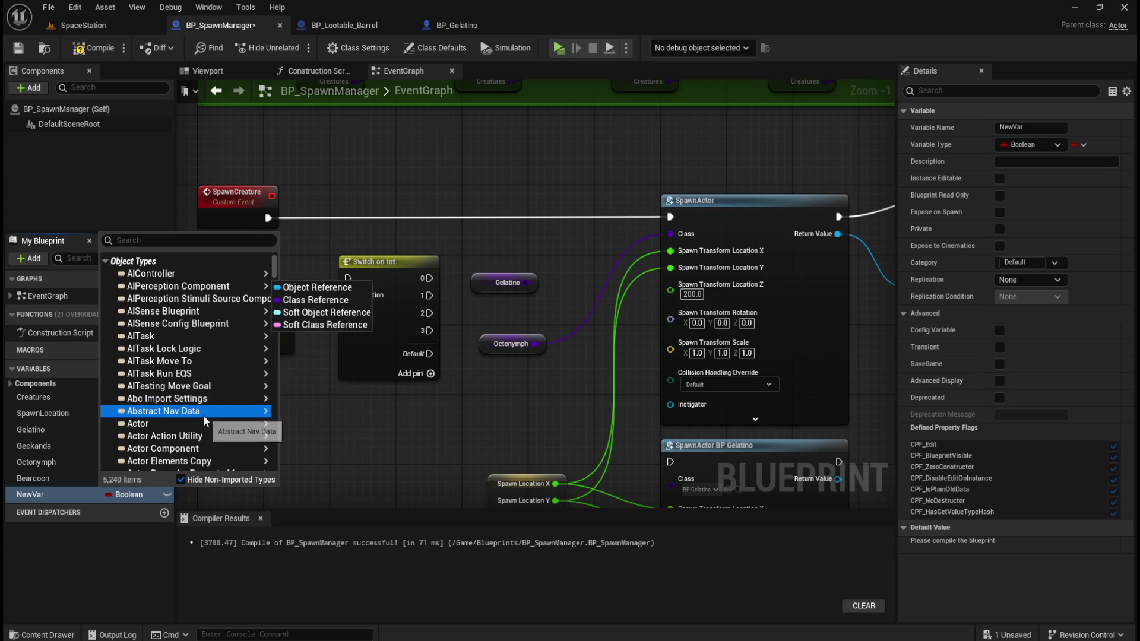
mouse_move(248, 385)
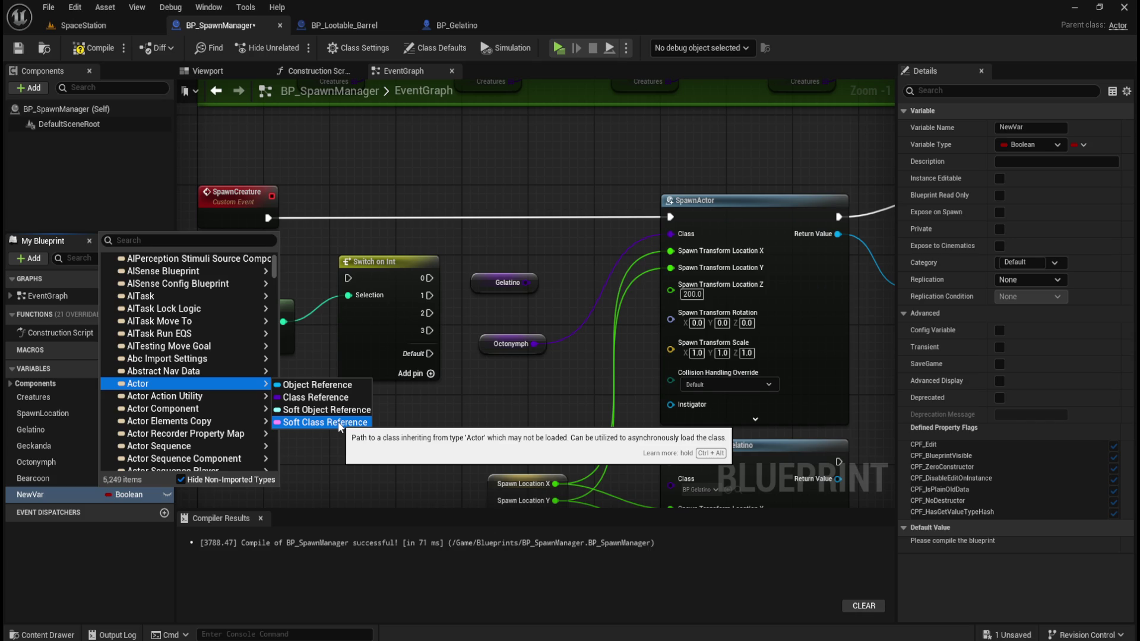
scroll(237, 383, down, 3)
scroll(205, 393, down, 3)
scroll(208, 386, down, 6)
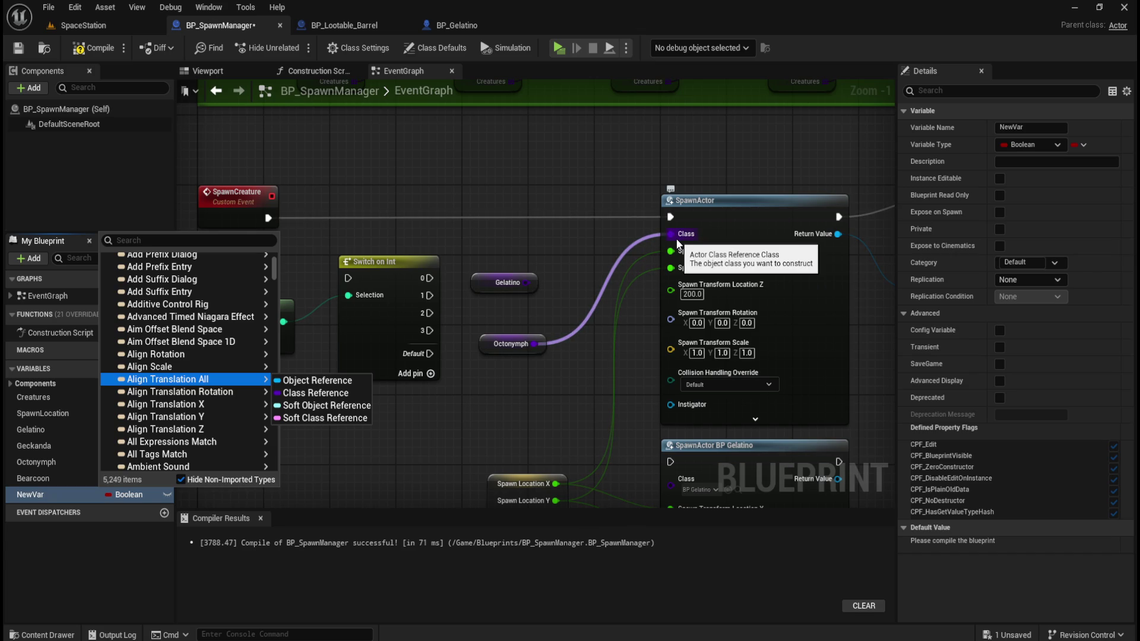
Search the type list for 'actor class ref', then 'reference', and scroll the results.
text(actor class )
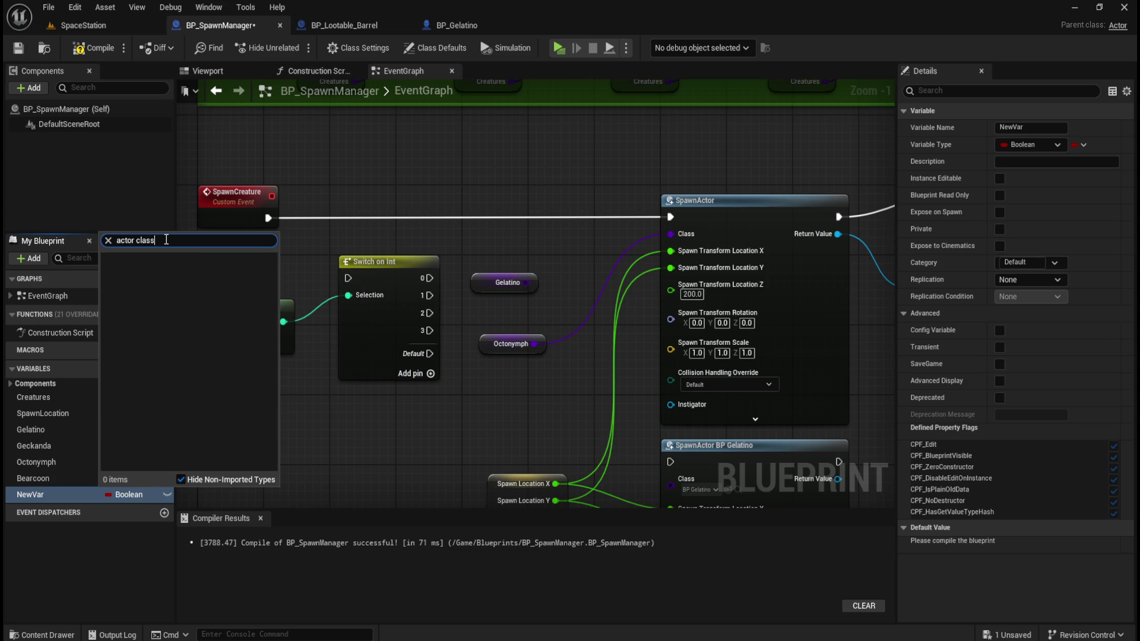
text(ref)
key(ctrl+a)
text(reference)
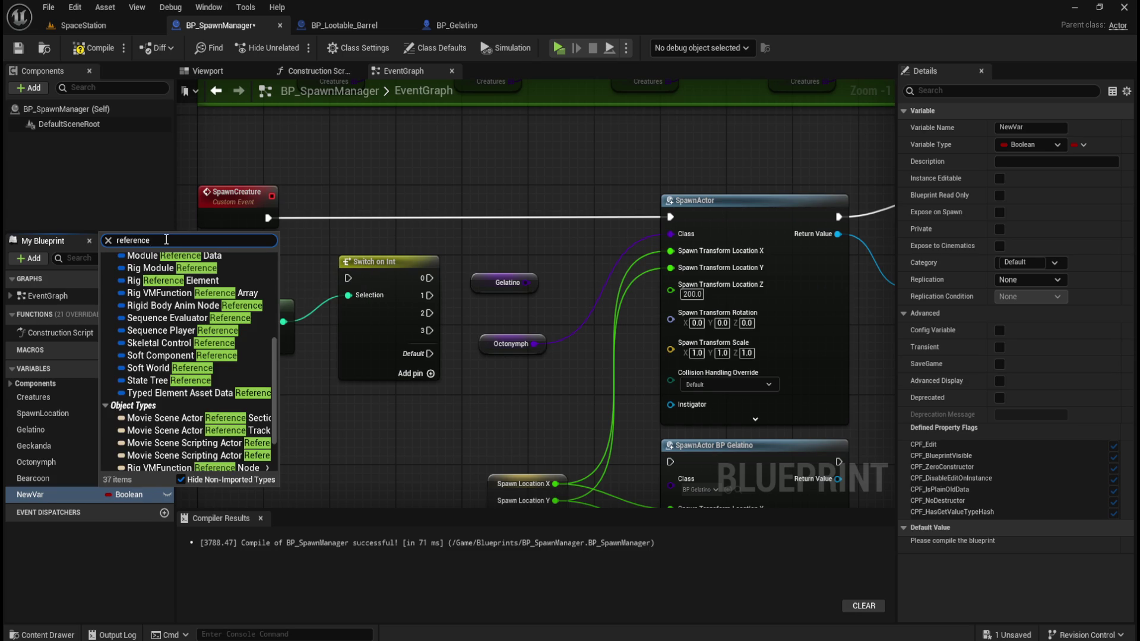
scroll(190, 368, up, 5)
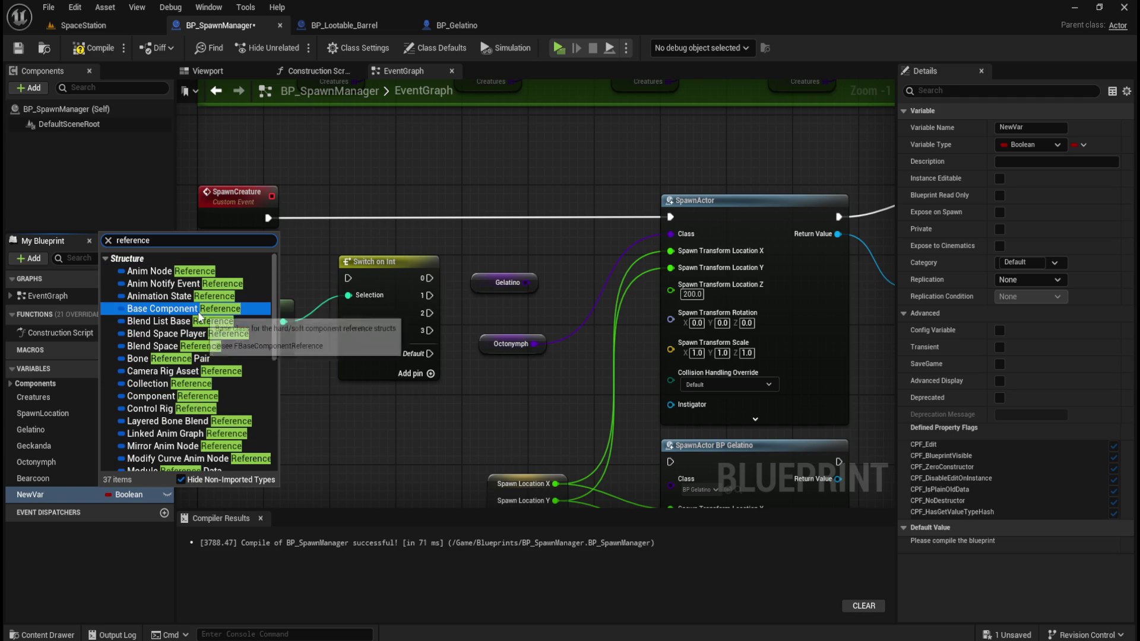
scroll(205, 374, down, 6)
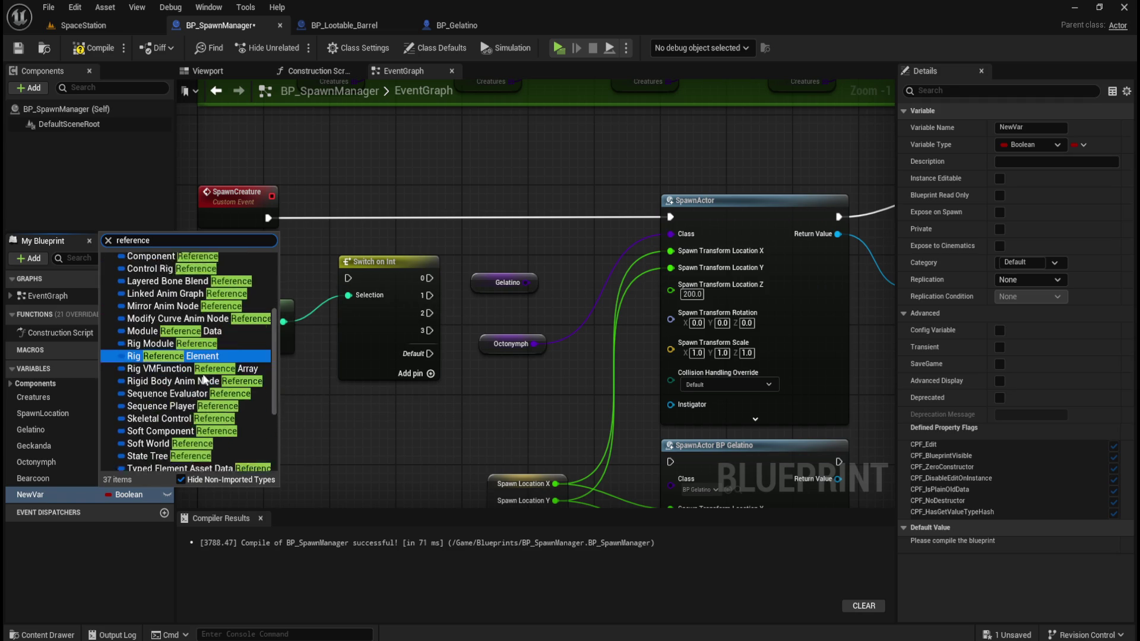
scroll(202, 380, down, 3)
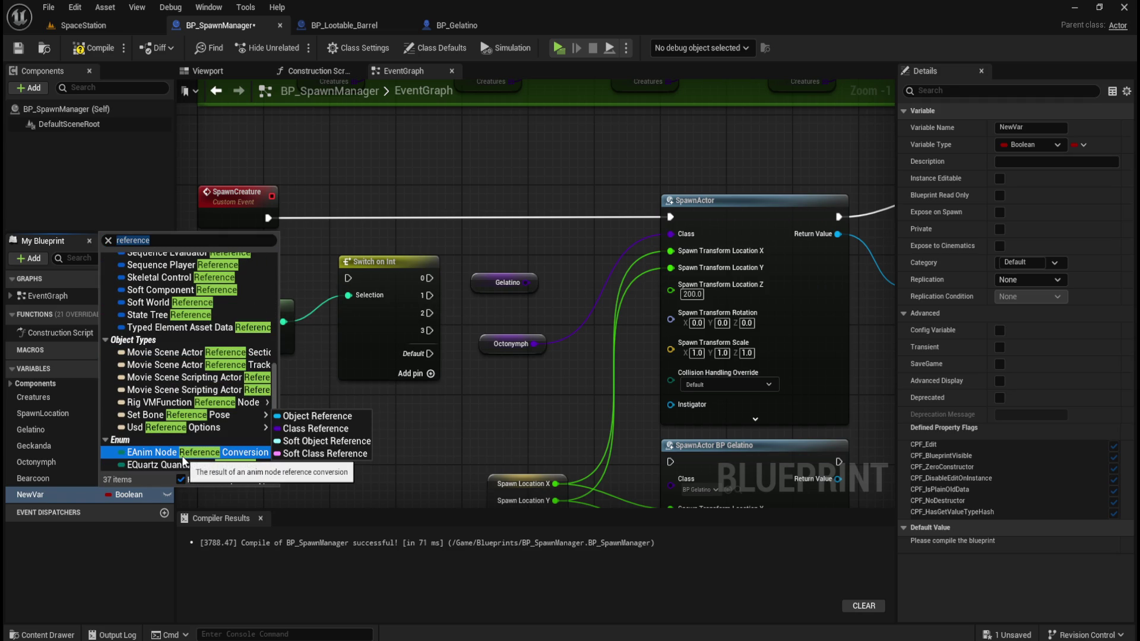
mouse_move(178, 381)
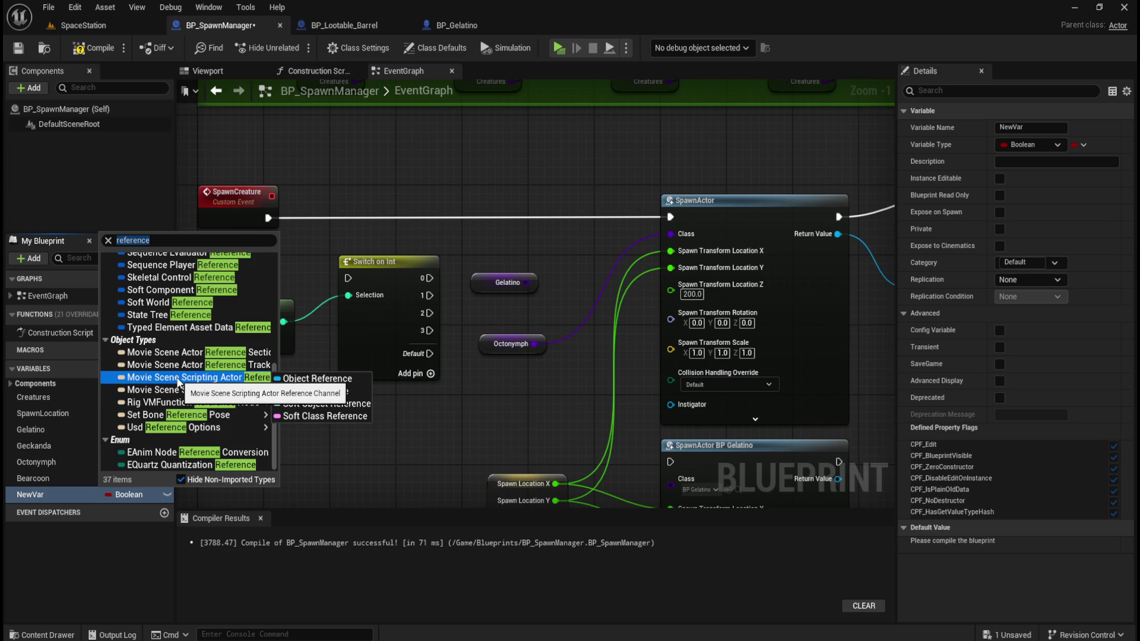
scroll(178, 383, up, 10)
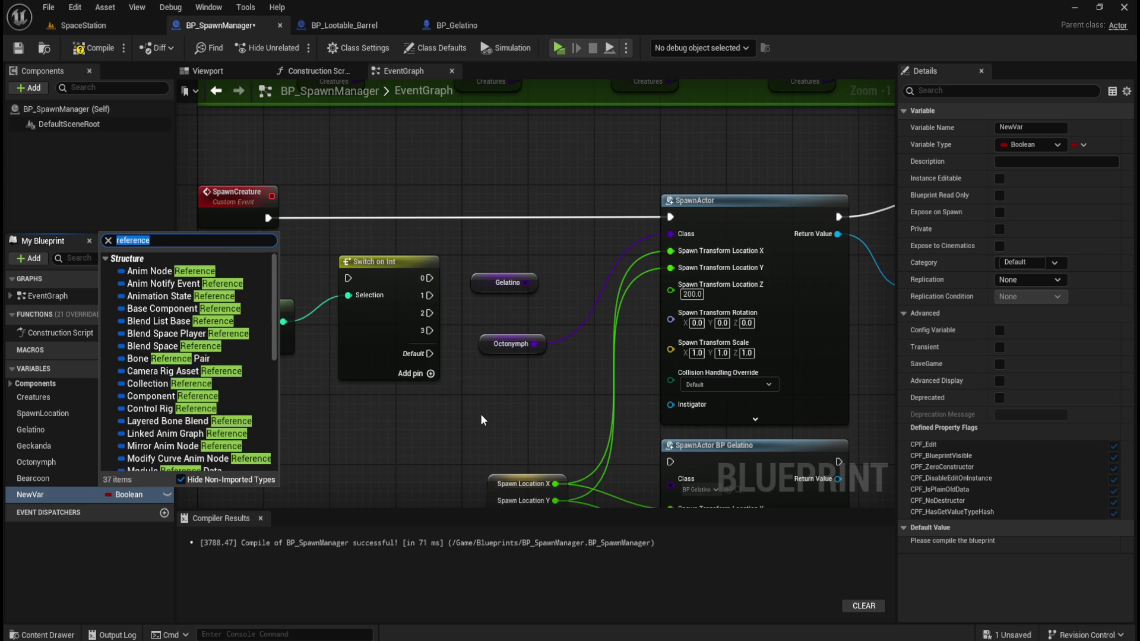
click(495, 407)
mouse_move(523, 244)
mouse_down()
mouse_move(537, 302)
mouse_move(527, 413)
mouse_up()
drag(537, 361, 483, 167)
drag(772, 415, 734, 270)
mouse_move(807, 290)
mouse_down()
mouse_move(796, 272)
mouse_move(580, 411)
mouse_up()
click(430, 209)
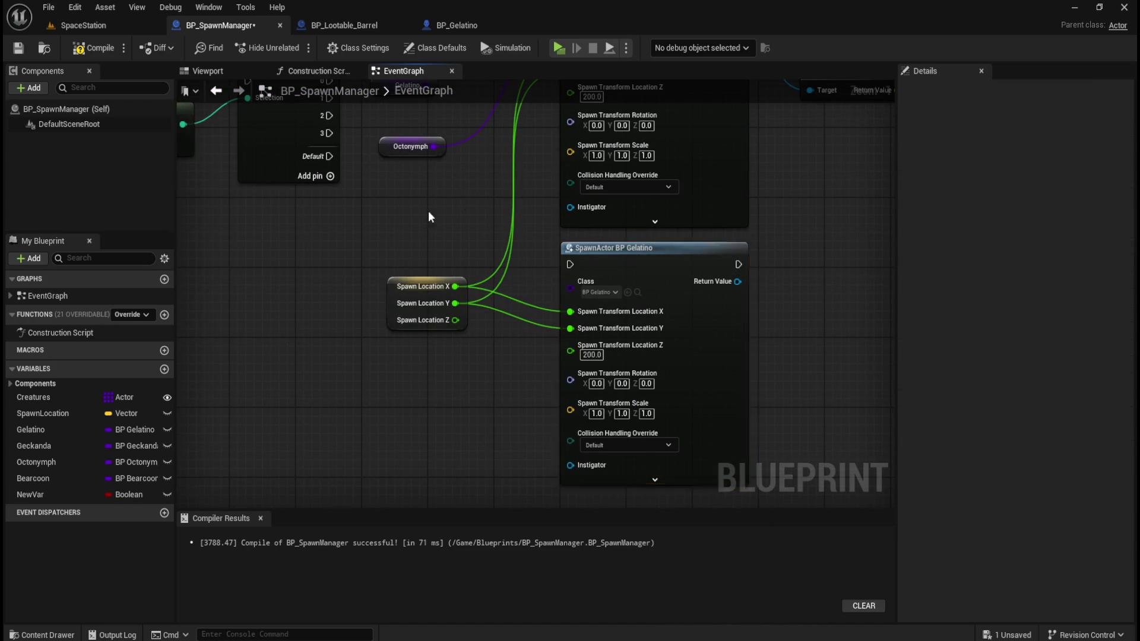
drag(430, 209, 535, 437)
mouse_move(525, 203)
mouse_down()
mouse_move(505, 285)
mouse_move(505, 240)
mouse_move(508, 252)
mouse_move(465, 204)
mouse_up()
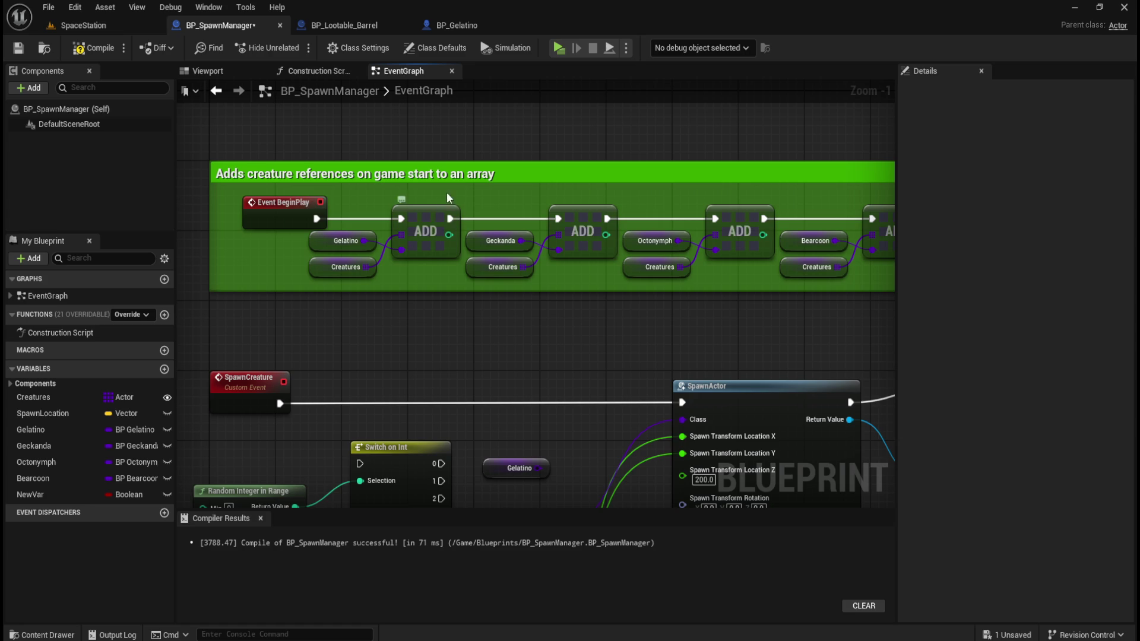
drag(519, 385, 438, 326)
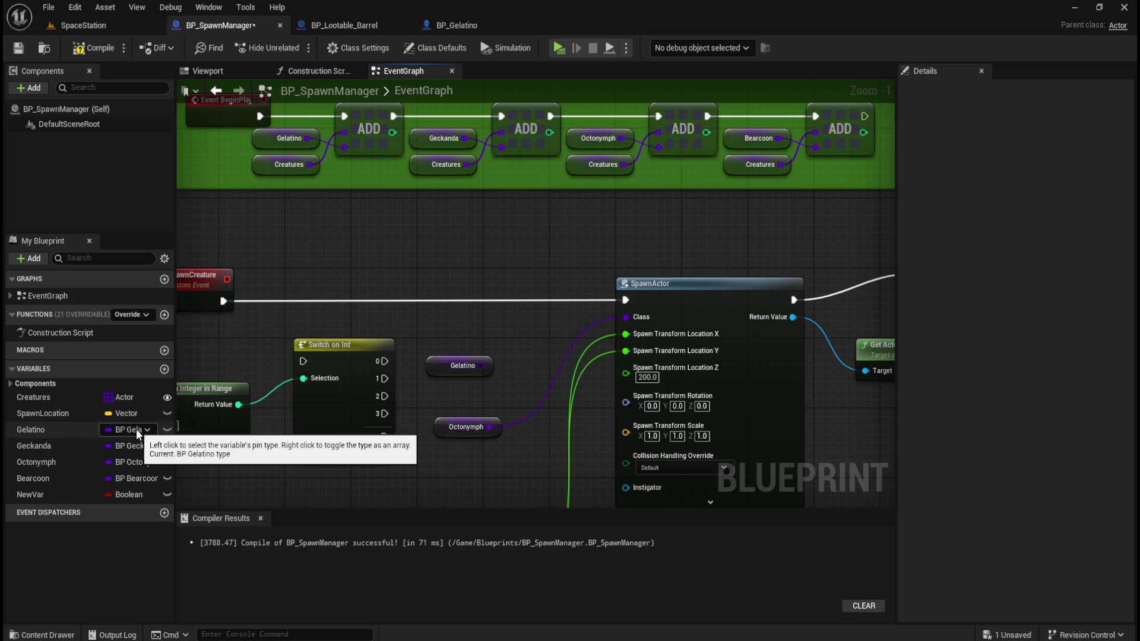
Filter the action list by 'get actor', scroll to the end of the results, then dismiss it.
right_click(376, 267)
text(get actor)
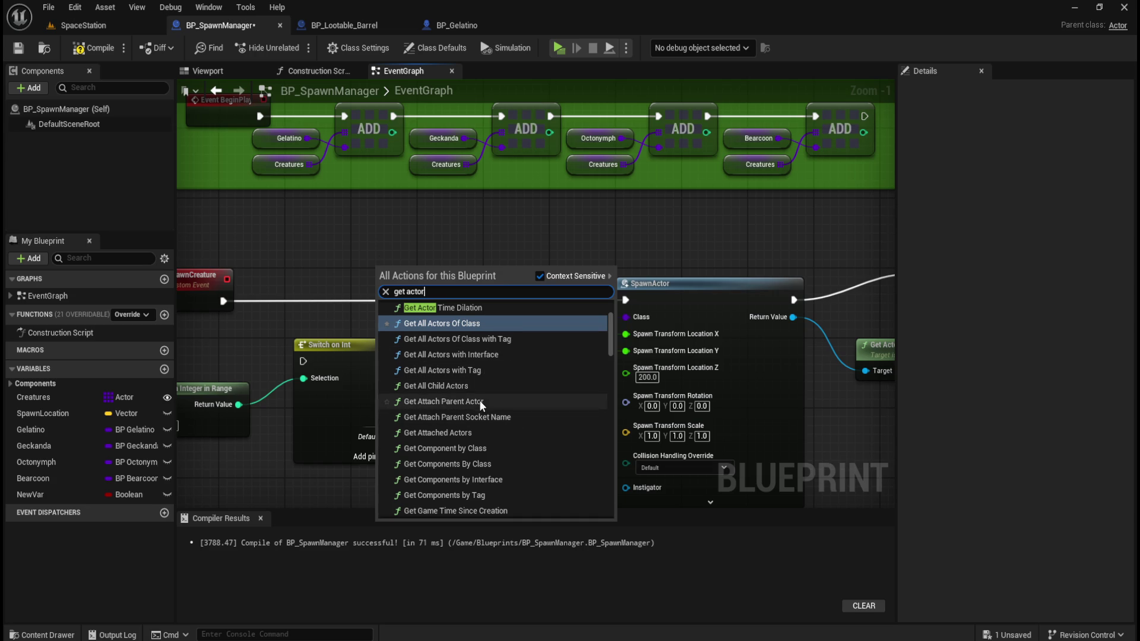
scroll(538, 443, up, 3)
scroll(538, 443, up, 4)
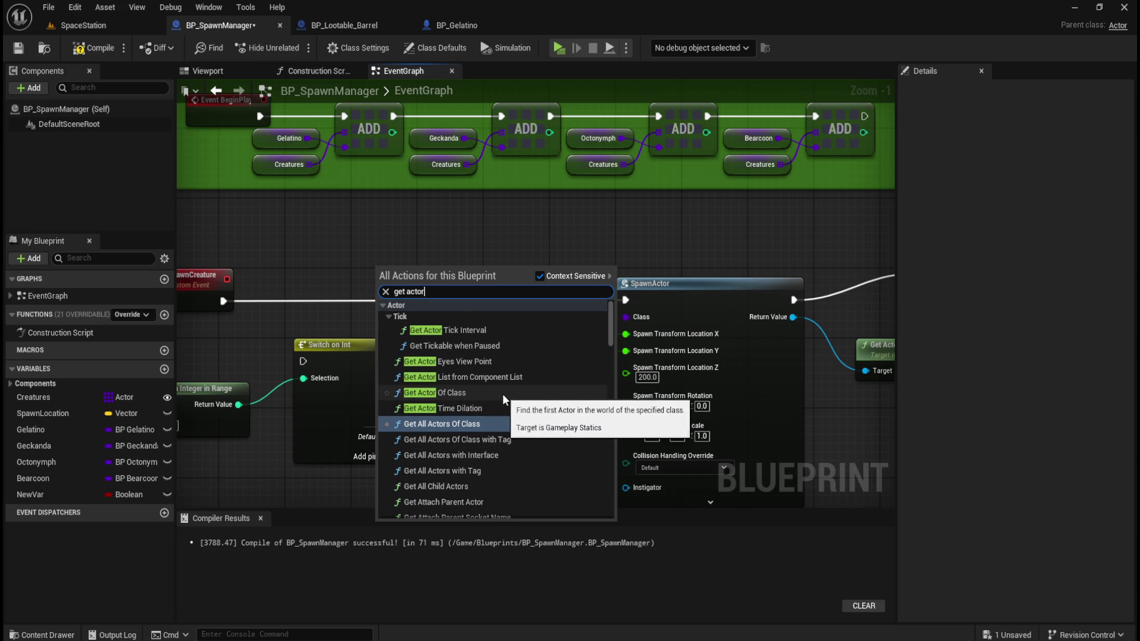
scroll(503, 394, down, 4)
scroll(503, 394, down, 10)
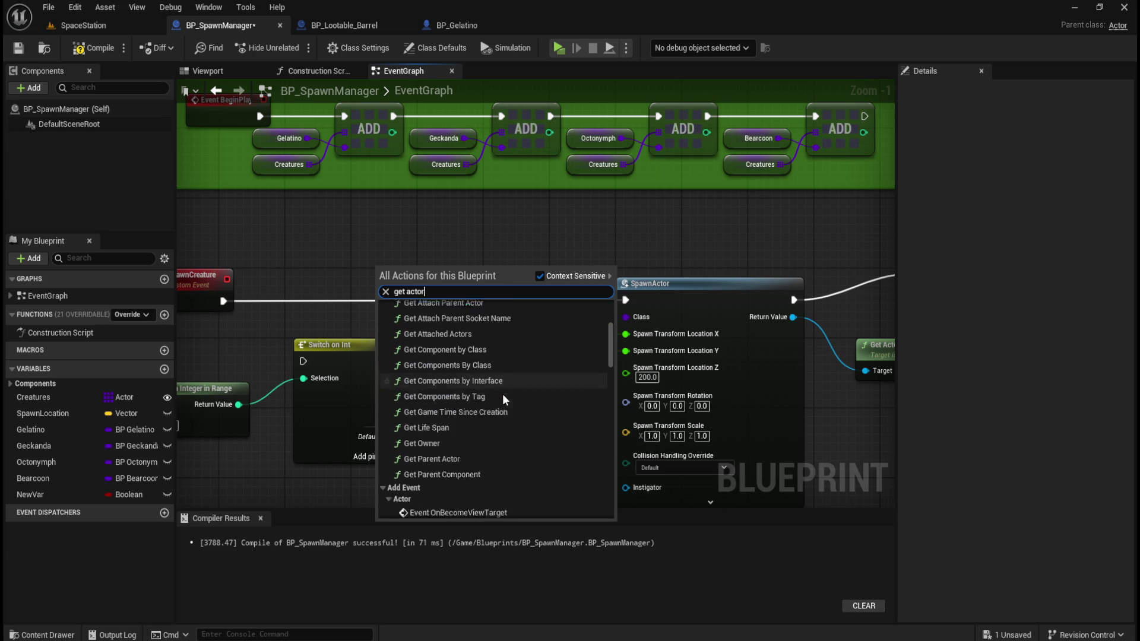
scroll(516, 429, down, 5)
scroll(517, 428, down, 8)
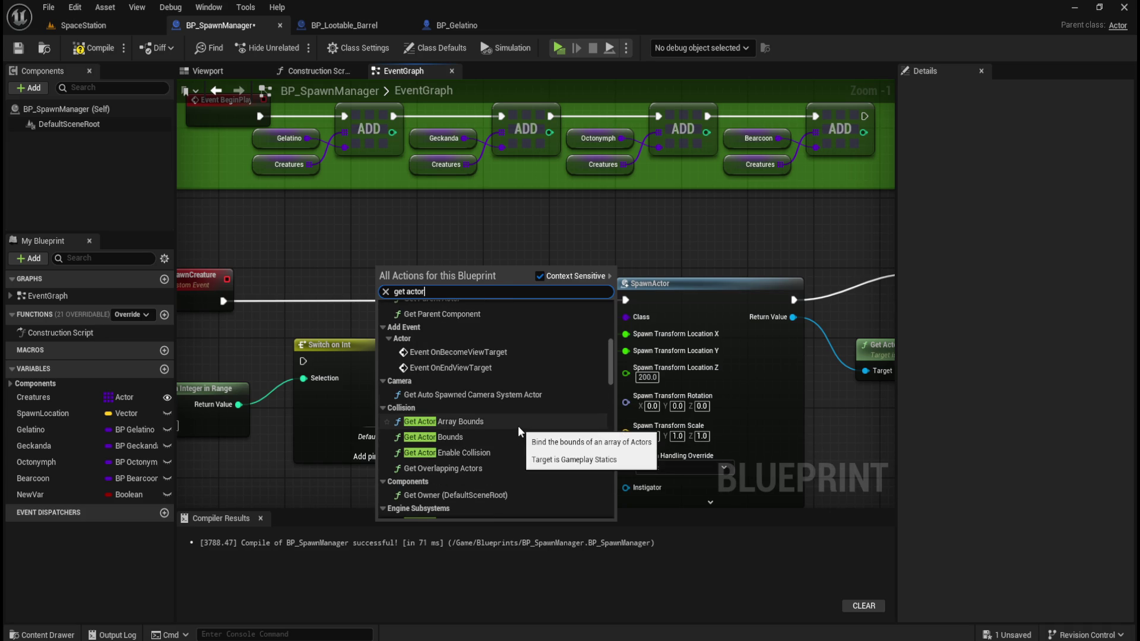
scroll(518, 425, down, 4)
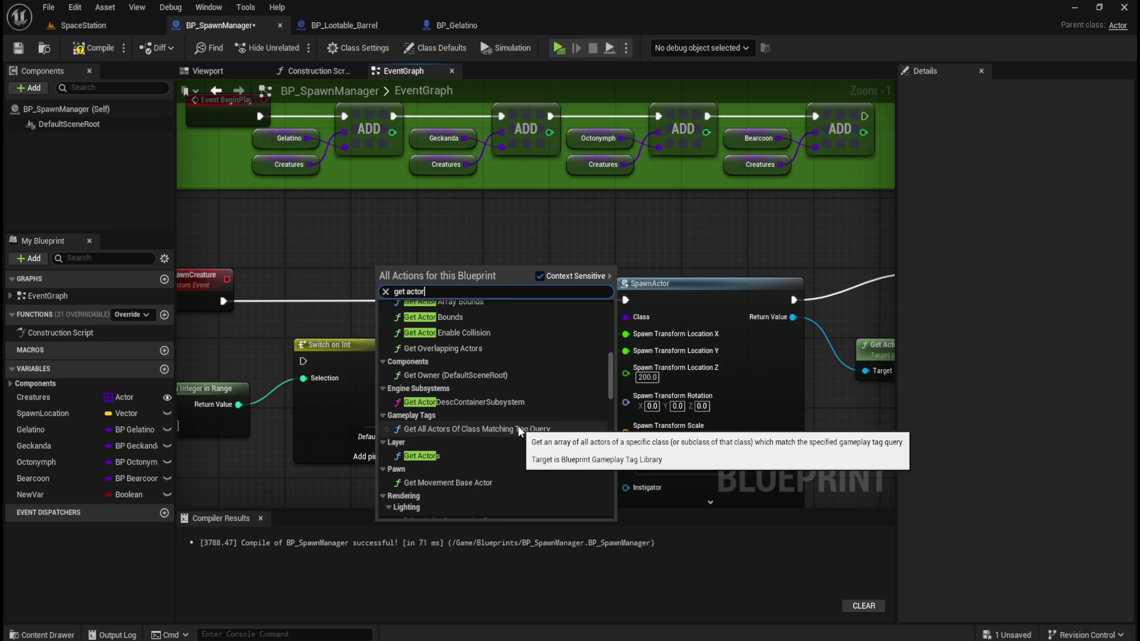
scroll(517, 426, down, 4)
scroll(518, 426, down, 7)
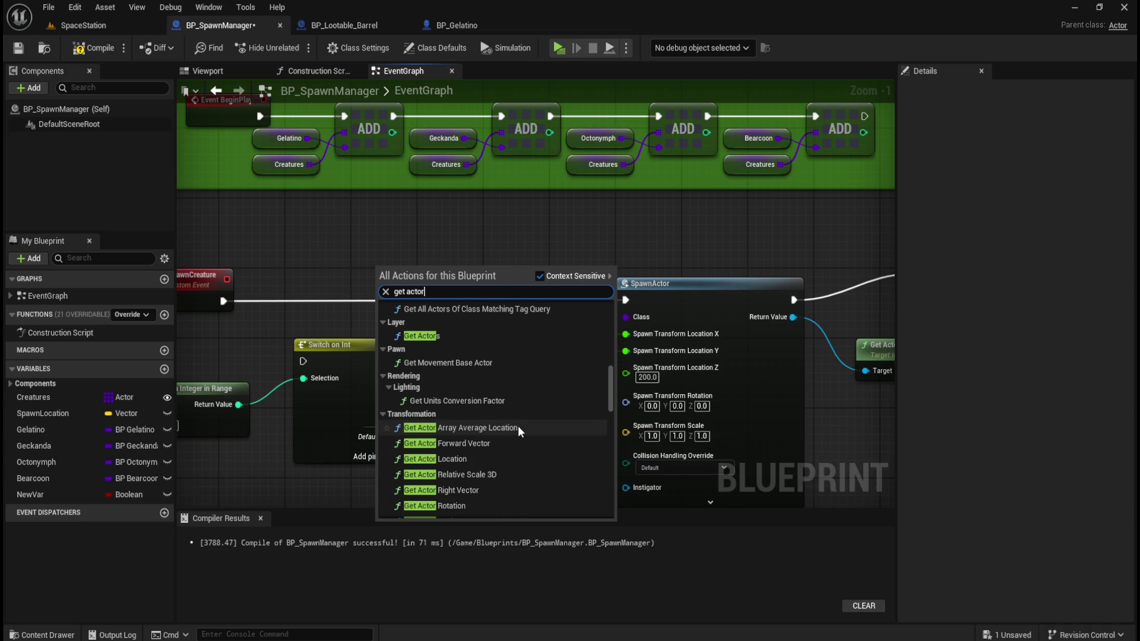
scroll(518, 426, down, 15)
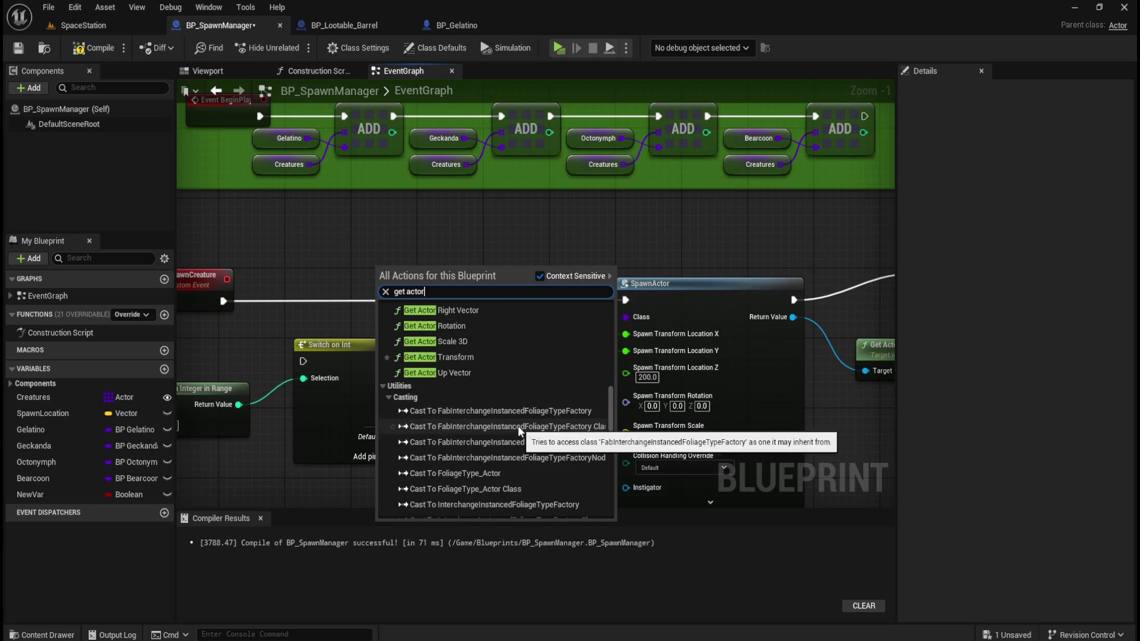
scroll(584, 447, down, 5)
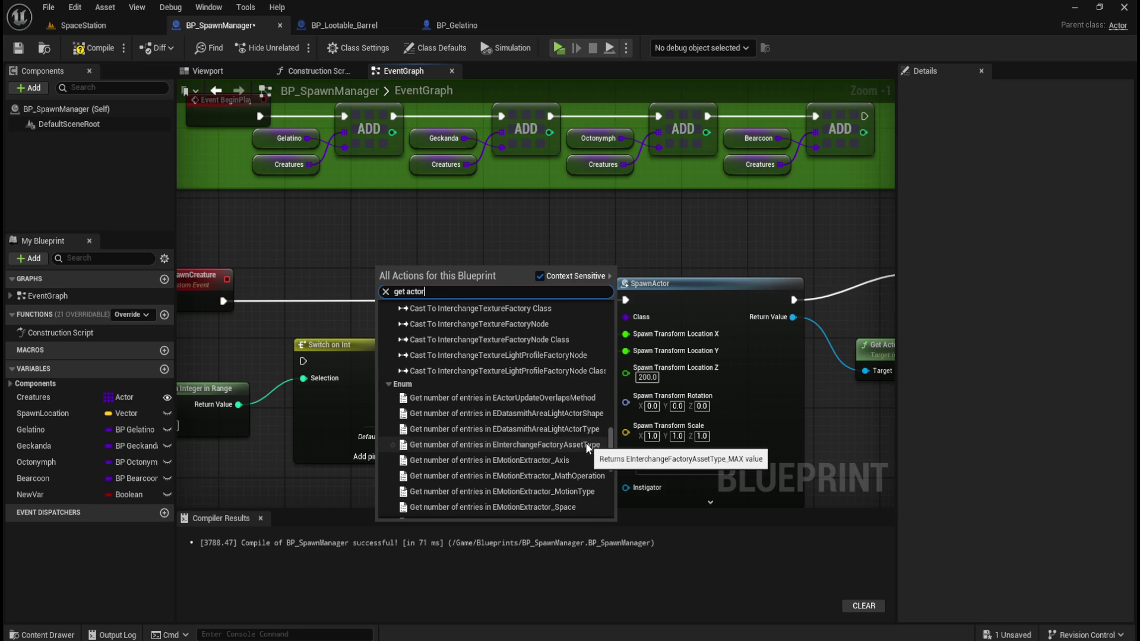
scroll(586, 443, down, 4)
scroll(585, 443, down, 5)
scroll(585, 443, down, 14)
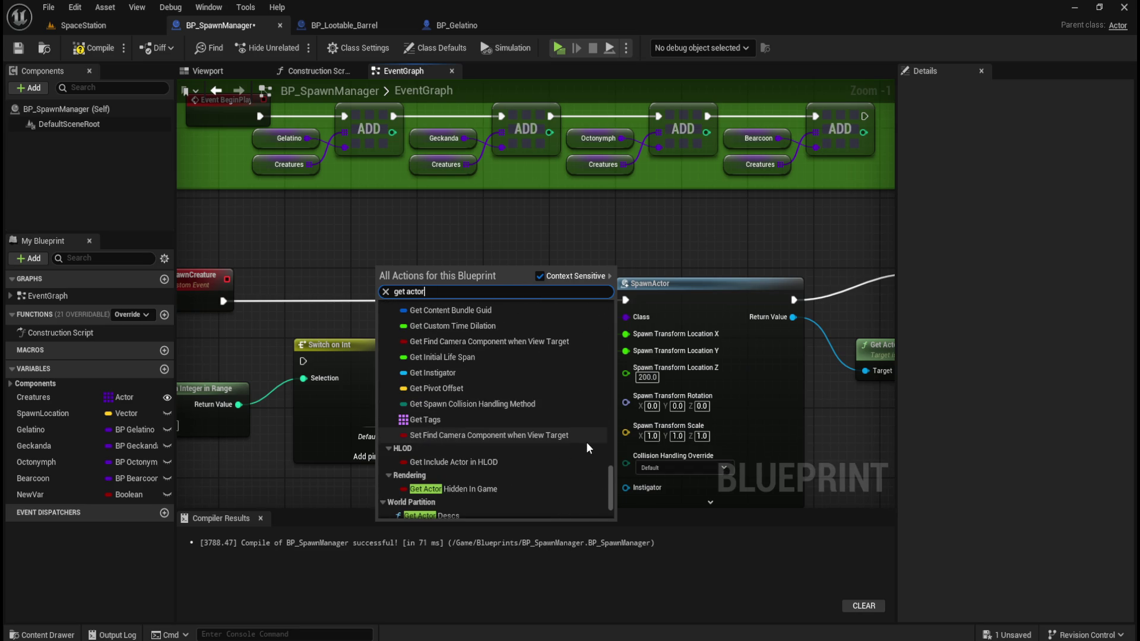
scroll(587, 444, down, 4)
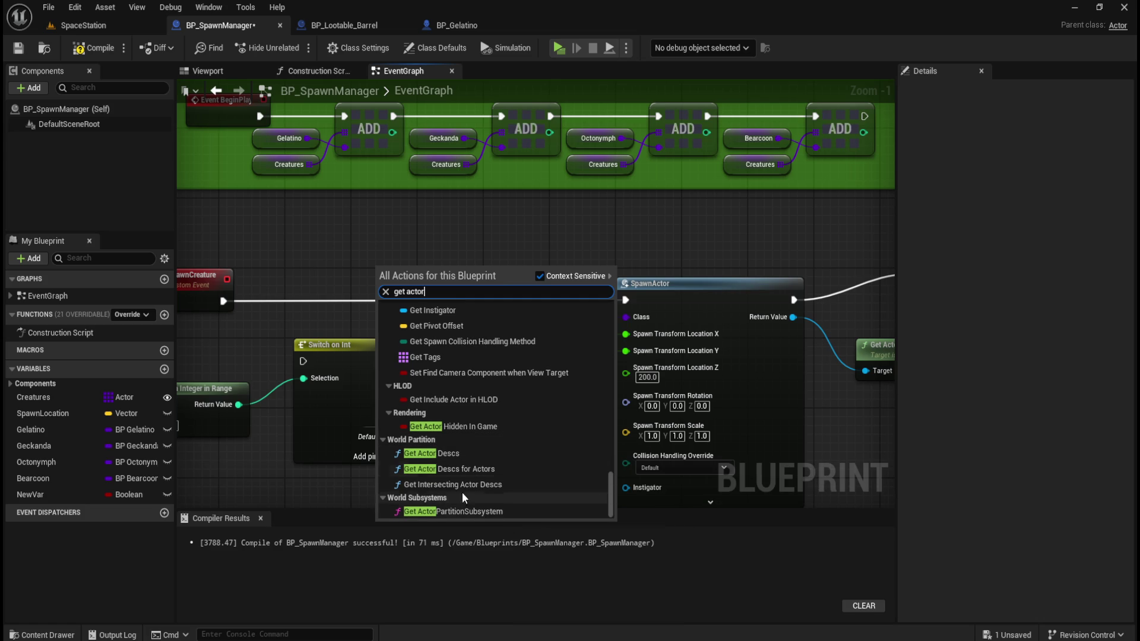
click(347, 265)
Drop BP_Octonymph from the Content Drawer, then delete the resulting Add Child Actor Component node.
drag(474, 270, 530, 301)
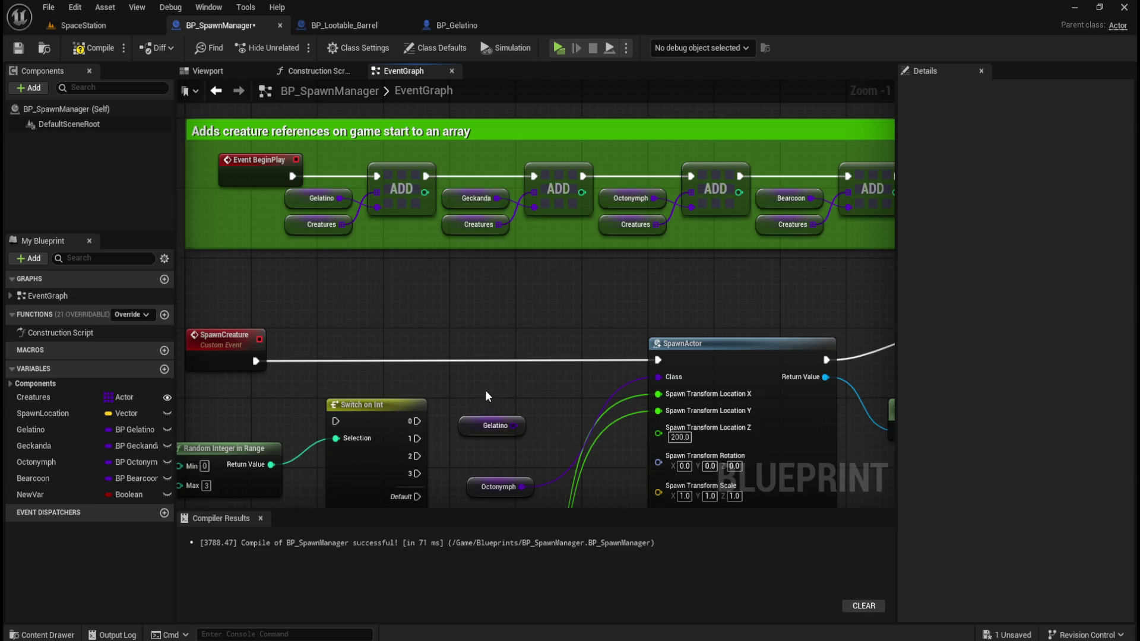
drag(481, 403, 483, 246)
key(ctrl+space)
drag(127, 511, 490, 366)
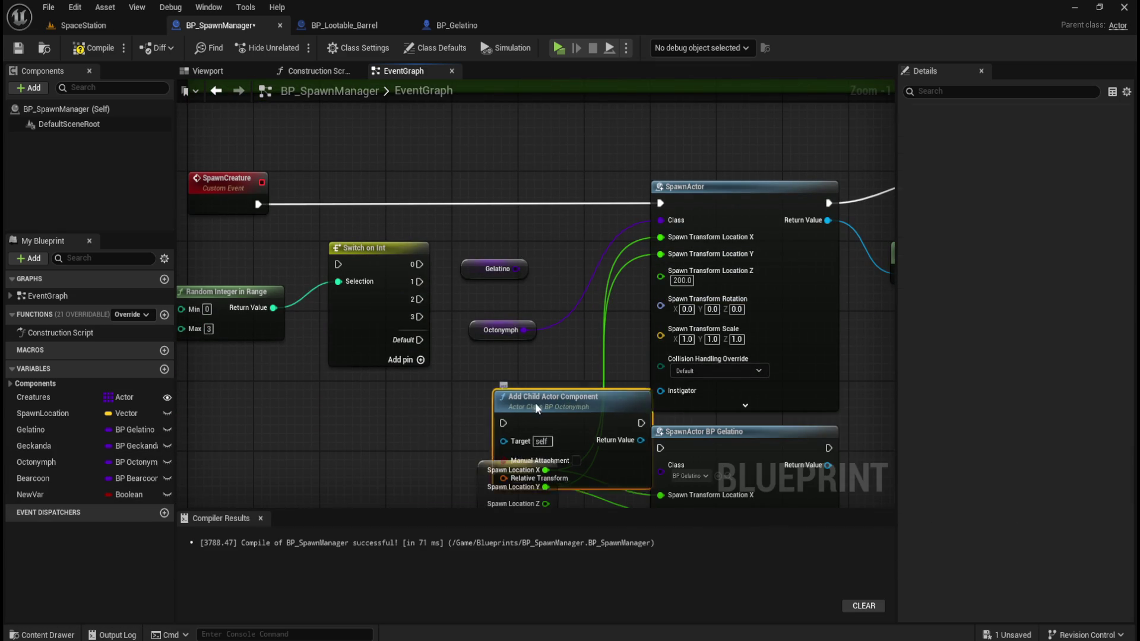
drag(569, 401, 335, 408)
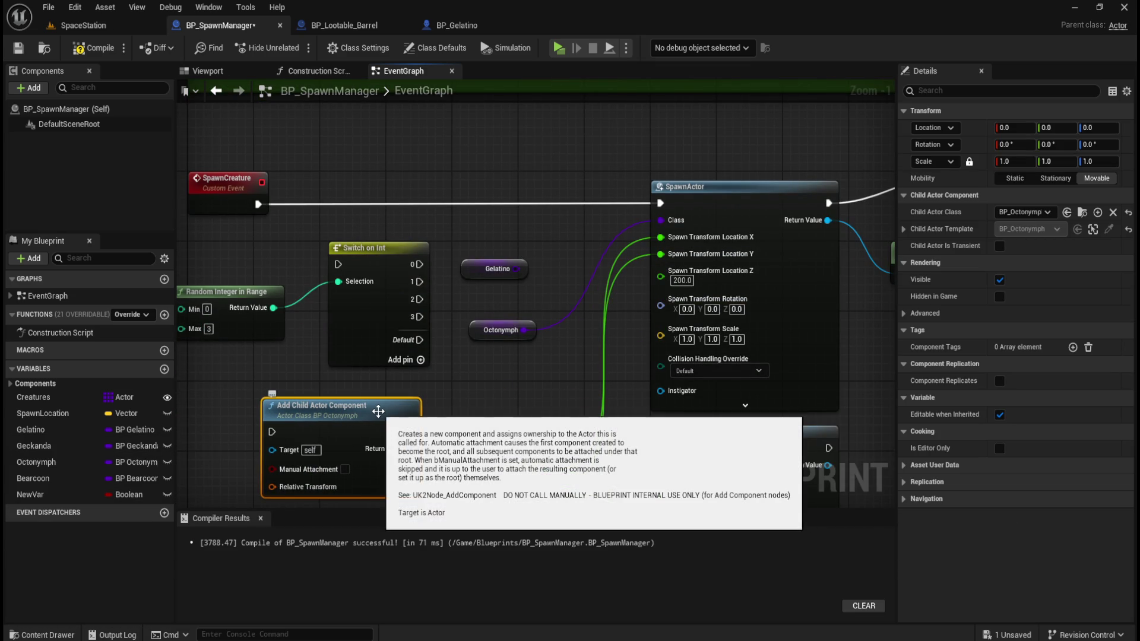
mouse_move(452, 396)
mouse_down()
mouse_move(419, 420)
mouse_move(433, 409)
mouse_up()
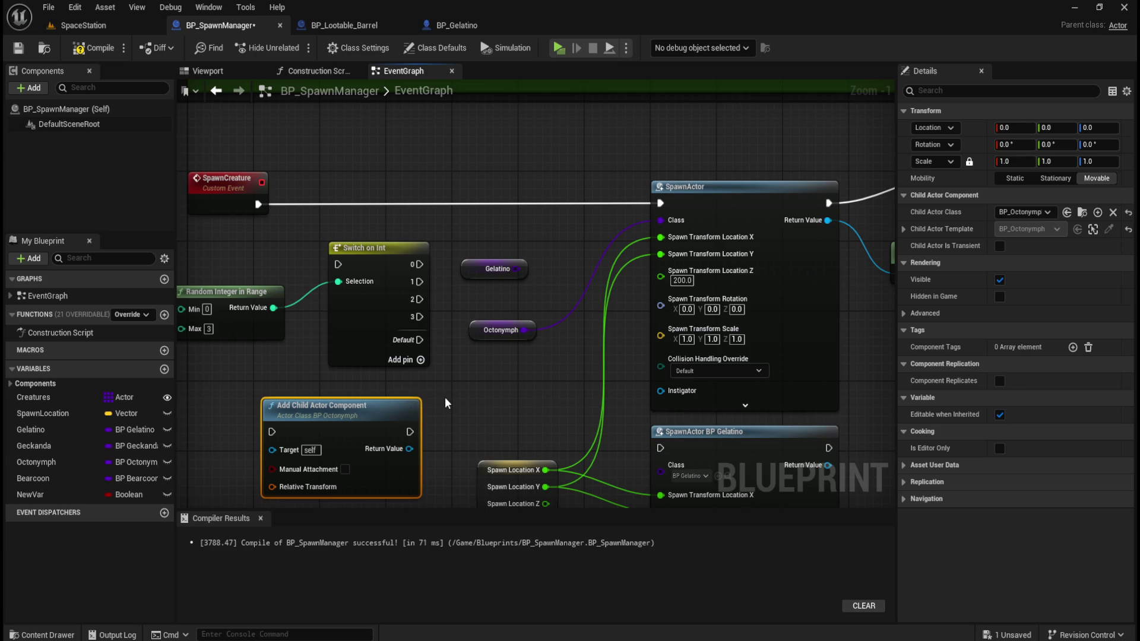
key(Delete)
mouse_move(502, 400)
mouse_down()
mouse_move(550, 331)
mouse_move(533, 323)
mouse_up()
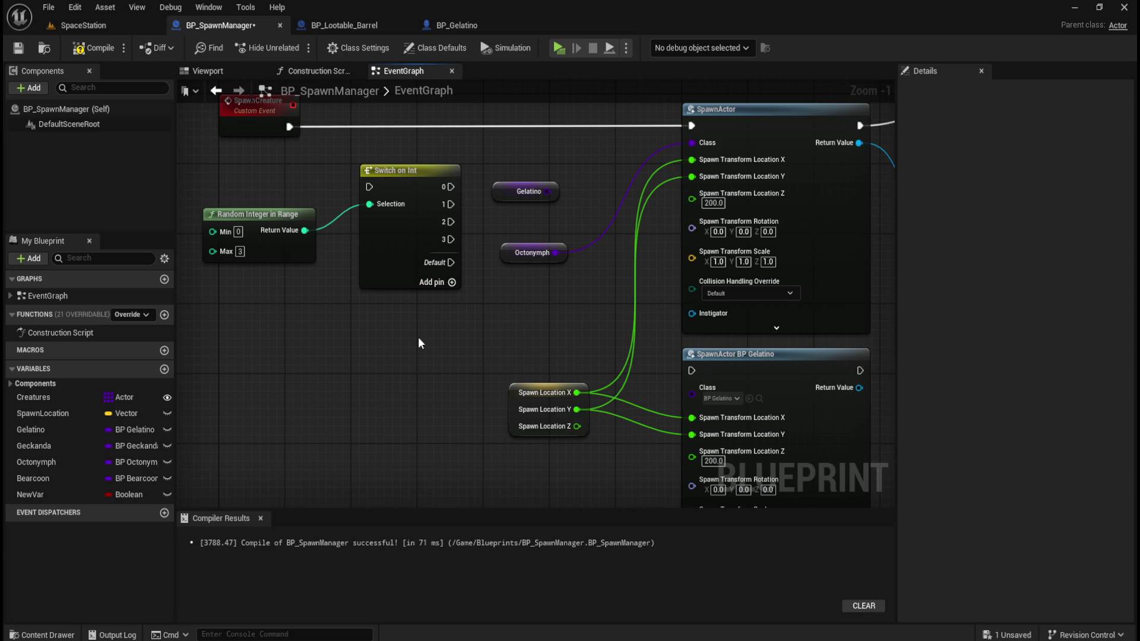
Move the Random Integer in Range and Switch on Int nodes lower in the graph.
mouse_move(301, 302)
mouse_down()
mouse_move(362, 237)
mouse_move(363, 324)
mouse_up()
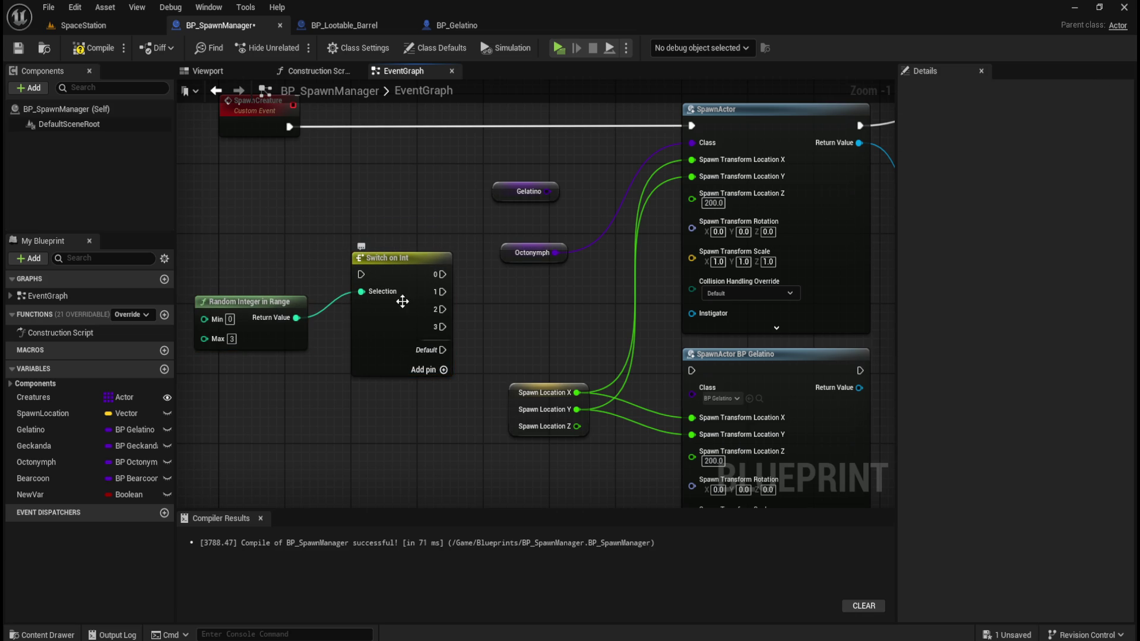
drag(445, 208, 355, 279)
drag(262, 343, 262, 344)
click(305, 242)
drag(304, 251, 355, 203)
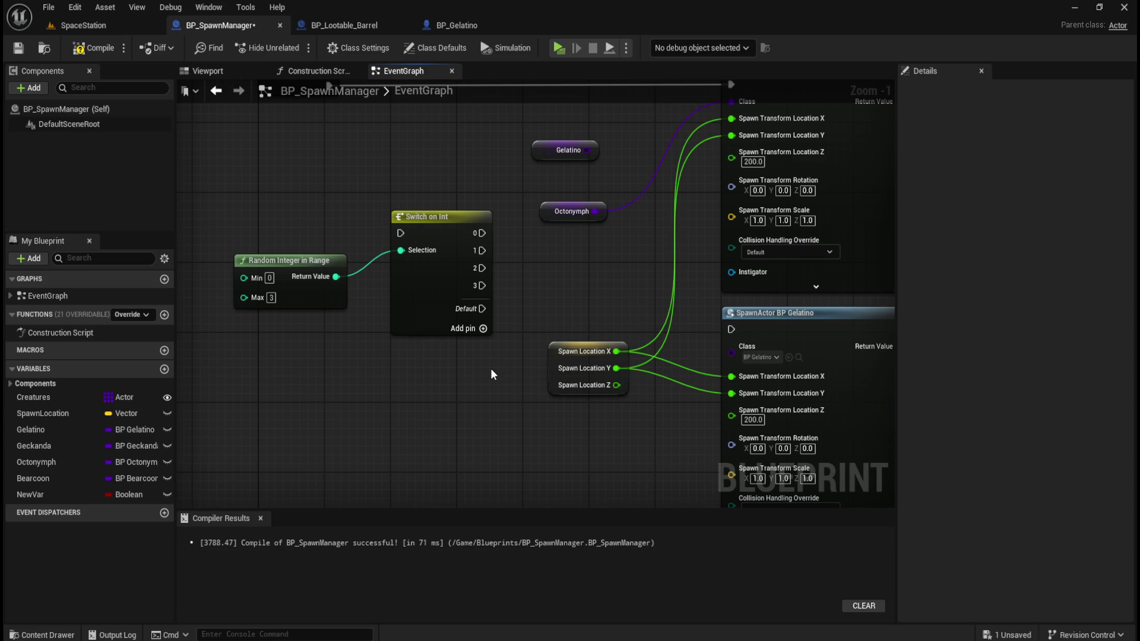
scroll(347, 452, down, 3)
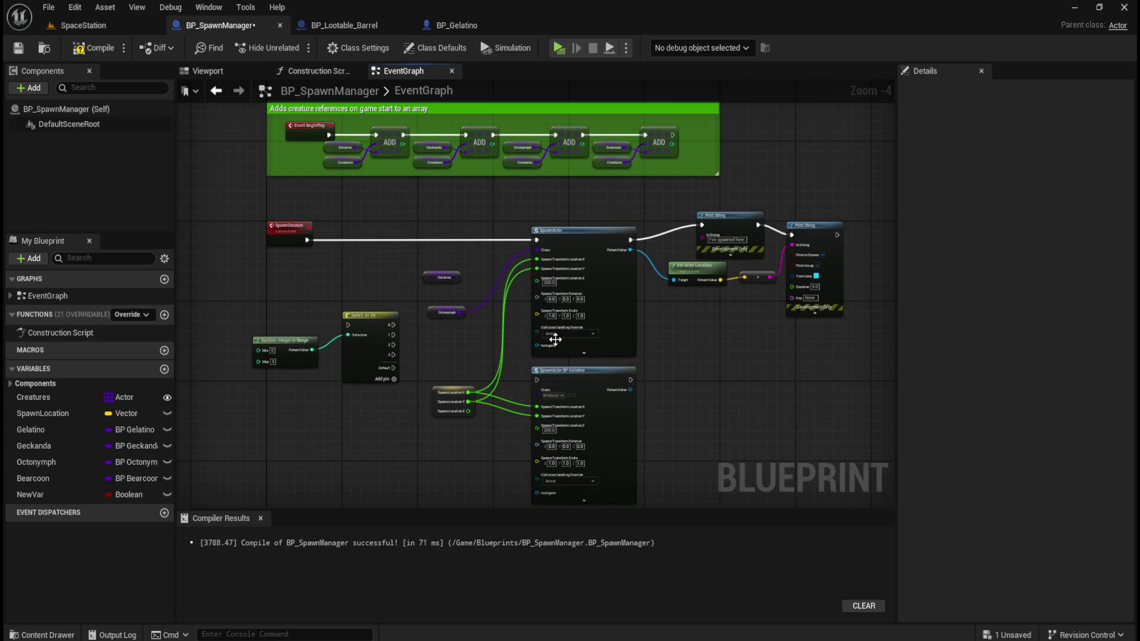
scroll(454, 189, up, 2)
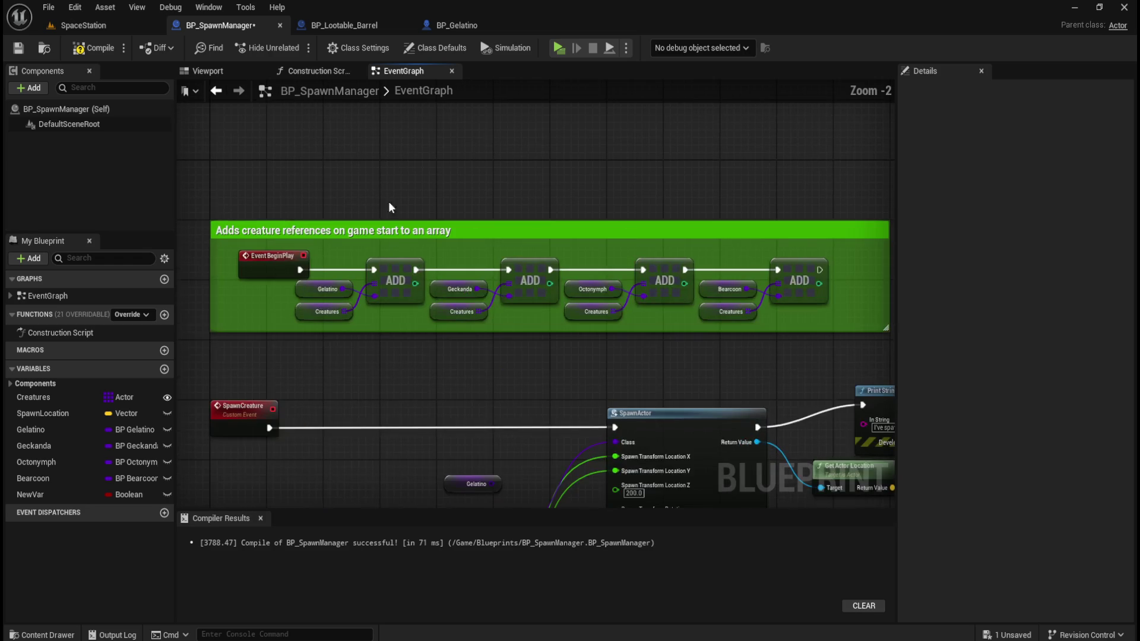
mouse_move(430, 386)
mouse_down()
mouse_move(465, 240)
mouse_move(444, 384)
mouse_move(473, 310)
mouse_move(443, 339)
mouse_move(447, 489)
mouse_up()
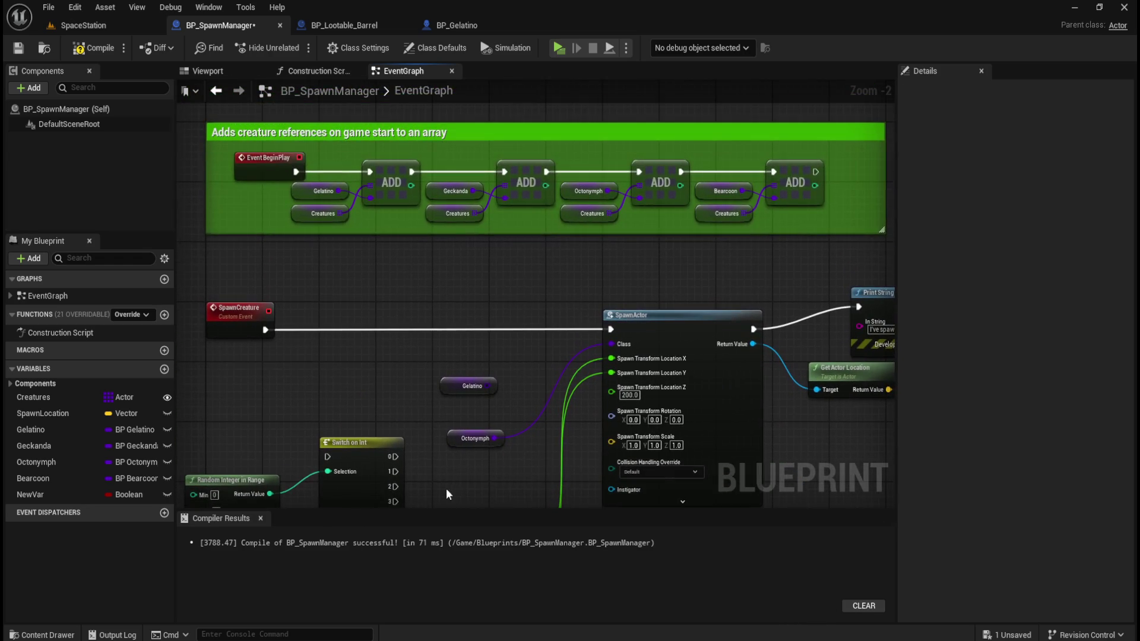
Select the Creatures variable and list its container types: Single, Array, Set and Map.
drag(464, 444, 454, 346)
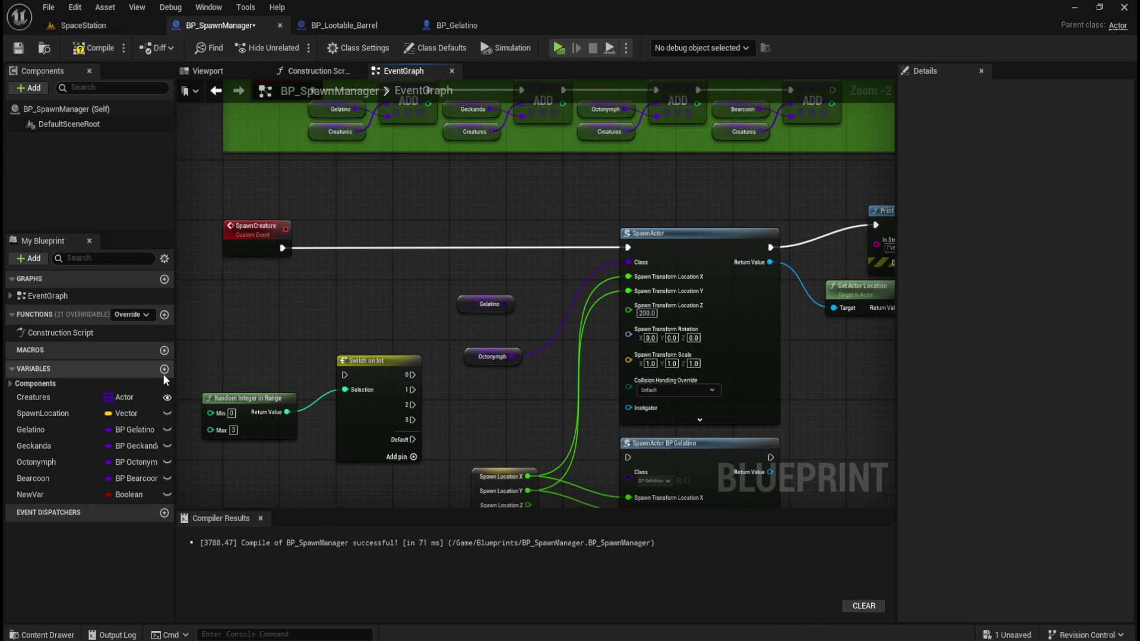
click(64, 398)
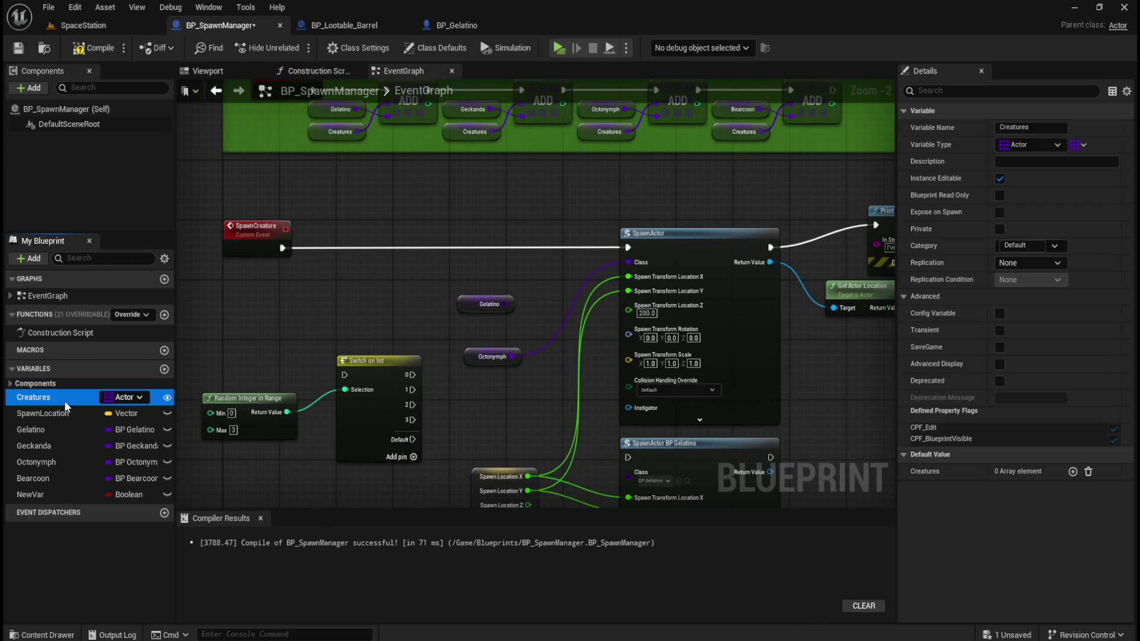
click(1079, 146)
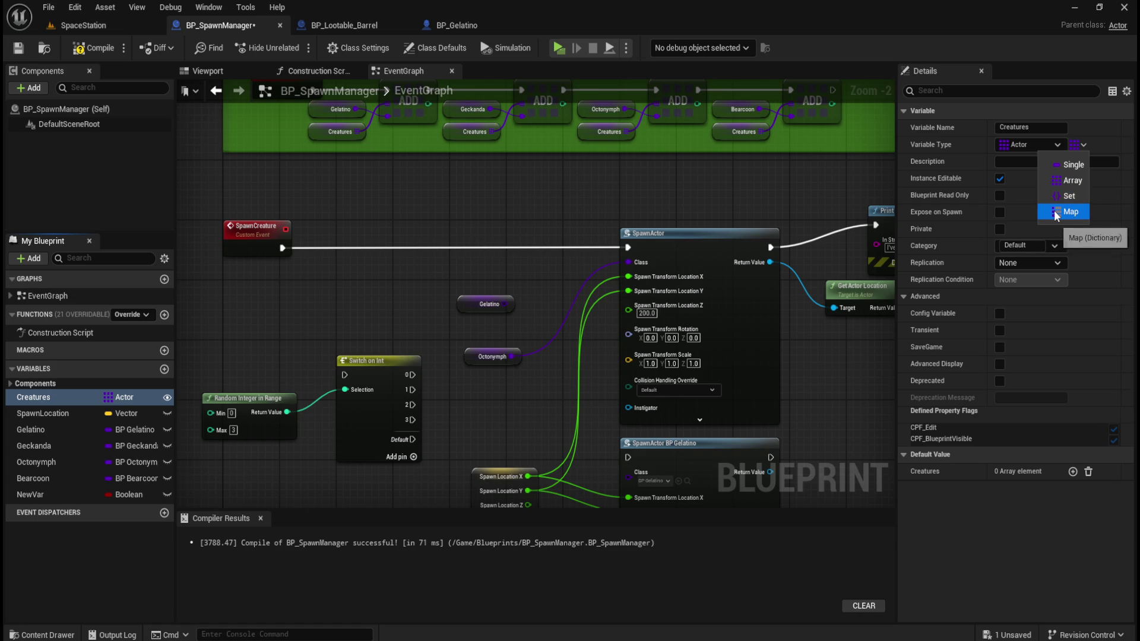
Try turning Creatures into a Map but decline, then search actions for 'dictionary' and cancel.
click(1057, 212)
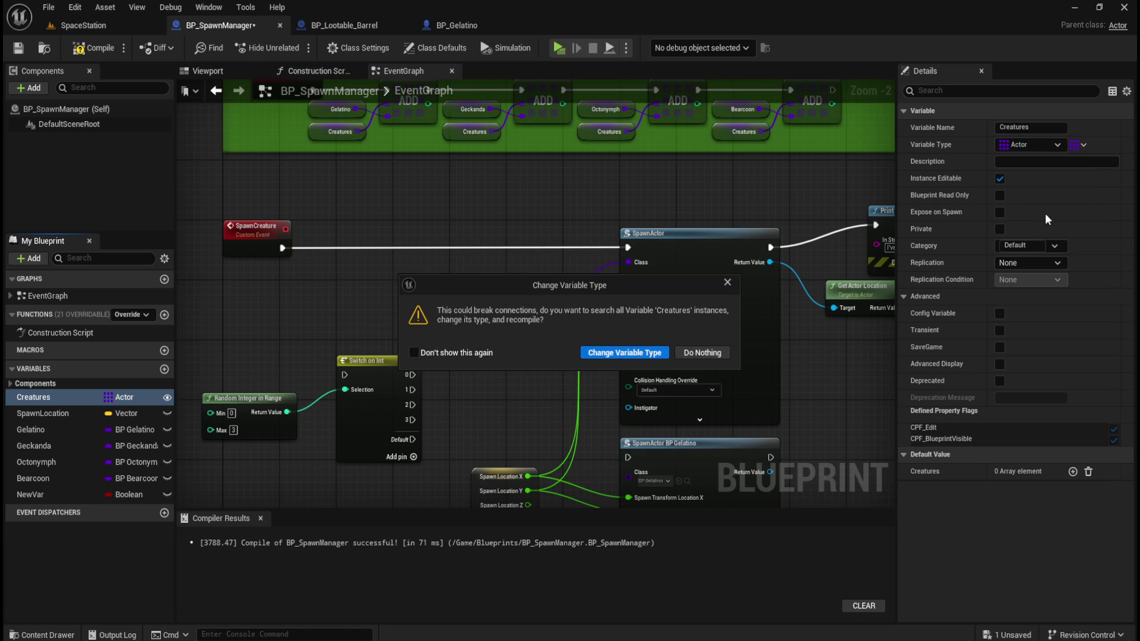
click(704, 349)
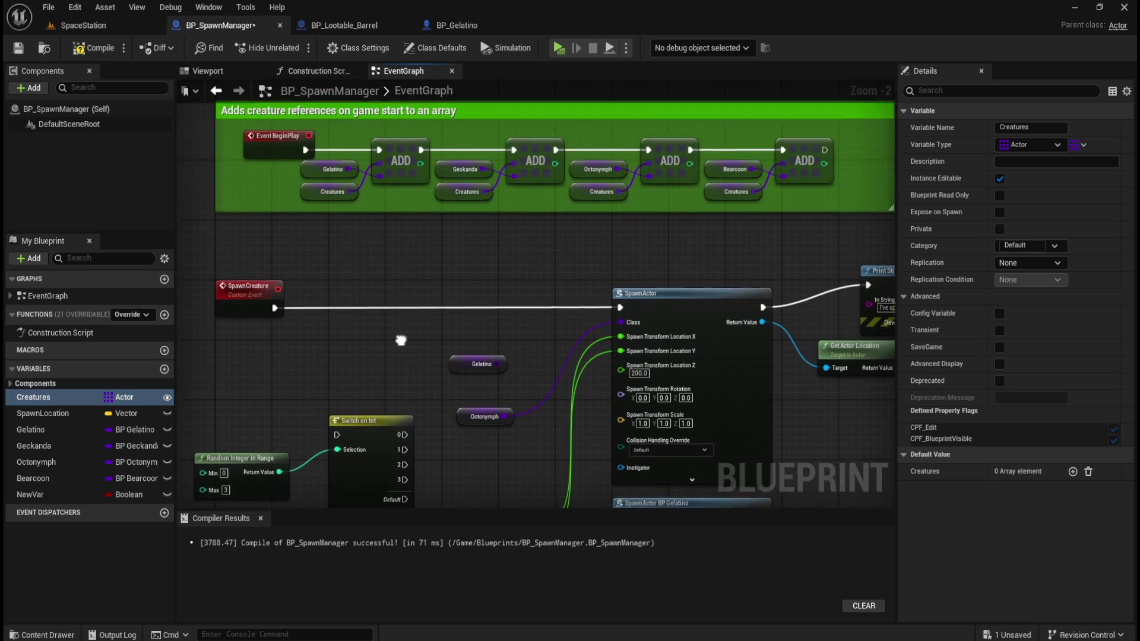
right_click(360, 369)
text(dictionary)
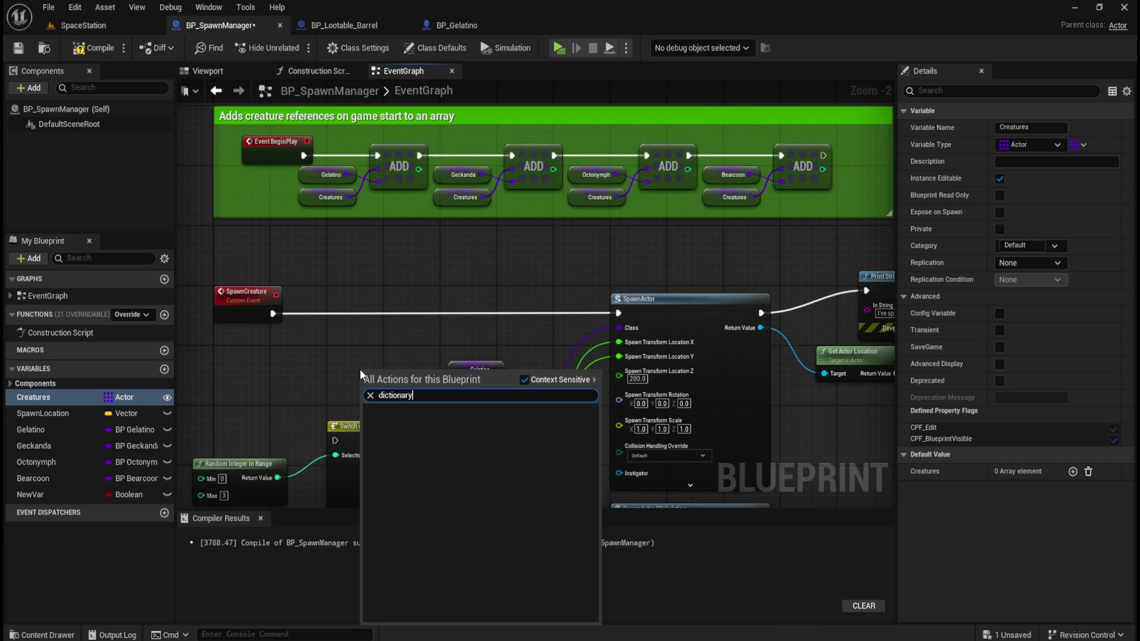
key(Escape)
scroll(360, 369, up, 1)
scroll(359, 369, down, 2)
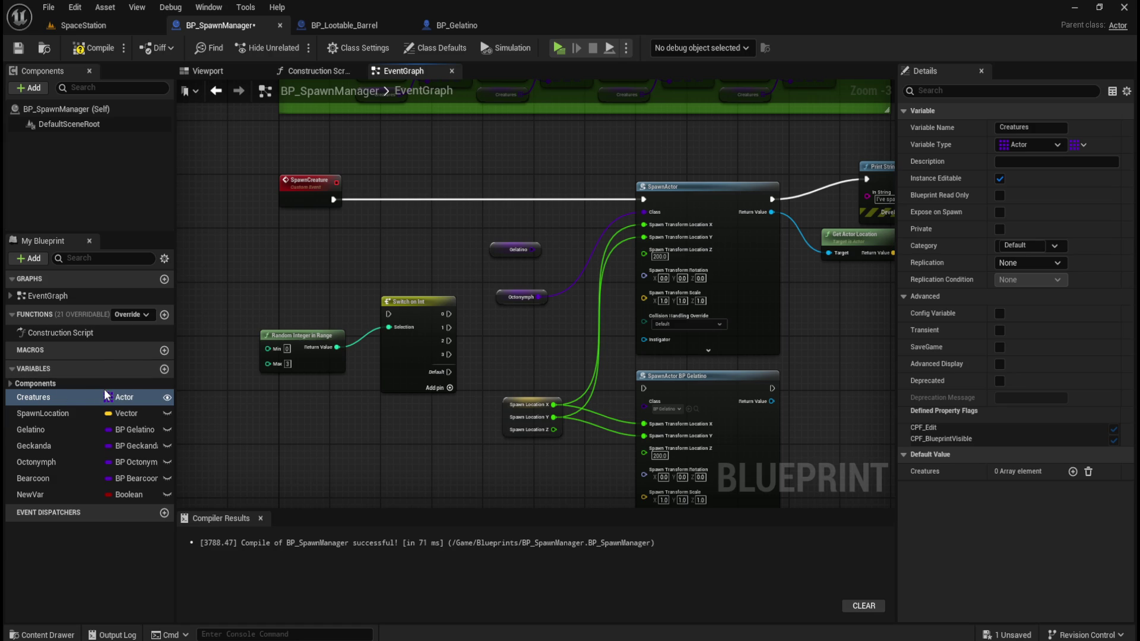
Turn off Instance Editable on Creatures, then compile and save BP_SpawnManager.
mouse_move(506, 223)
mouse_down()
mouse_move(432, 318)
mouse_move(507, 259)
mouse_up()
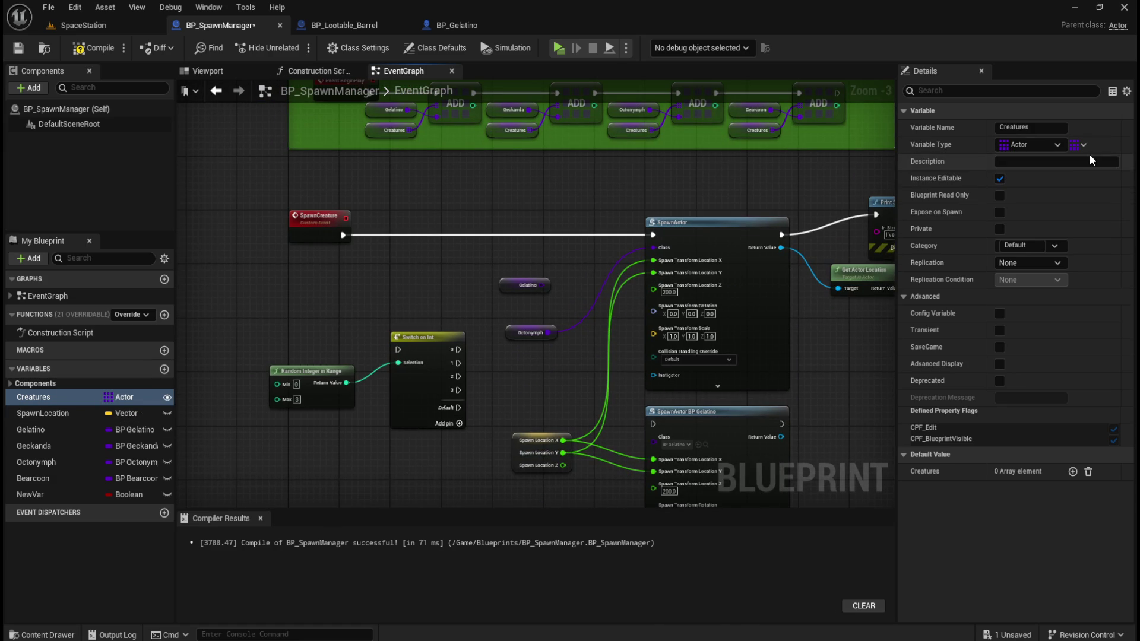
click(1000, 178)
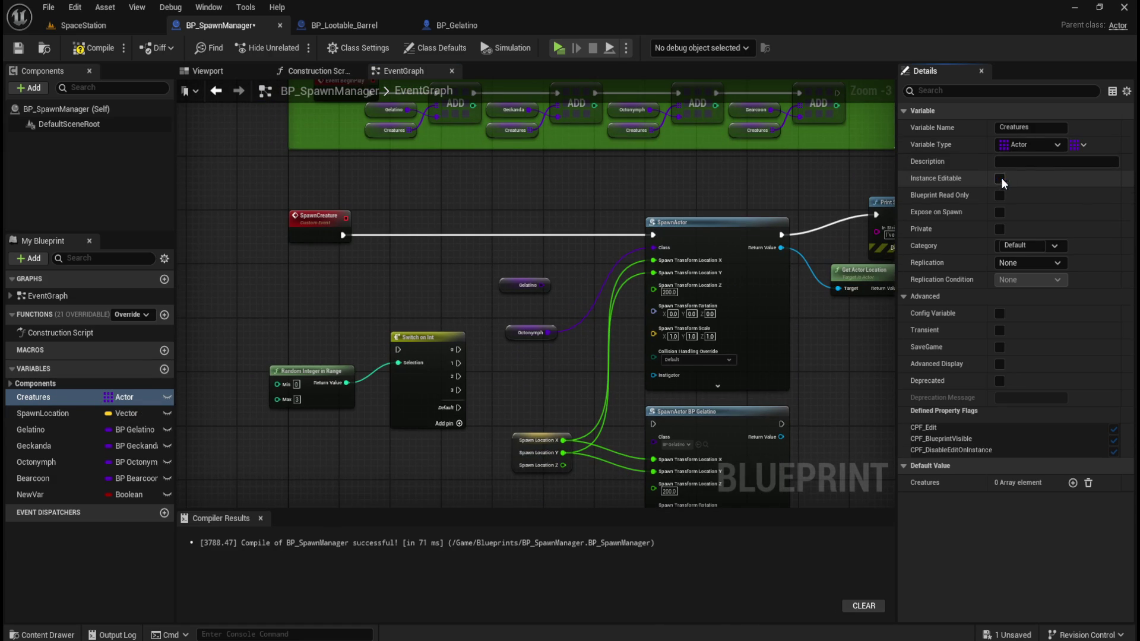
key(F7)
click(23, 52)
Change Creatures' container to Map, confirm the type change, and close Find in Blueprints.
click(1085, 141)
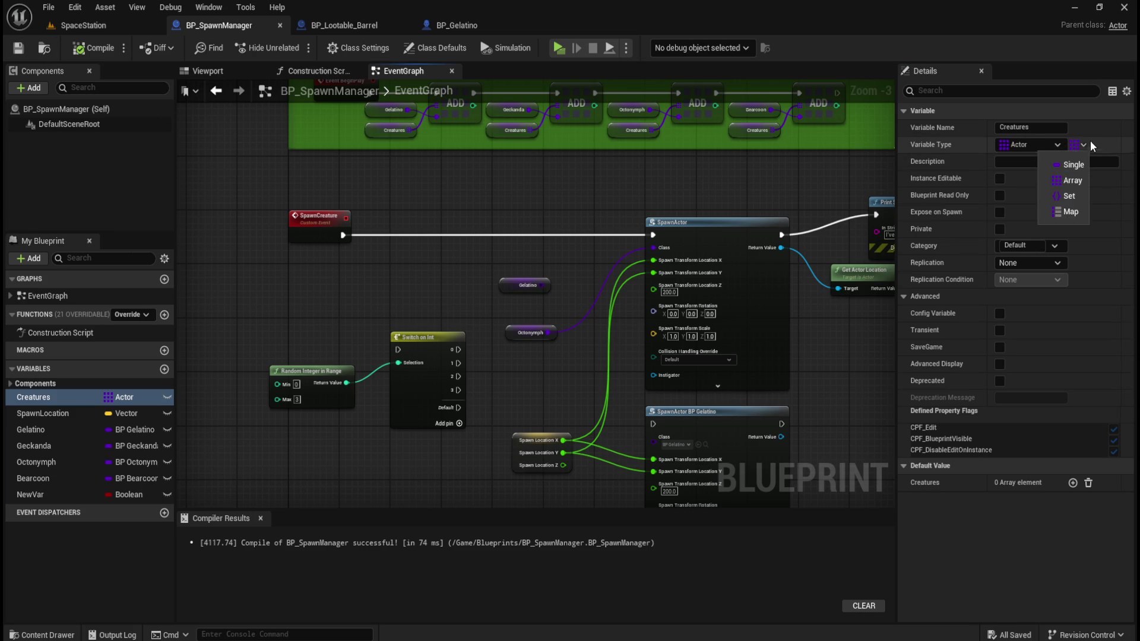
click(1056, 211)
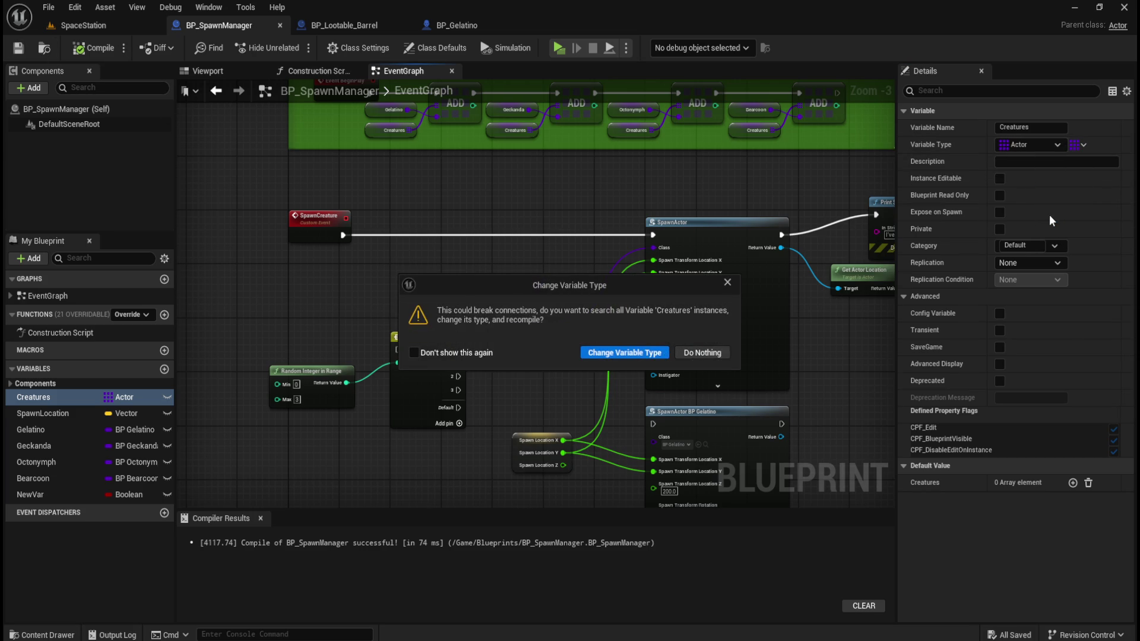
click(605, 359)
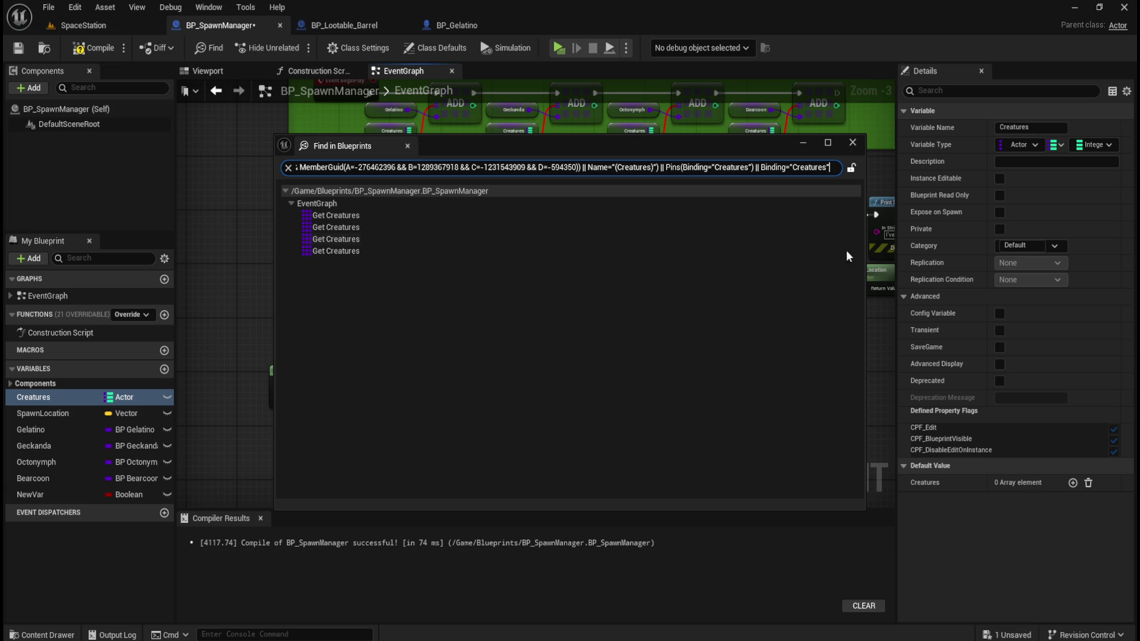
click(853, 142)
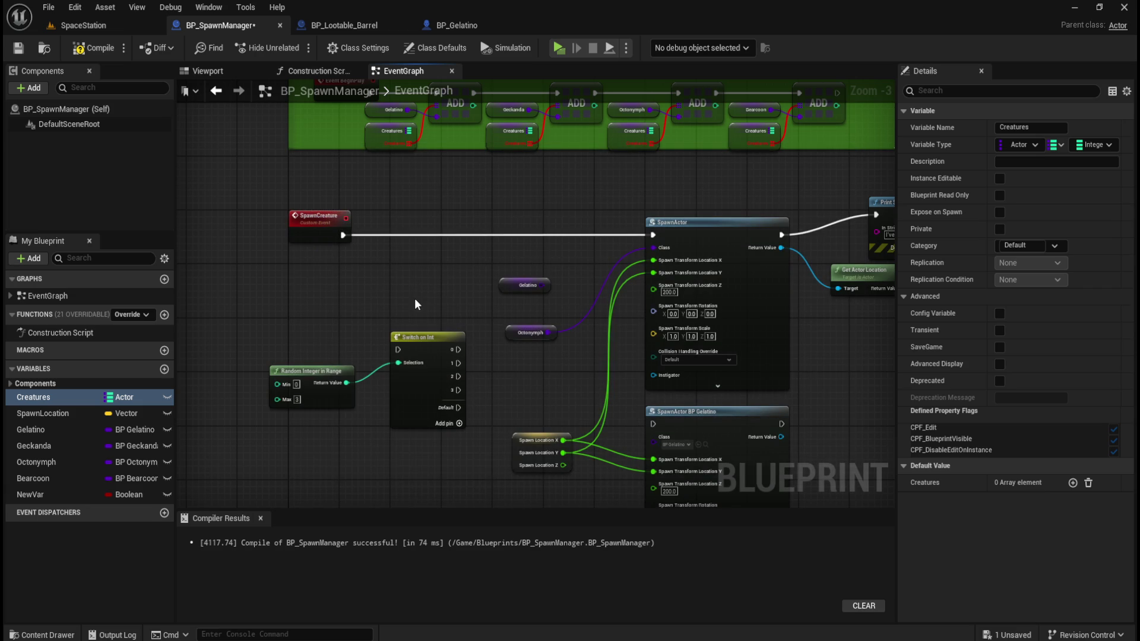
Select Creatures and look through its container and map value type menus.
scroll(518, 255, up, 5)
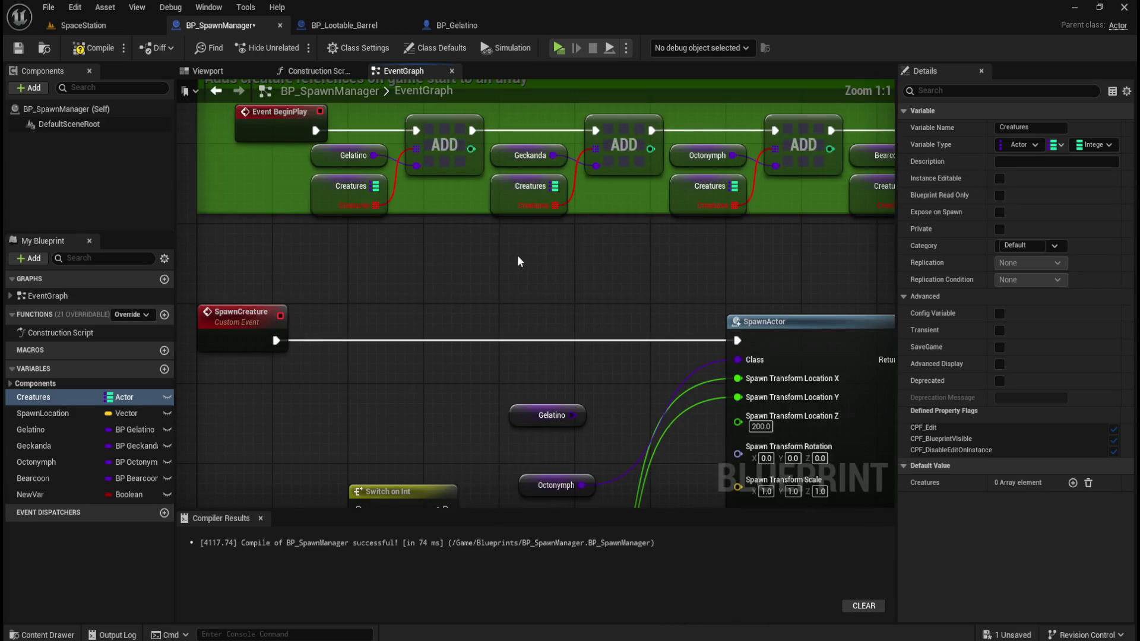
scroll(515, 288, down, 2)
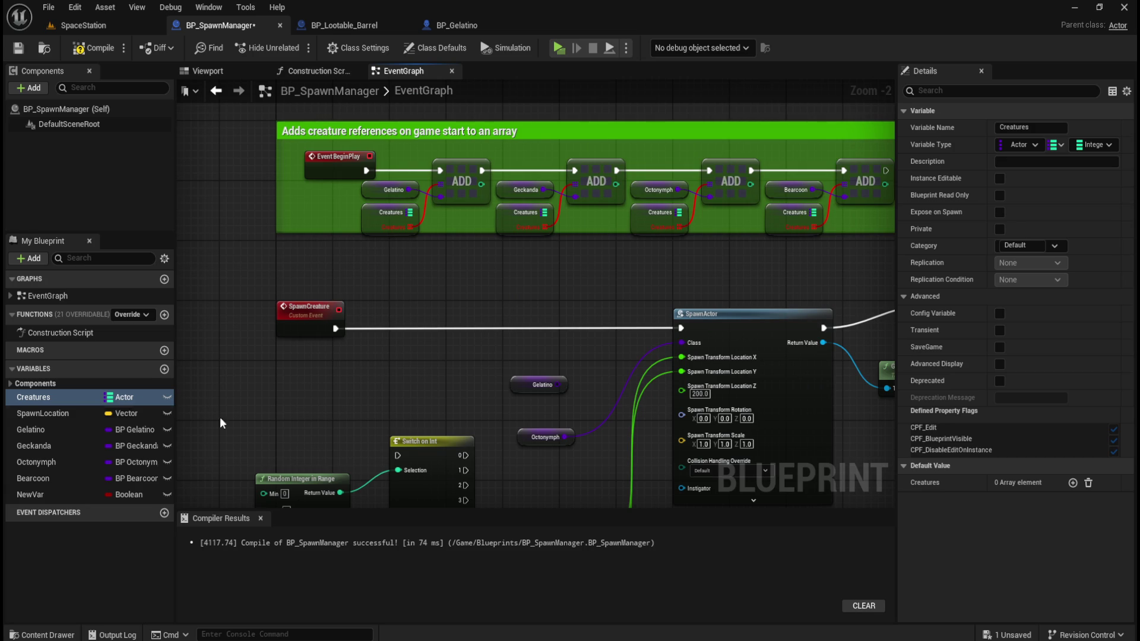
click(59, 413)
click(63, 402)
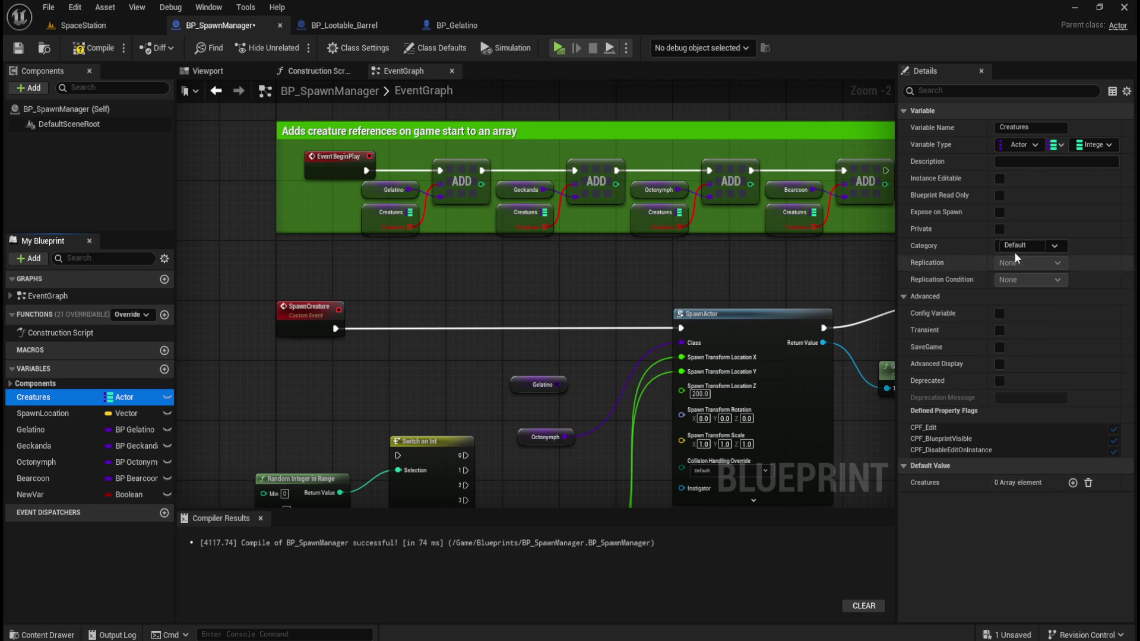
click(1109, 146)
click(1109, 146)
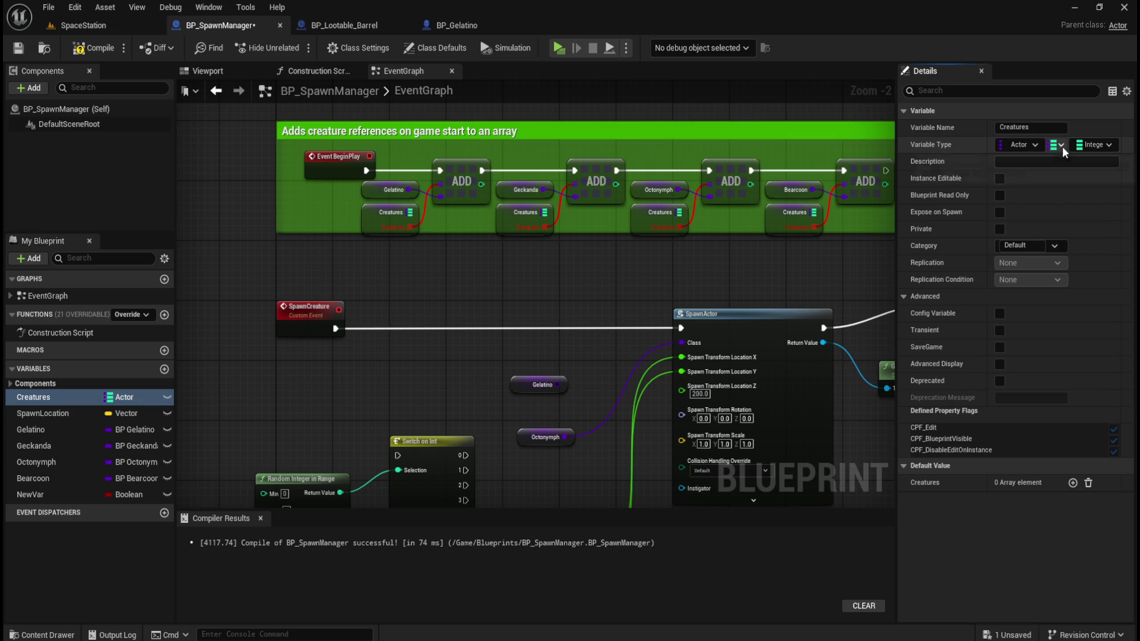
click(1061, 146)
click(1094, 146)
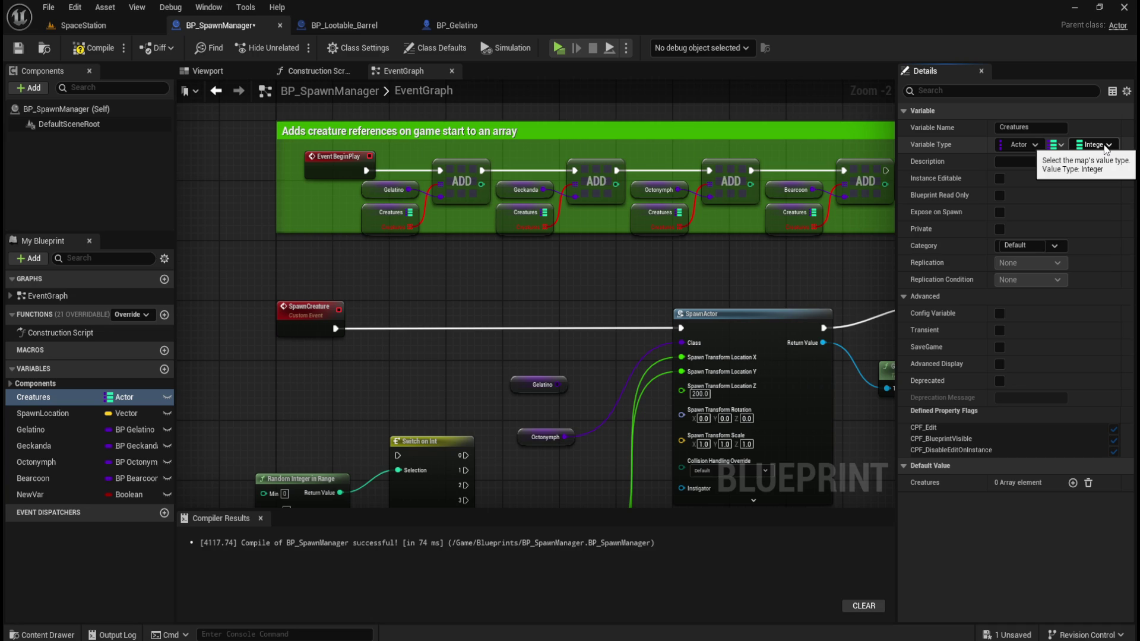
Make Creatures' map values Actor class references, confirm, and close Find in Blueprints.
click(1107, 146)
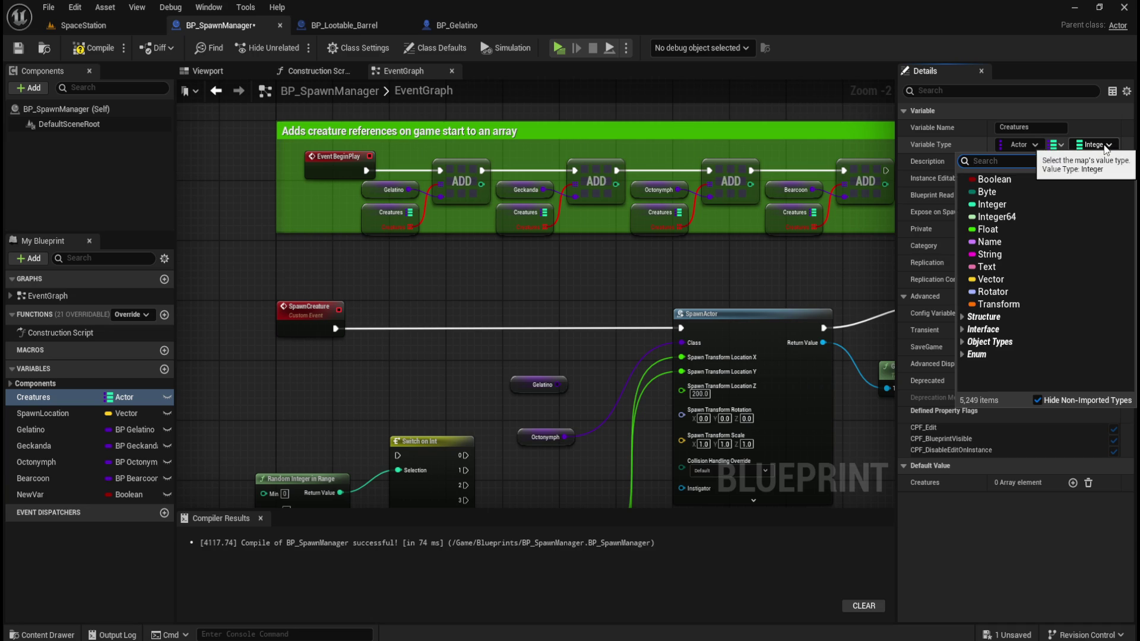
click(995, 343)
scroll(1045, 329, down, 5)
scroll(1046, 329, down, 5)
mouse_move(1004, 305)
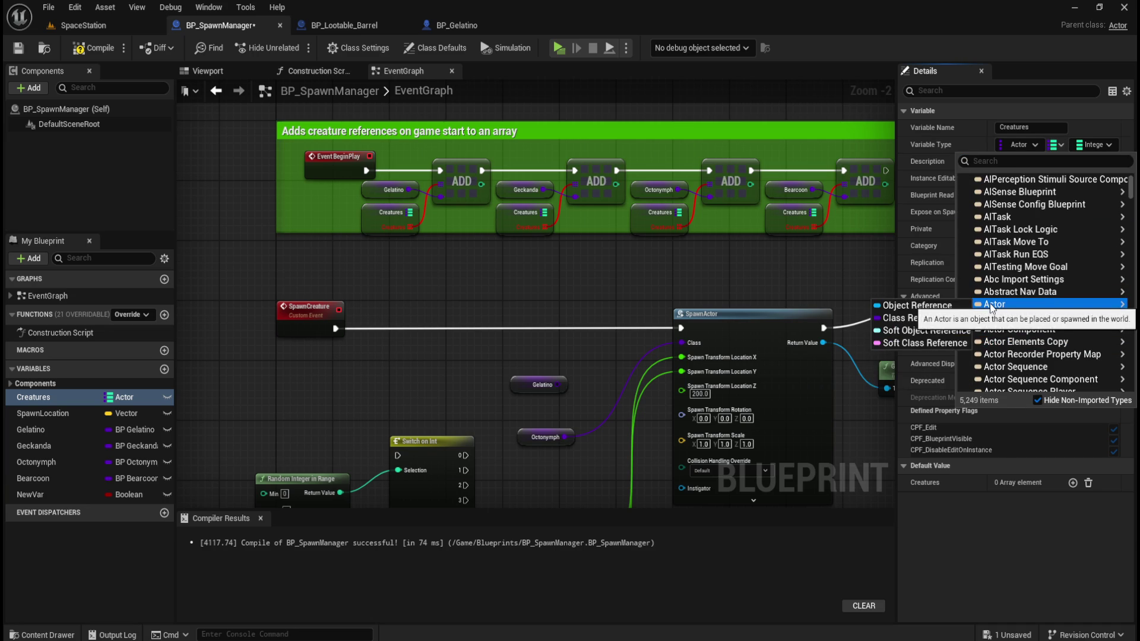
click(956, 318)
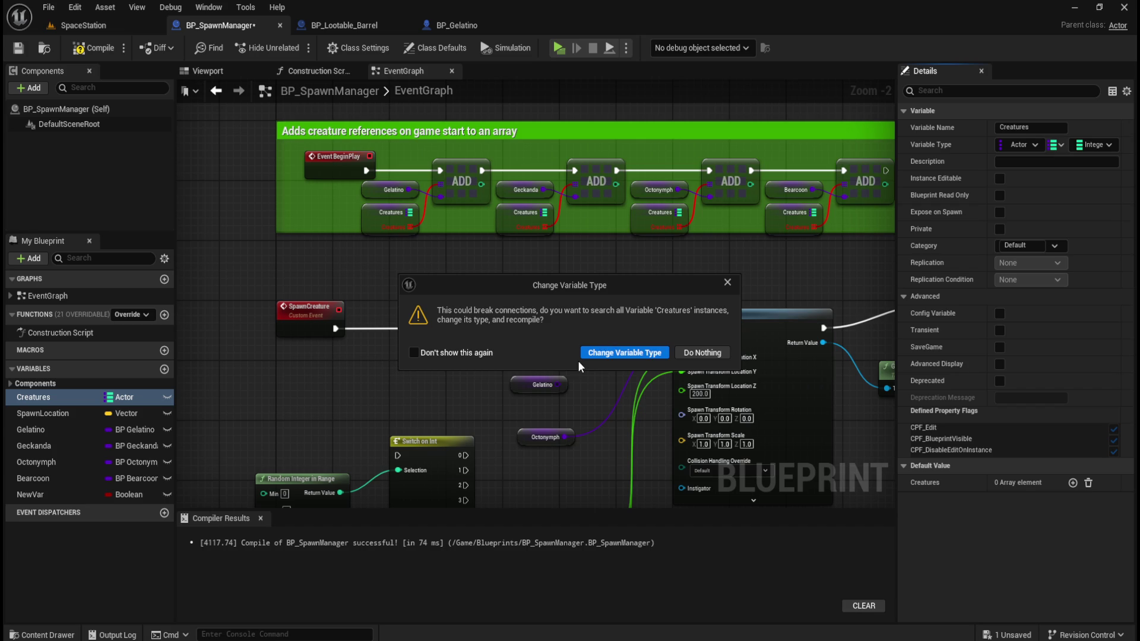
click(594, 354)
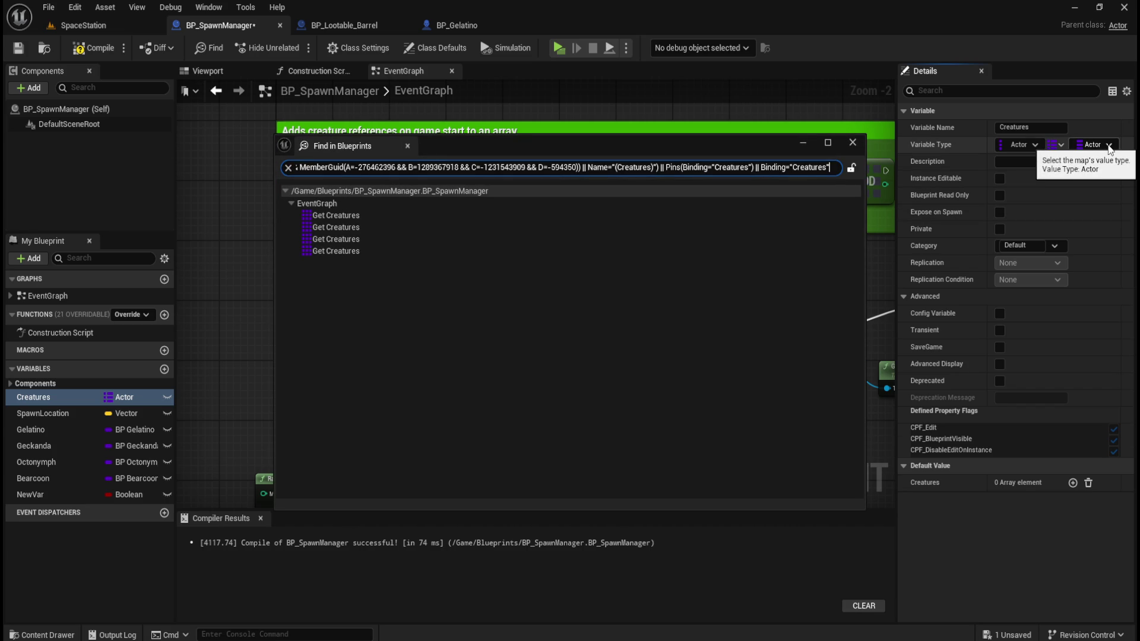
click(853, 143)
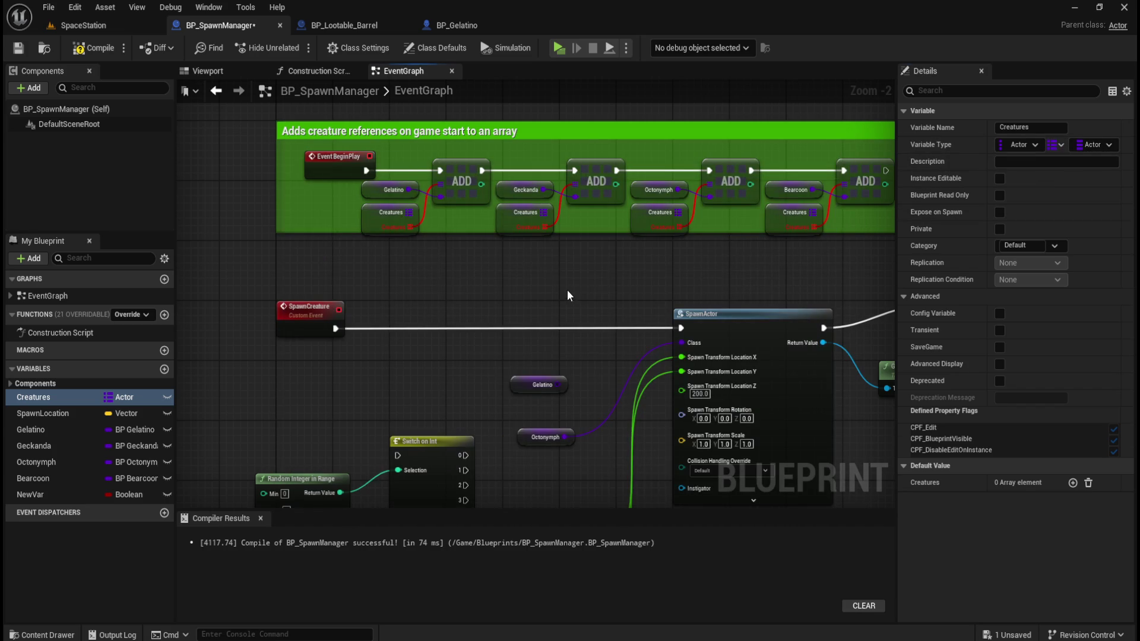
click(53, 447)
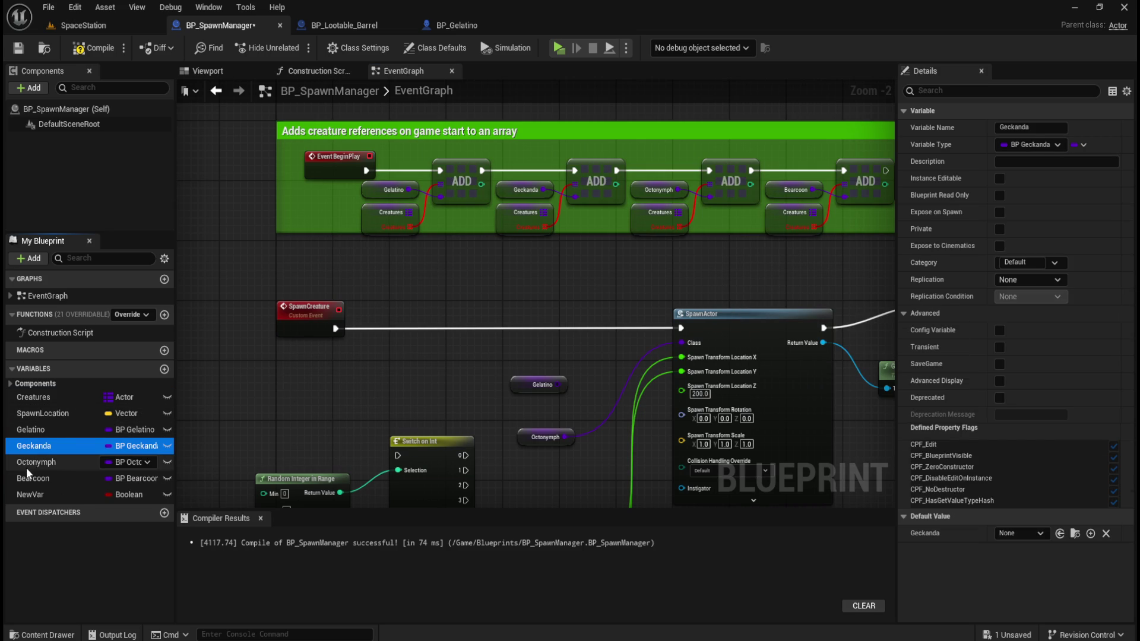
click(48, 430)
click(48, 445)
click(41, 461)
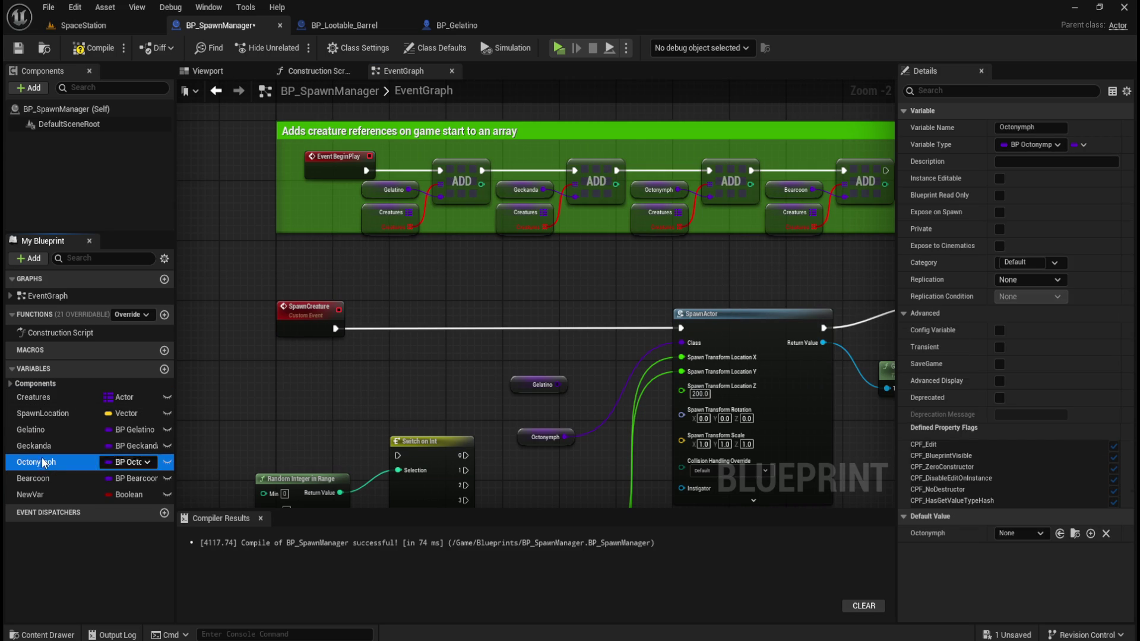
click(1049, 145)
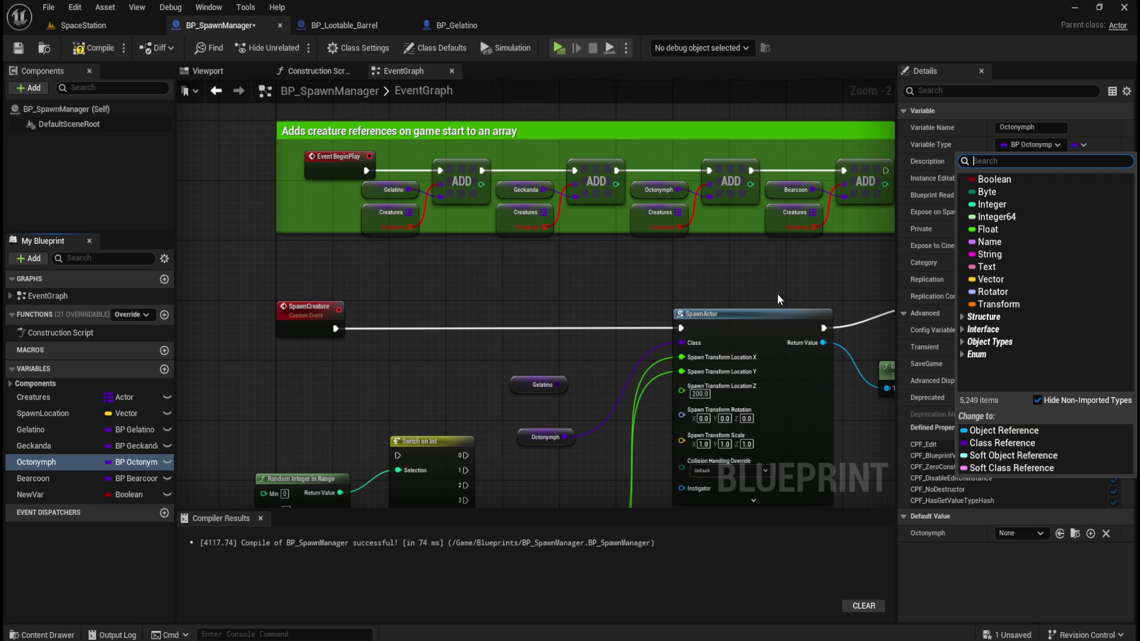
click(682, 277)
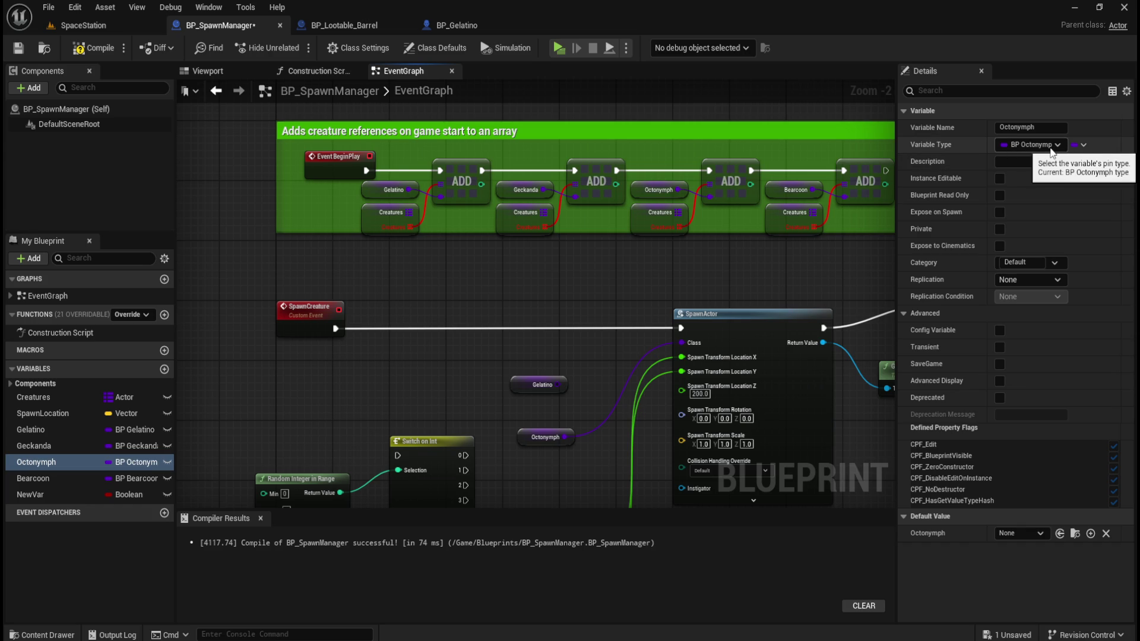
Add a SET Octonymph node with its value set to BP_Octonymph.
drag(451, 276, 653, 316)
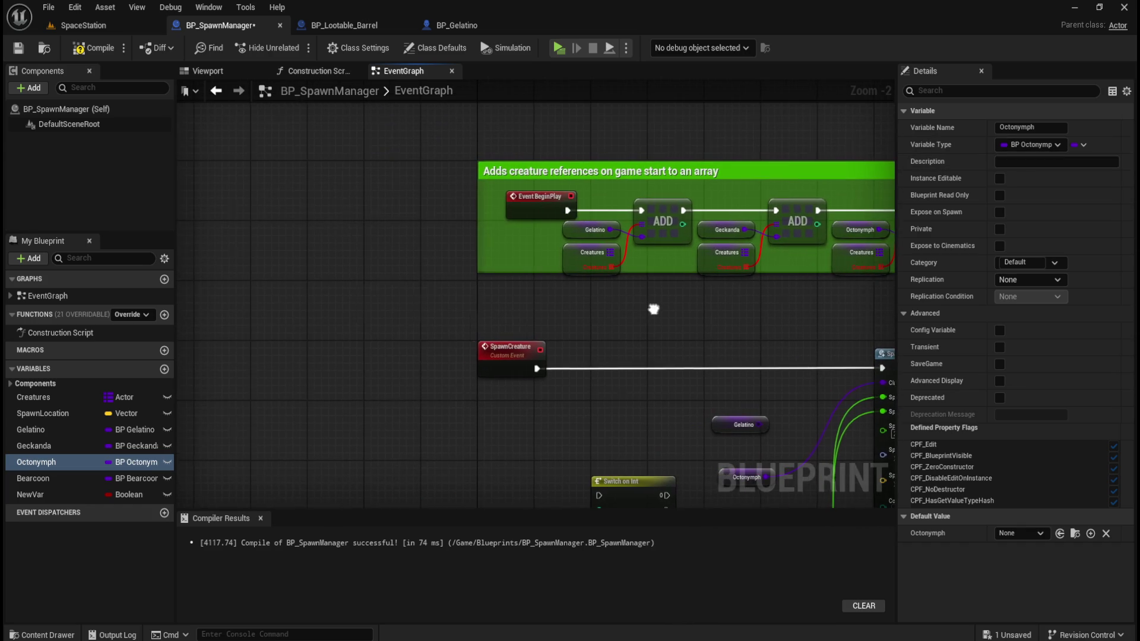
drag(74, 462, 273, 376)
click(316, 415)
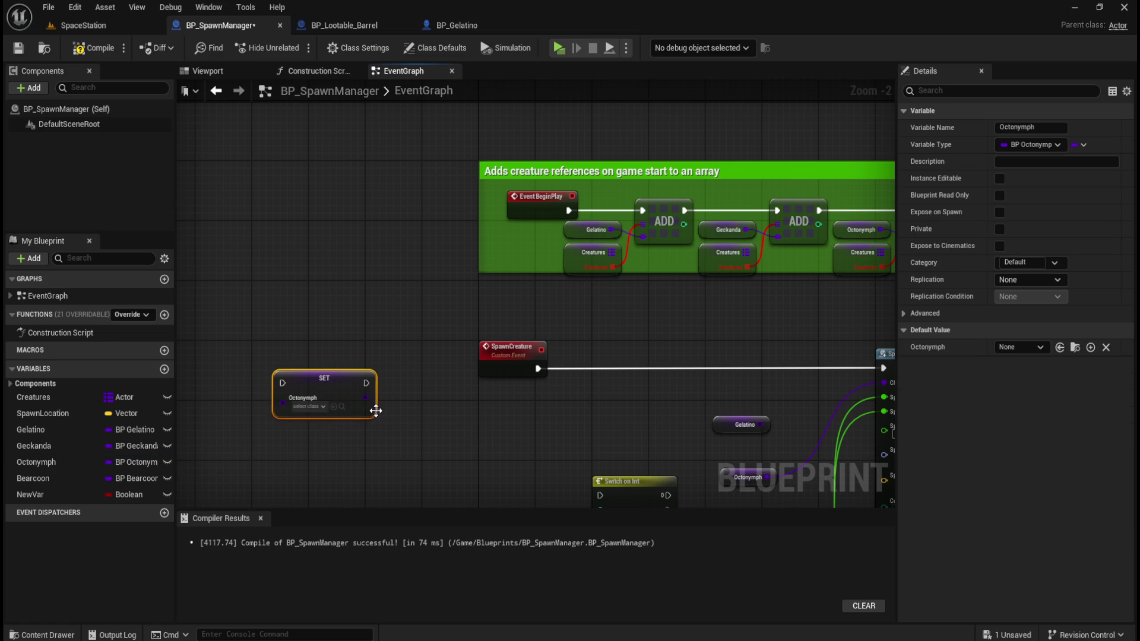
click(315, 407)
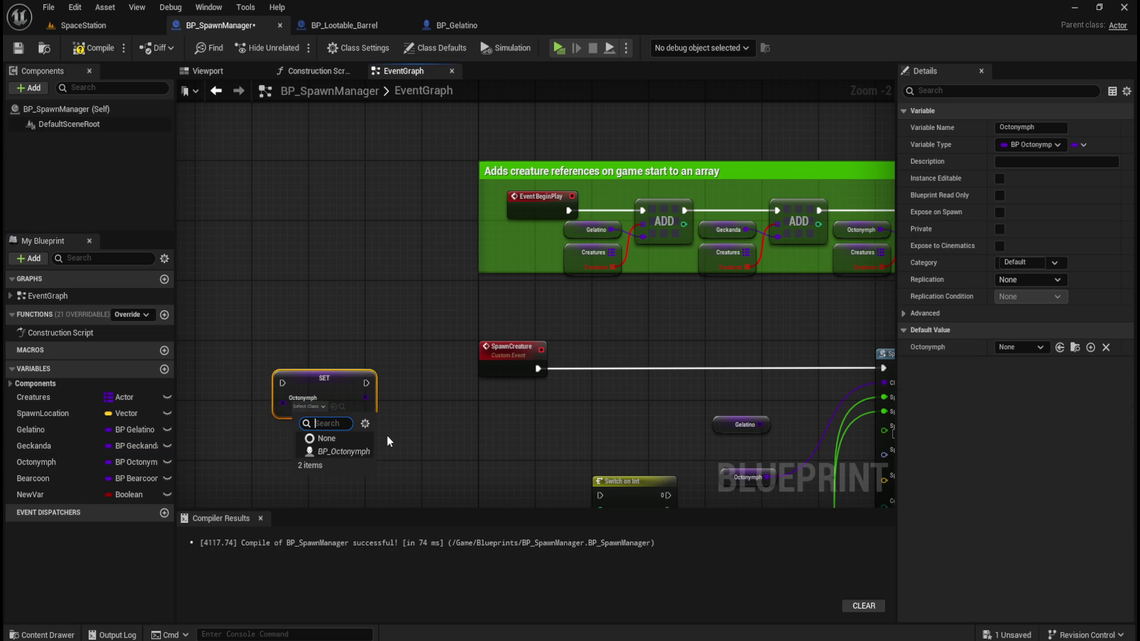
click(350, 450)
drag(349, 379, 384, 274)
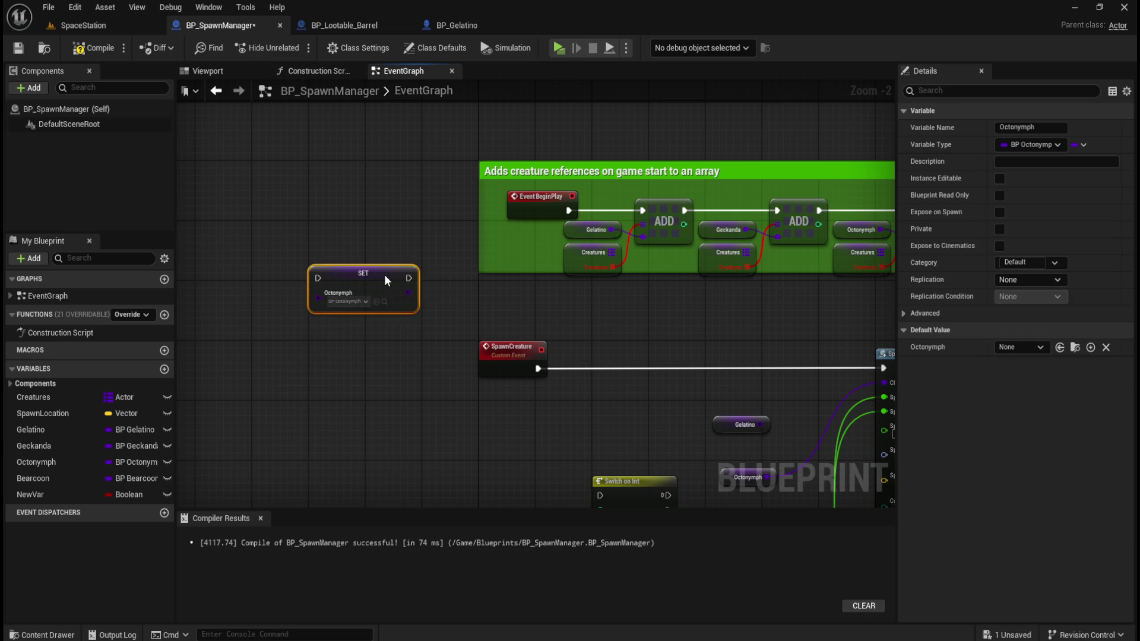
scroll(246, 299, up, 2)
drag(262, 310, 414, 346)
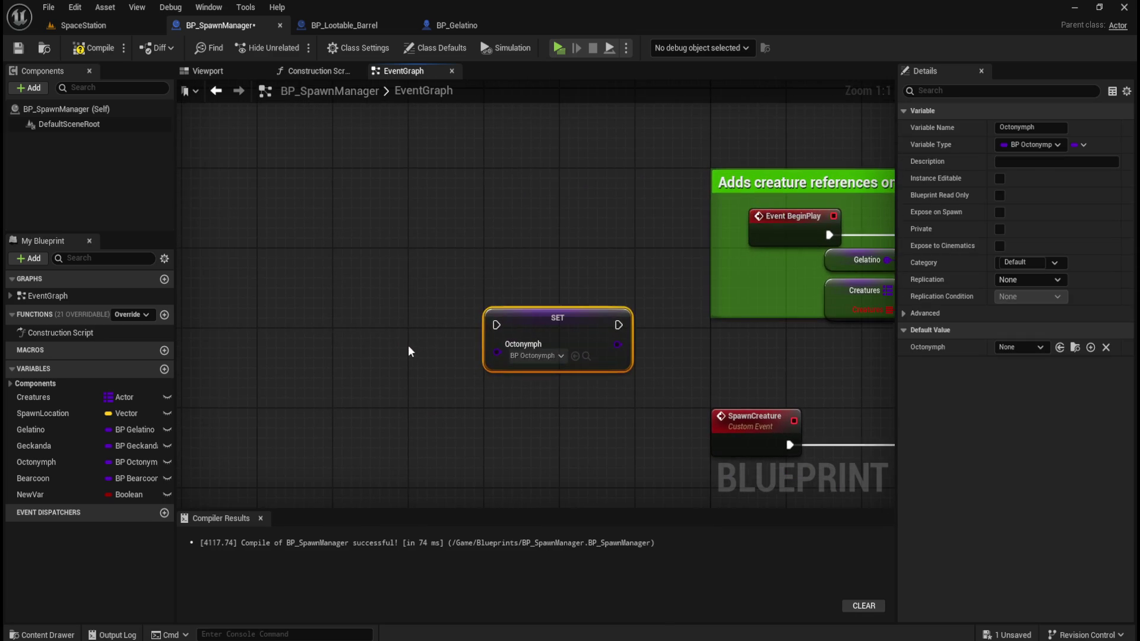
click(414, 347)
Add a SET Geckanda node assigned BP_Geckanda beside the Octonymph node.
mouse_move(41, 445)
mouse_down()
mouse_move(305, 379)
mouse_move(358, 355)
mouse_move(349, 355)
mouse_up()
click(380, 391)
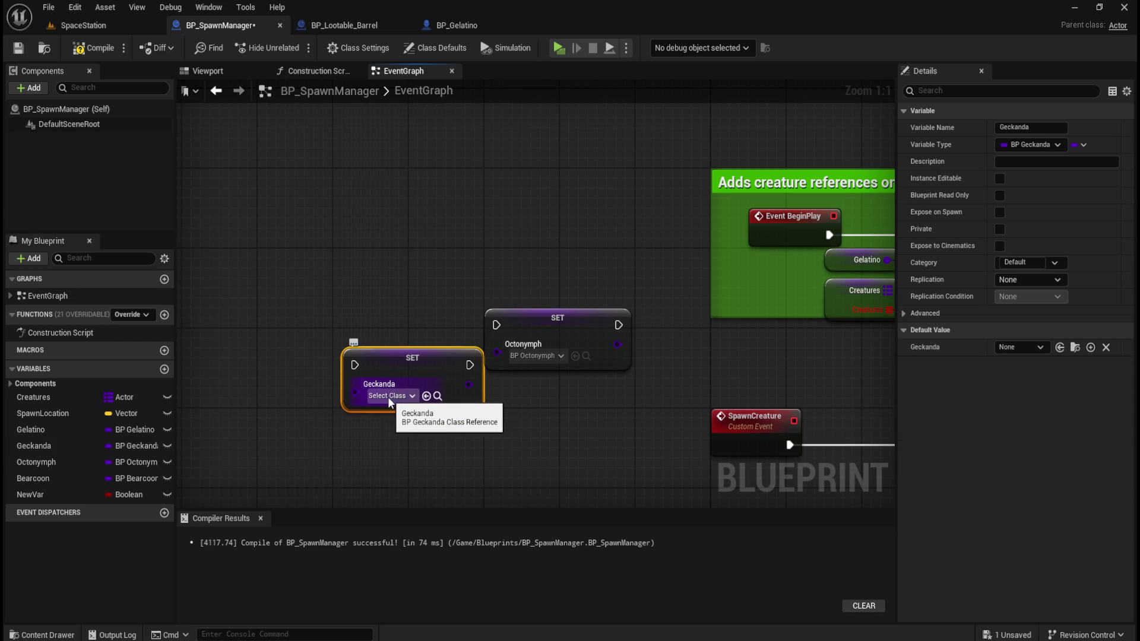
click(387, 396)
click(416, 443)
drag(437, 358, 428, 321)
click(442, 240)
mouse_move(455, 240)
mouse_down()
mouse_move(622, 237)
mouse_move(669, 219)
mouse_move(566, 215)
mouse_up()
Add a SET Gelatino node assigned BP Gelatino and line up all three SET nodes.
mouse_move(34, 429)
mouse_down()
mouse_move(482, 338)
mouse_move(334, 322)
mouse_up()
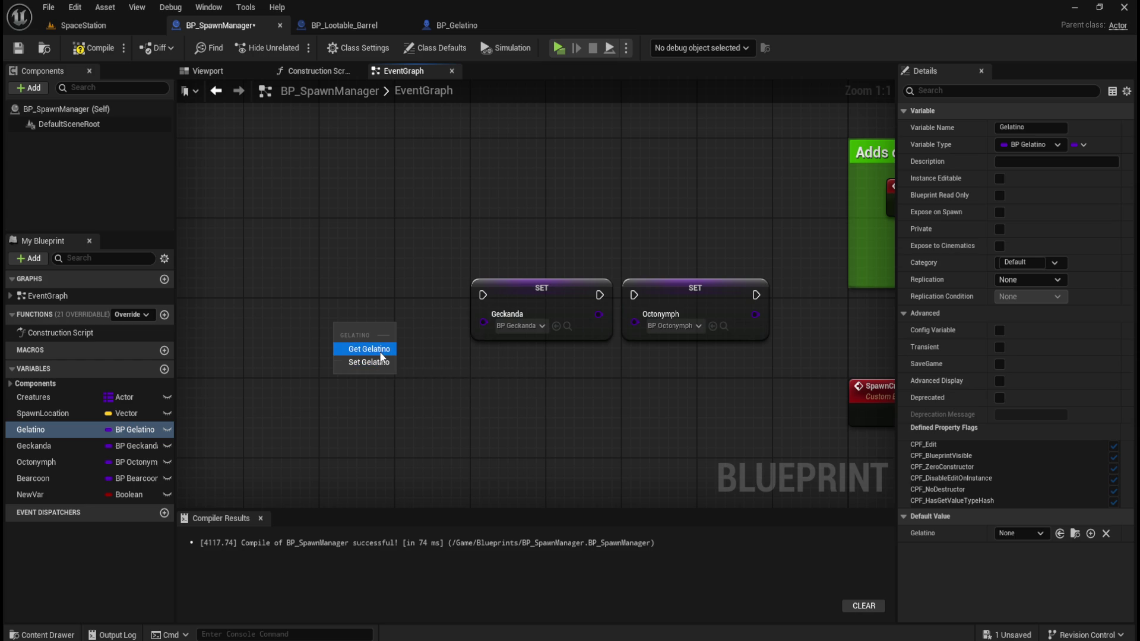
click(373, 361)
click(389, 366)
click(380, 412)
drag(419, 335, 414, 306)
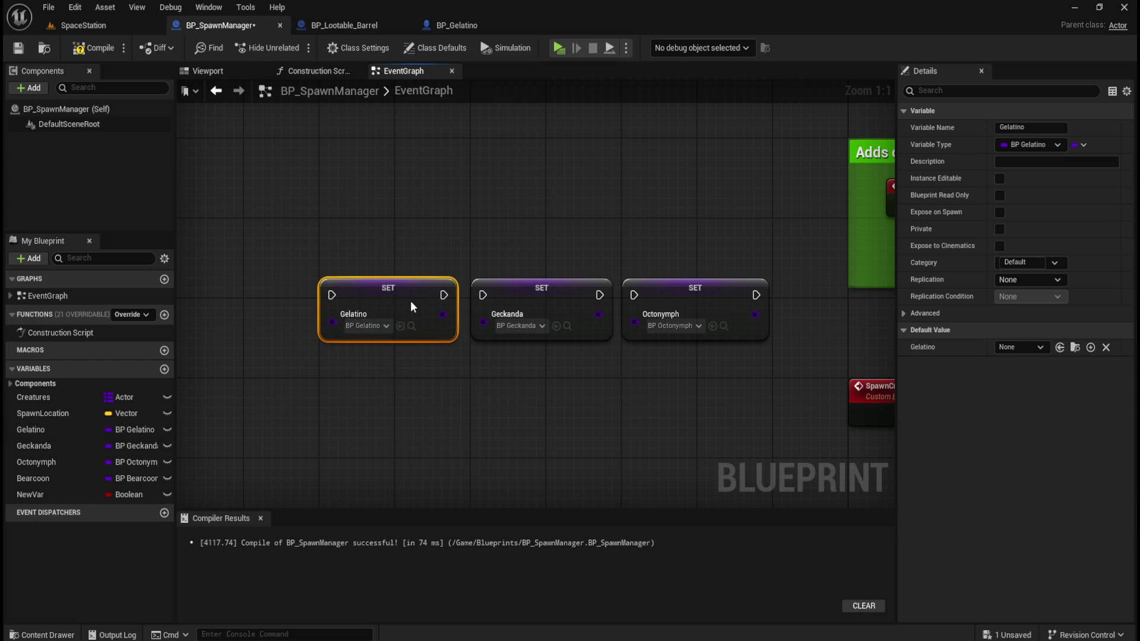
click(456, 228)
mouse_move(455, 226)
mouse_down()
mouse_move(672, 300)
mouse_move(586, 285)
mouse_move(527, 315)
mouse_up()
click(532, 285)
drag(511, 227, 654, 221)
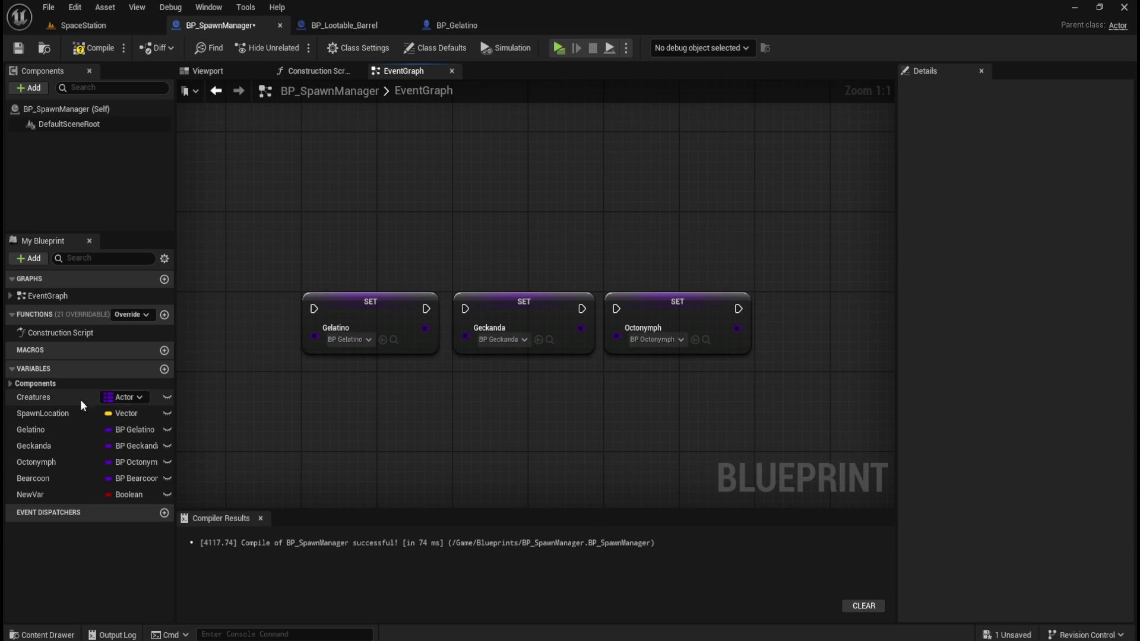
Switch Creatures from Map back to an Actor Array, confirm, and close Find in Blueprints.
click(59, 398)
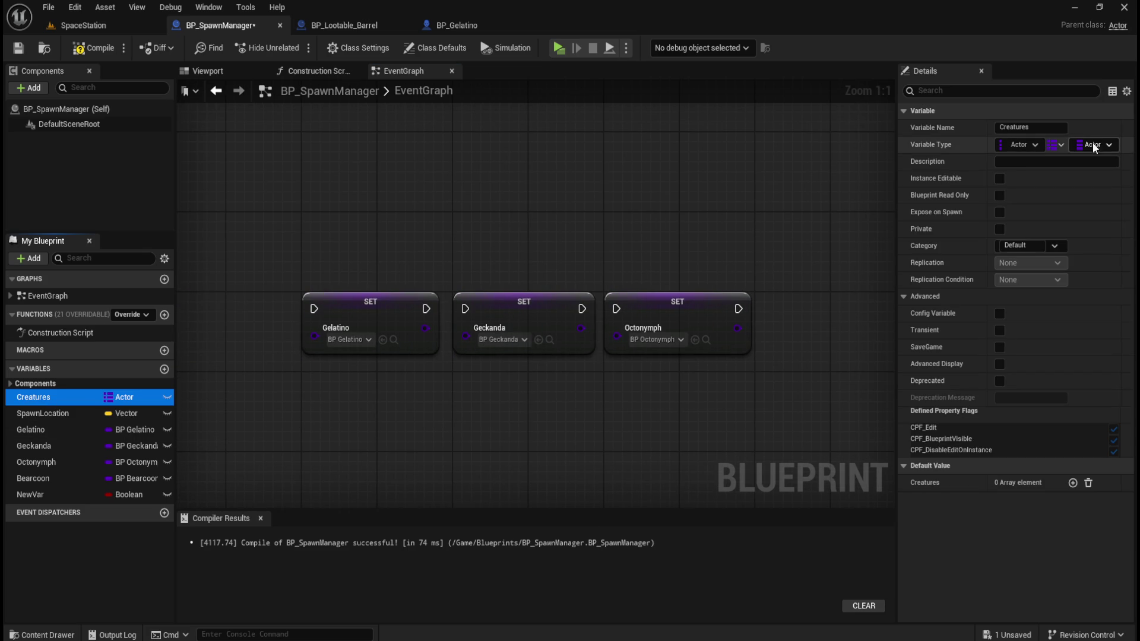
click(1053, 146)
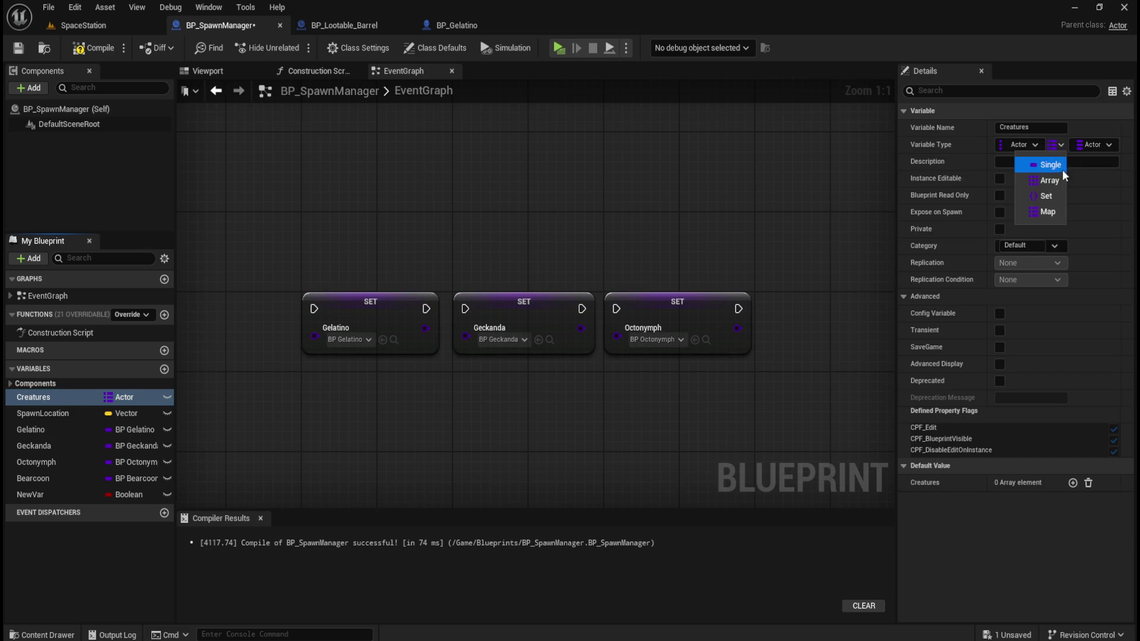
click(1046, 185)
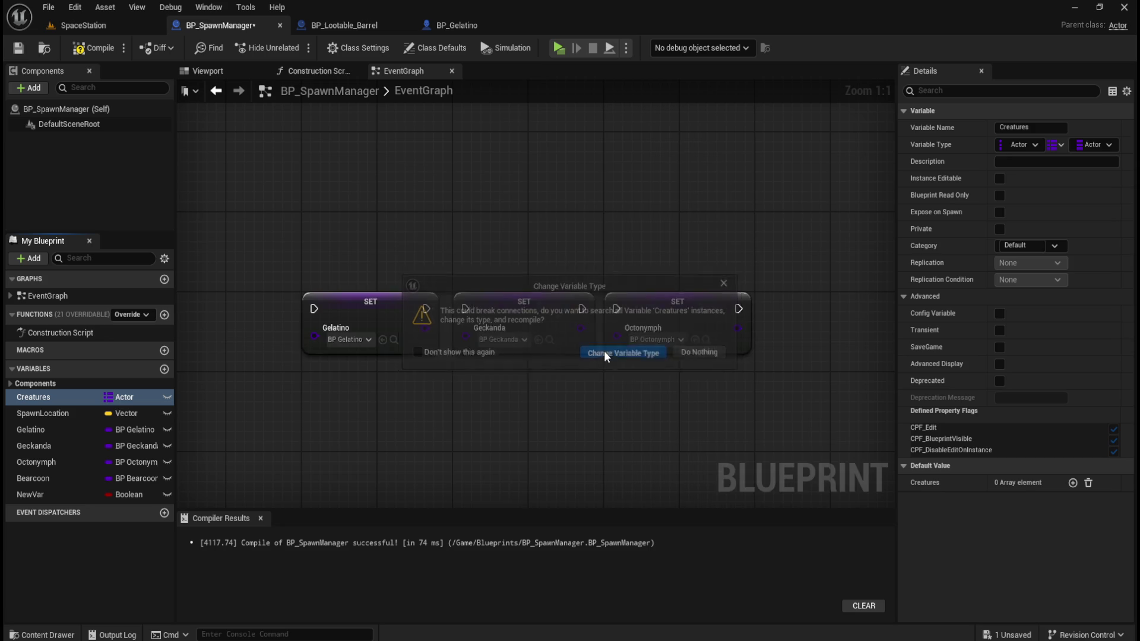
click(611, 353)
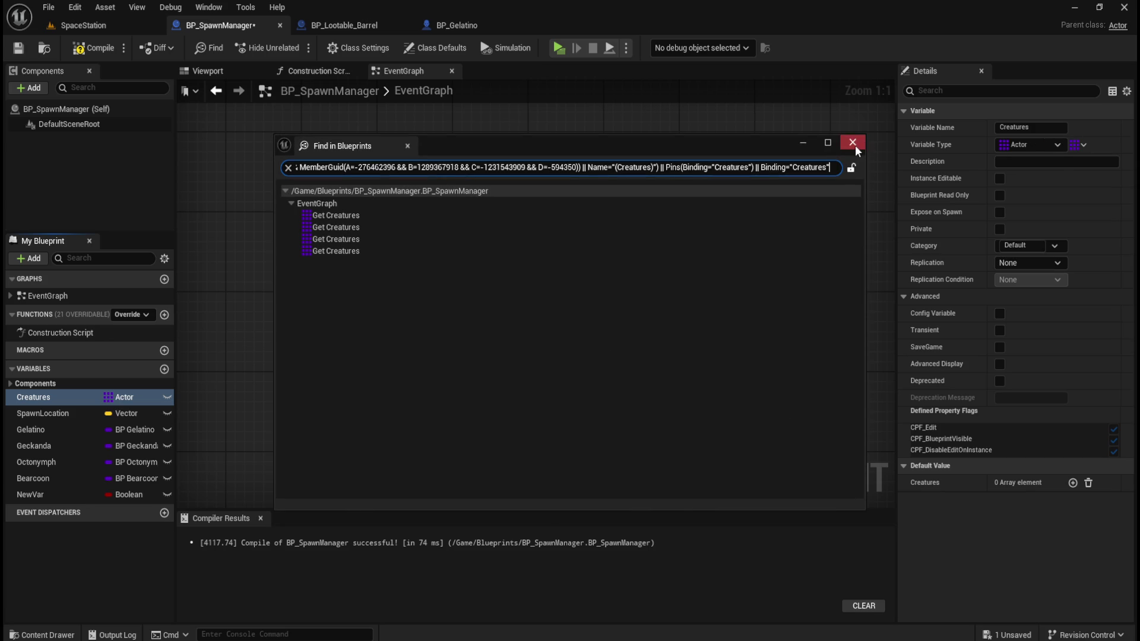
click(853, 142)
drag(695, 239, 570, 257)
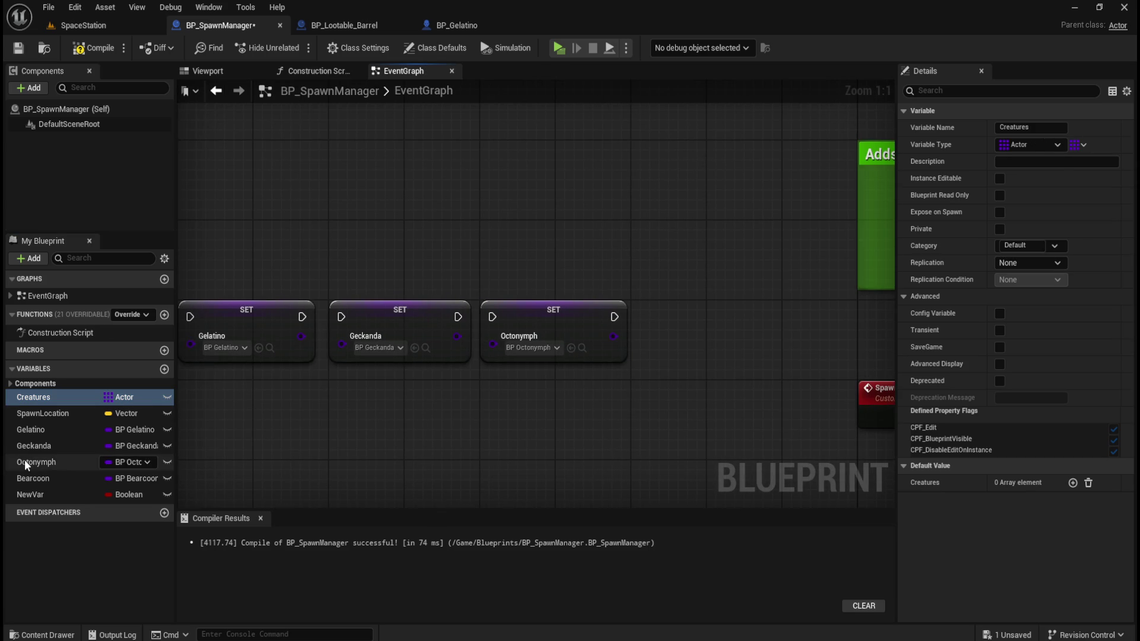
Add a SET Bearcoon node assigned BP_Bearcoon and align it with the other SET nodes.
mouse_move(33, 478)
mouse_down()
mouse_move(445, 417)
mouse_move(679, 340)
mouse_up()
click(713, 376)
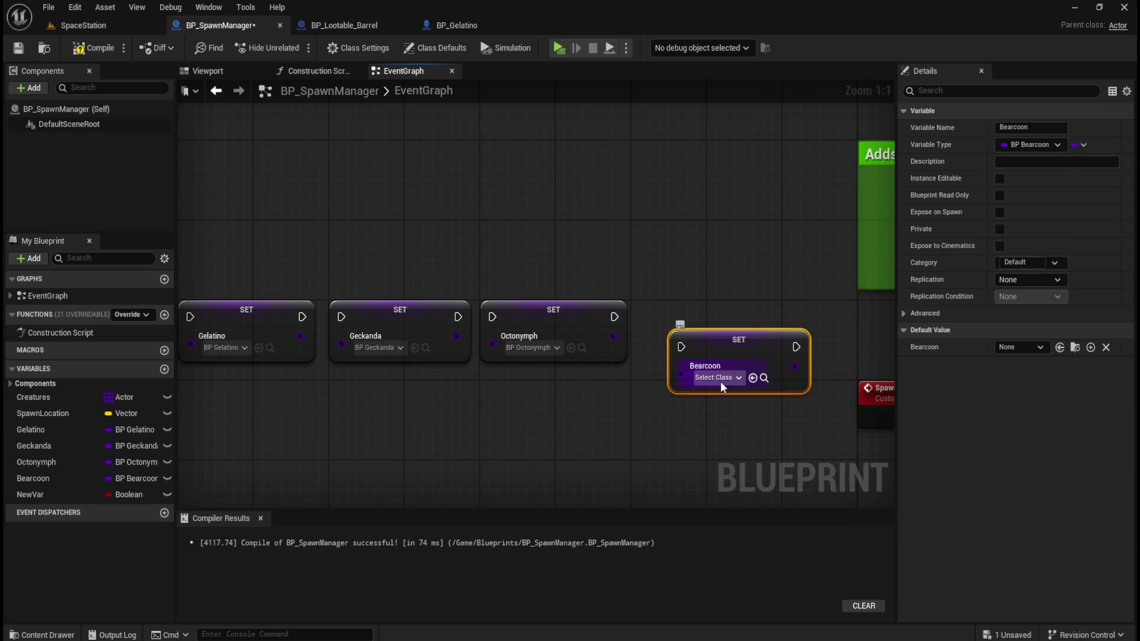
click(723, 378)
click(733, 425)
drag(733, 349, 704, 320)
click(540, 273)
mouse_move(356, 310)
mouse_down()
mouse_move(460, 304)
mouse_move(411, 313)
mouse_move(445, 312)
mouse_up()
Chain the exec pins Gelatino→Geckanda→Octonymph→Bearcoon.
drag(563, 311, 597, 311)
drag(719, 311, 758, 311)
mouse_move(734, 244)
mouse_down()
mouse_move(633, 269)
mouse_move(746, 221)
mouse_up()
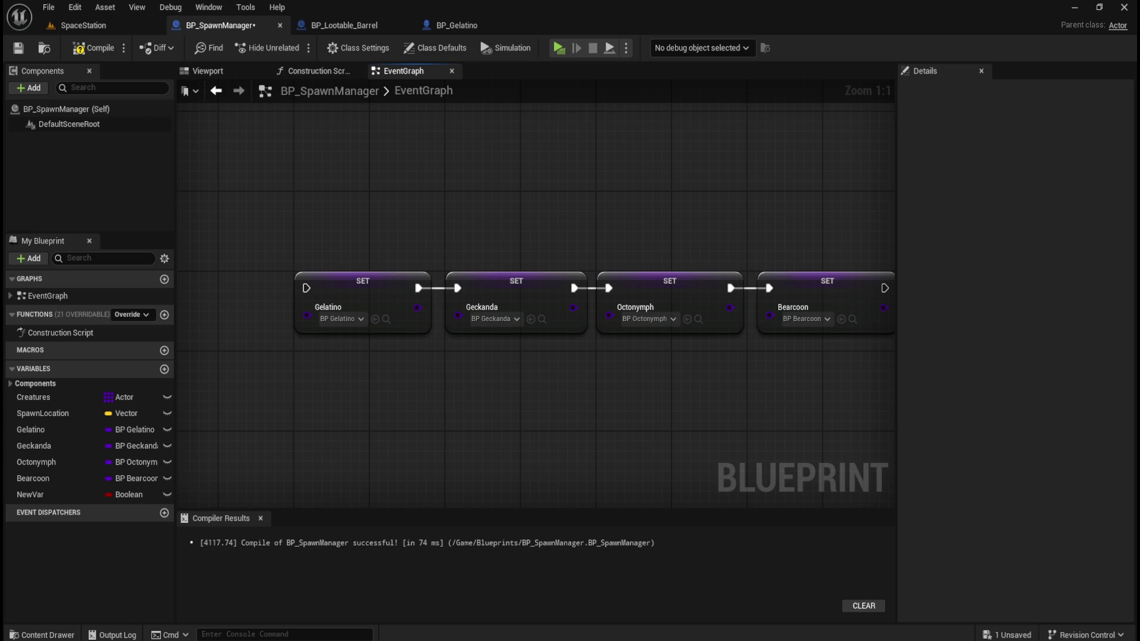
Wire Event BeginPlay into the Gelatino SET and run the chain into the first ADD node.
mouse_move(770, 228)
mouse_down()
mouse_move(386, 323)
mouse_move(510, 326)
mouse_up()
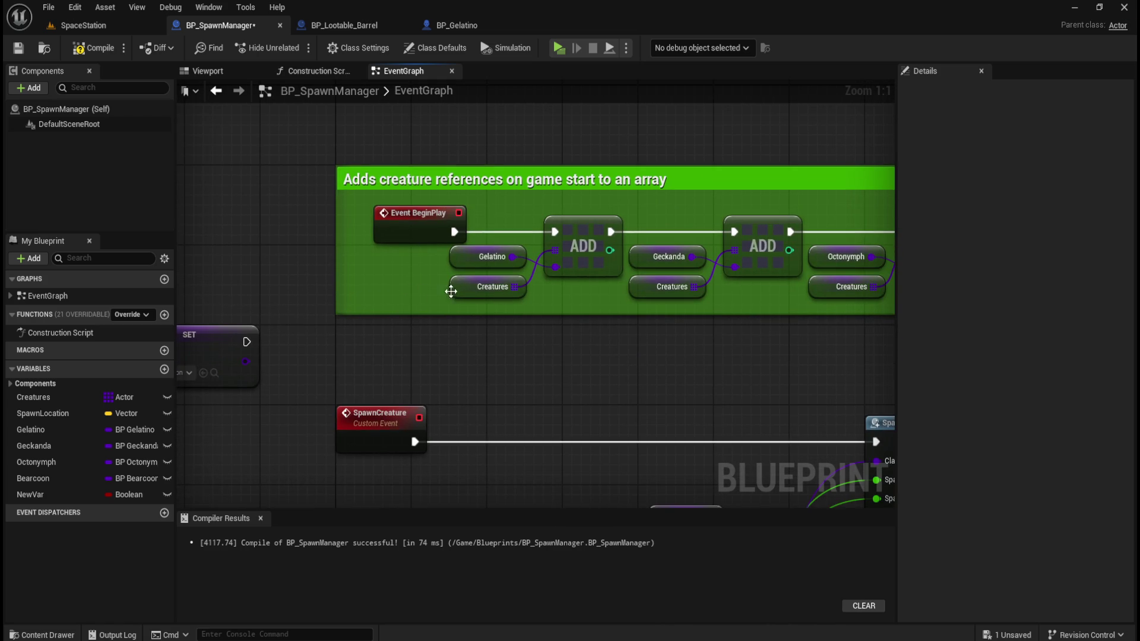
mouse_move(360, 364)
mouse_down()
mouse_move(458, 333)
mouse_move(804, 350)
mouse_move(542, 364)
mouse_move(558, 285)
mouse_move(747, 324)
mouse_move(721, 222)
mouse_move(420, 241)
mouse_move(572, 244)
mouse_move(202, 266)
mouse_move(642, 261)
mouse_up()
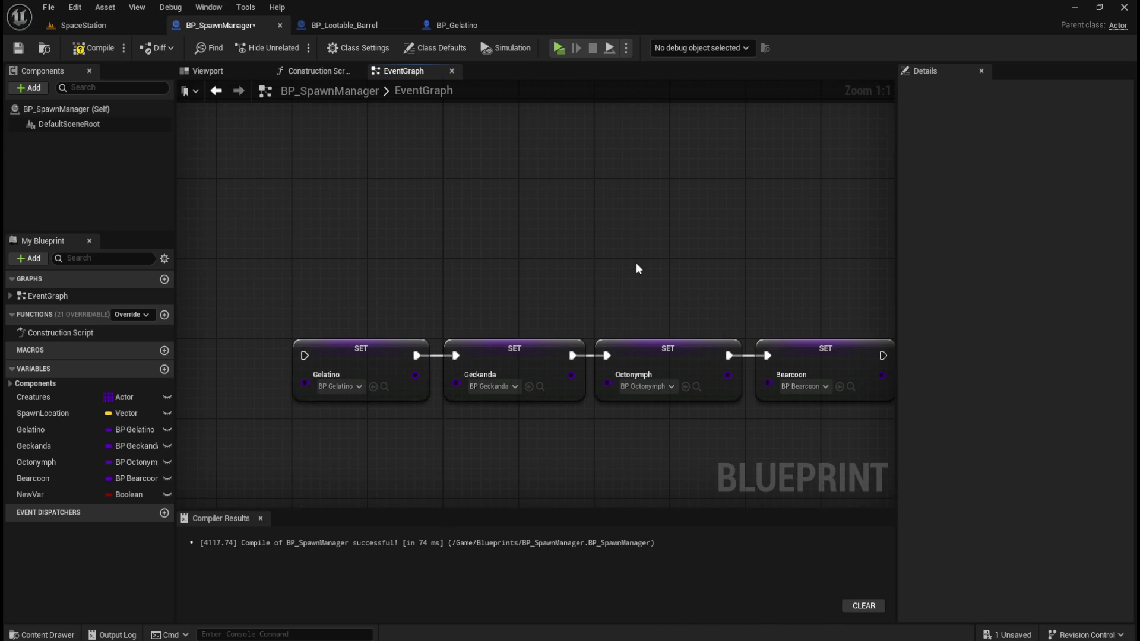
mouse_move(304, 355)
mouse_down()
mouse_move(937, 287)
mouse_move(683, 280)
mouse_move(726, 245)
mouse_up()
mouse_move(516, 355)
mouse_down()
mouse_move(579, 354)
mouse_move(824, 246)
mouse_up()
drag(766, 381, 308, 178)
Delete the old Gelatino and Octonymph class nodes, save, and reselect the Creatures array.
scroll(308, 178, down, 2)
drag(413, 263, 474, 336)
key(Delete)
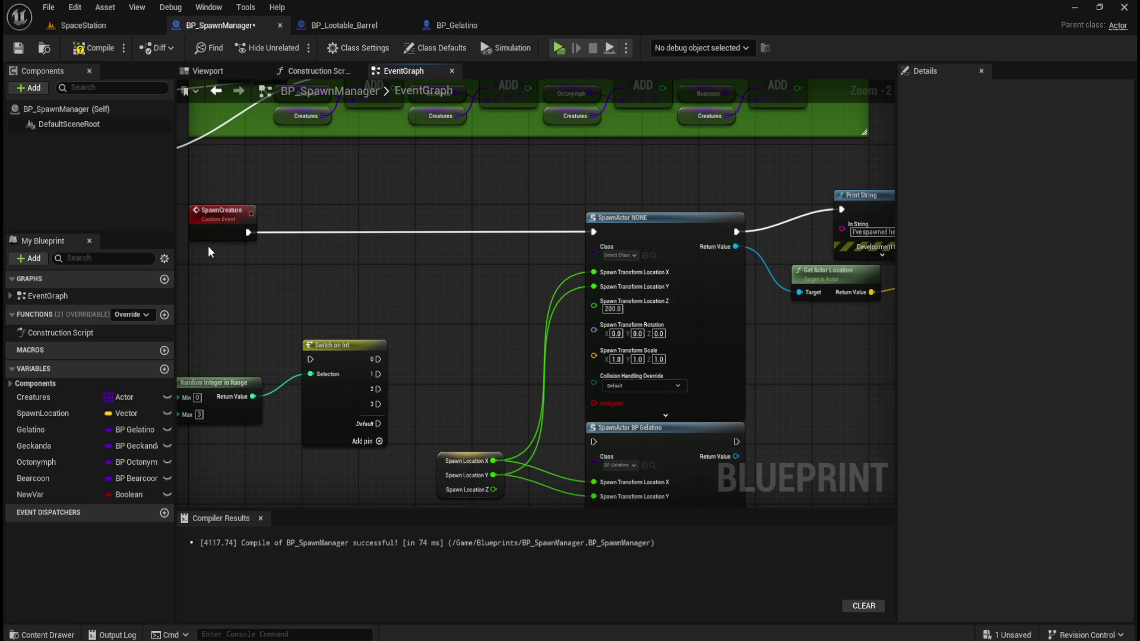
drag(305, 287, 471, 265)
key(ctrl+s)
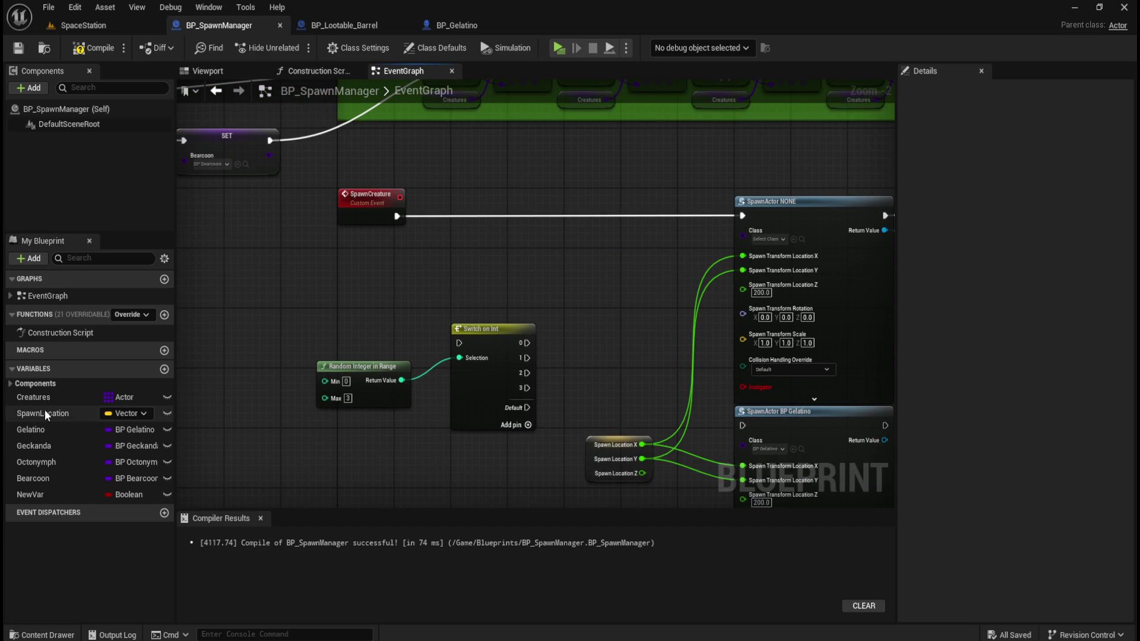
mouse_move(37, 401)
mouse_down()
mouse_move(486, 247)
mouse_move(402, 269)
mouse_move(291, 138)
mouse_up()
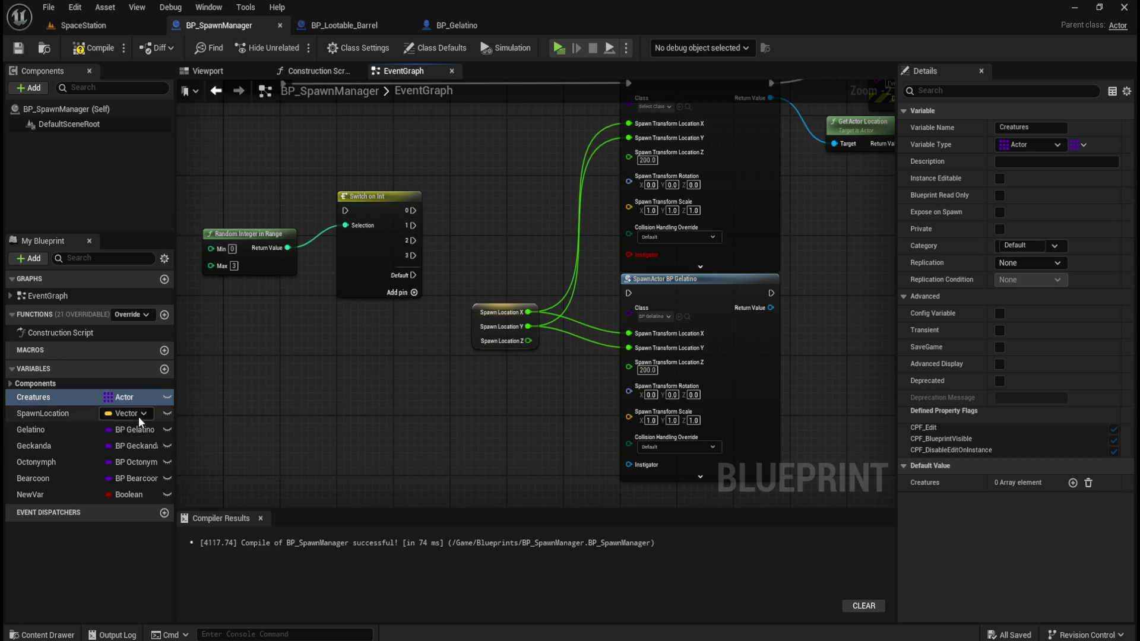
click(1047, 144)
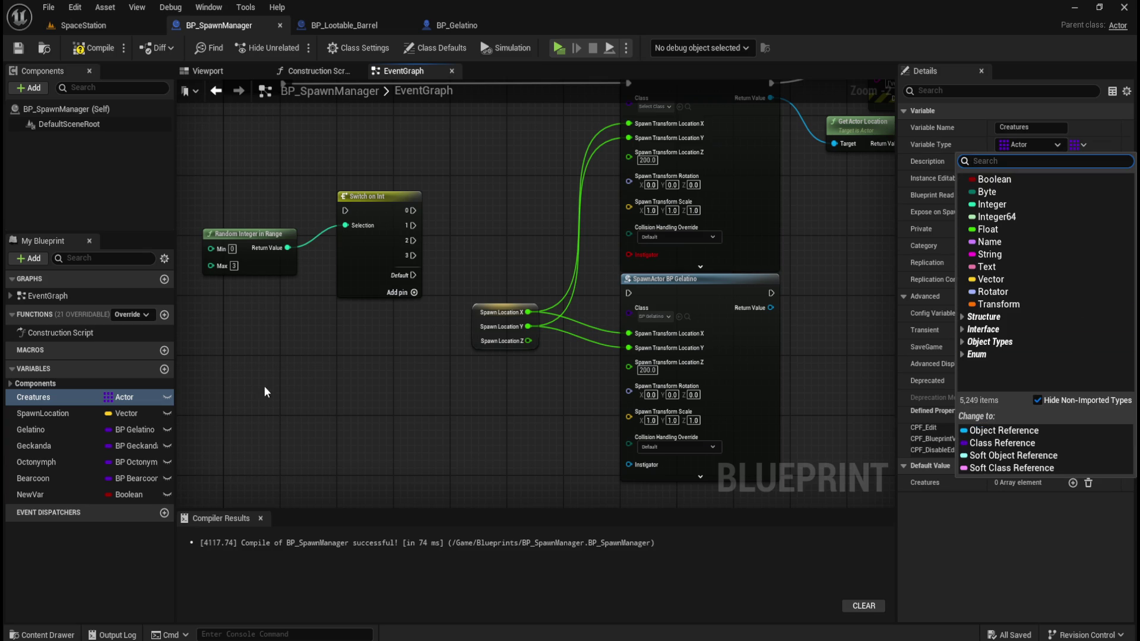
click(283, 351)
drag(472, 166, 490, 306)
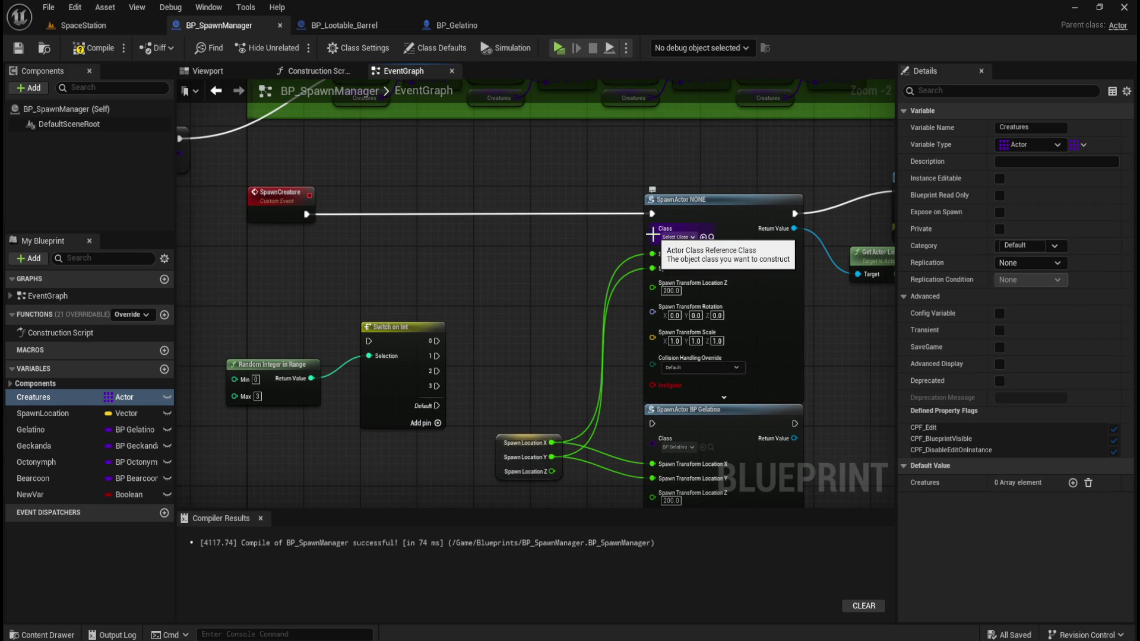
drag(386, 272, 550, 394)
scroll(590, 422, up, 2)
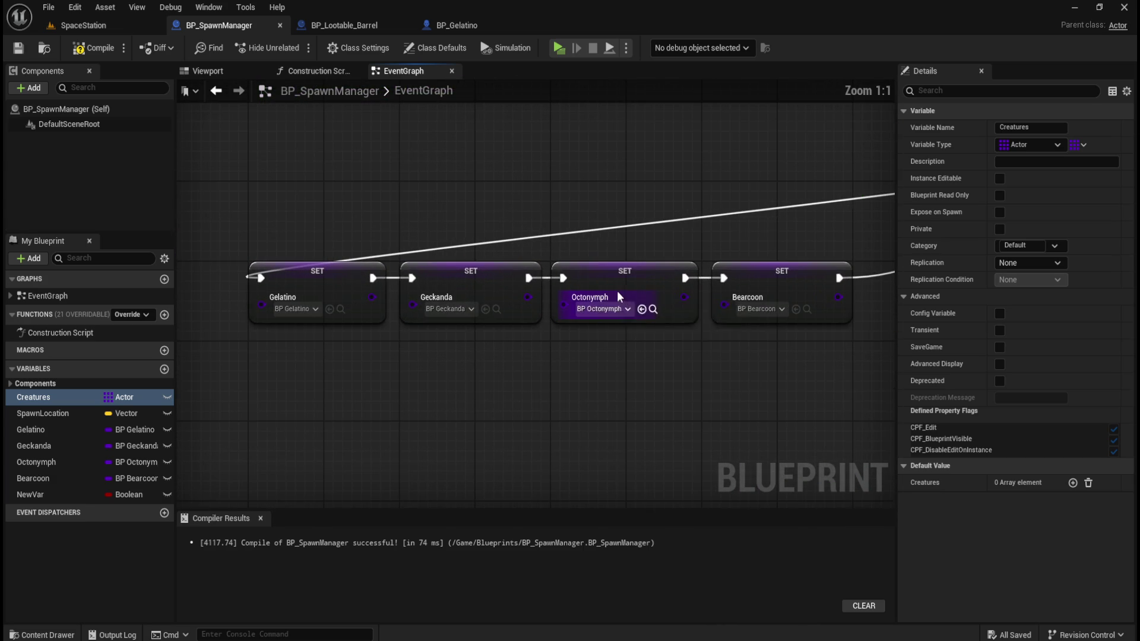
click(44, 434)
click(40, 444)
click(43, 457)
click(29, 478)
click(36, 462)
click(42, 430)
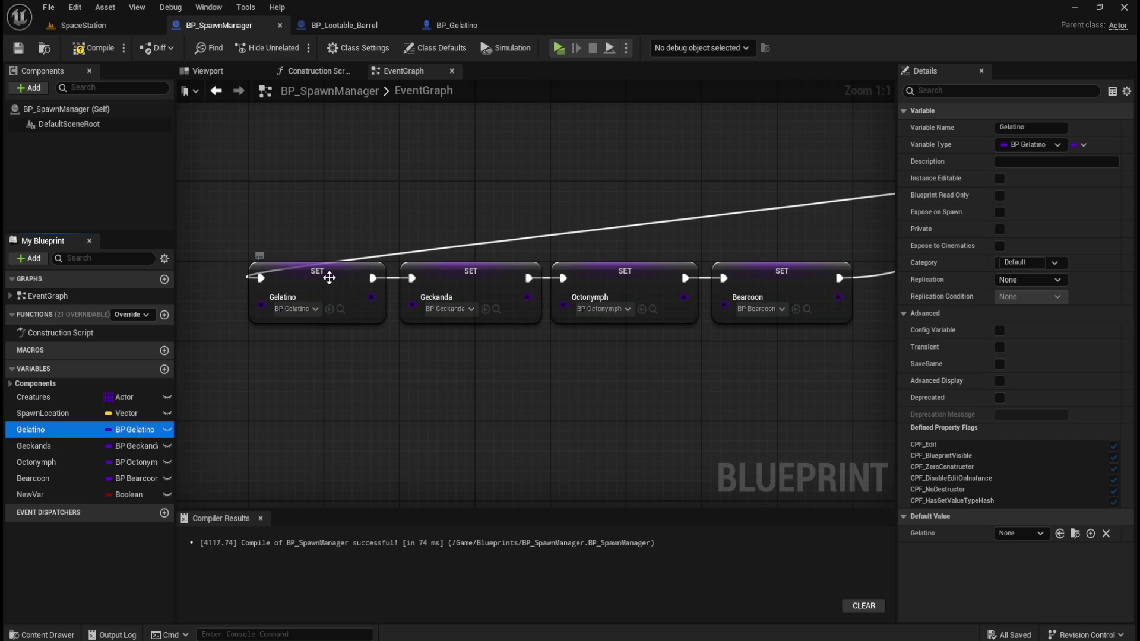
drag(272, 186, 779, 372)
click(808, 361)
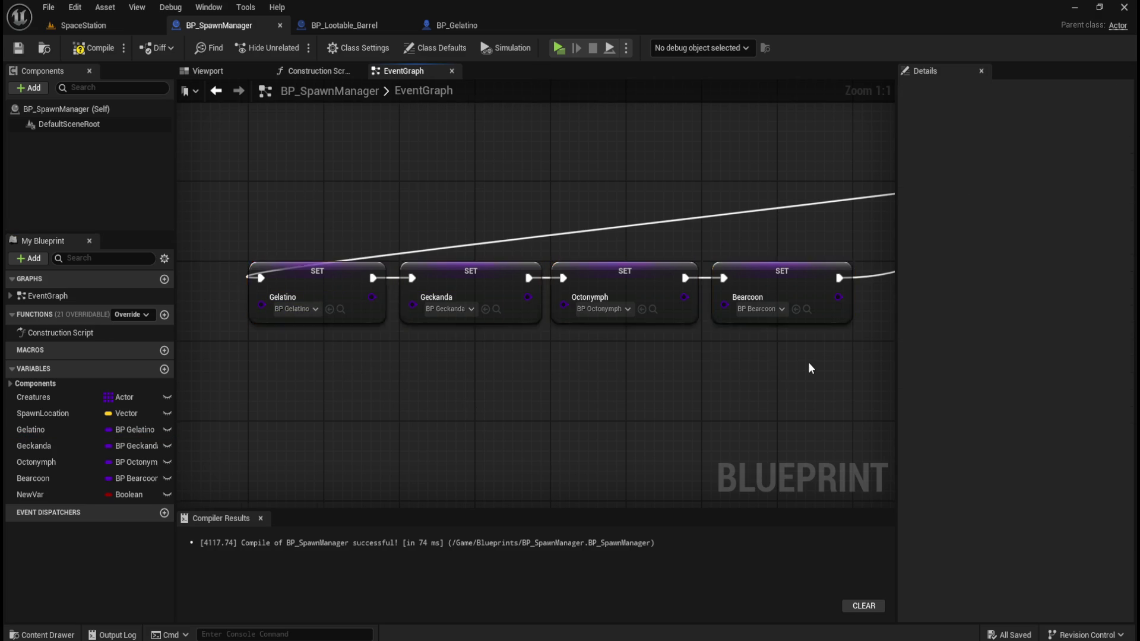
Place a Creatures getter and attach a Random Array Item node to it.
mouse_move(663, 354)
mouse_down()
mouse_move(454, 366)
mouse_move(517, 225)
mouse_up()
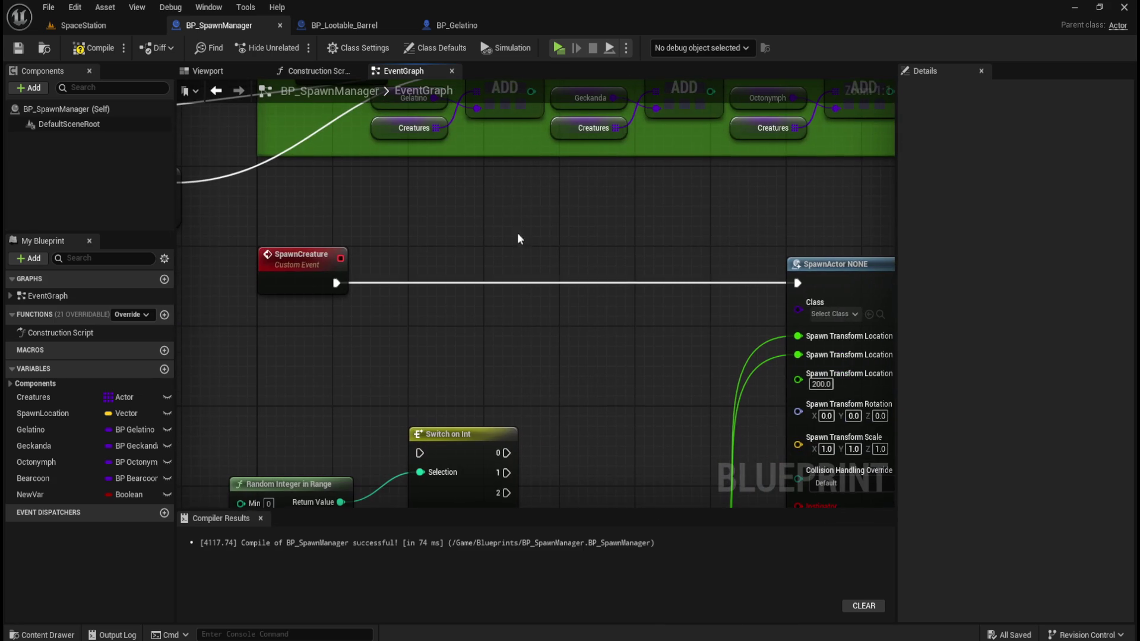
mouse_move(46, 397)
mouse_down()
mouse_move(483, 341)
mouse_move(597, 348)
mouse_up()
click(515, 369)
text(random)
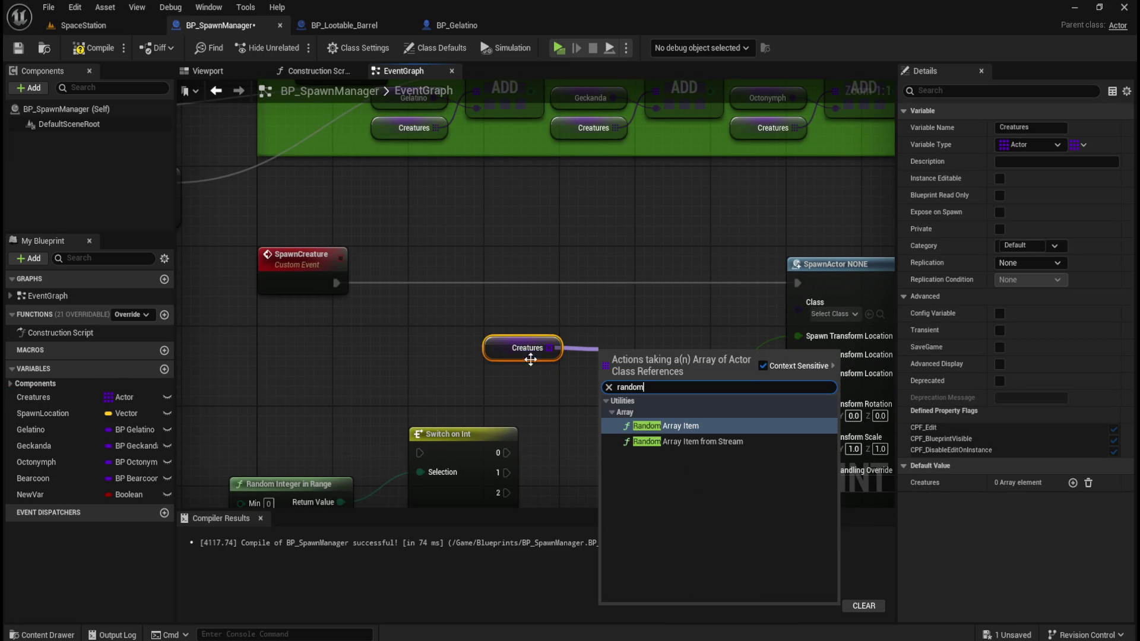
click(662, 426)
Straighten the Creatures–RANDOM wire and feed the random item into SpawnActor's Class.
mouse_move(537, 317)
mouse_down()
mouse_move(619, 372)
mouse_move(560, 336)
mouse_up()
key(q)
click(421, 327)
click(447, 349)
drag(448, 349, 475, 349)
click(575, 415)
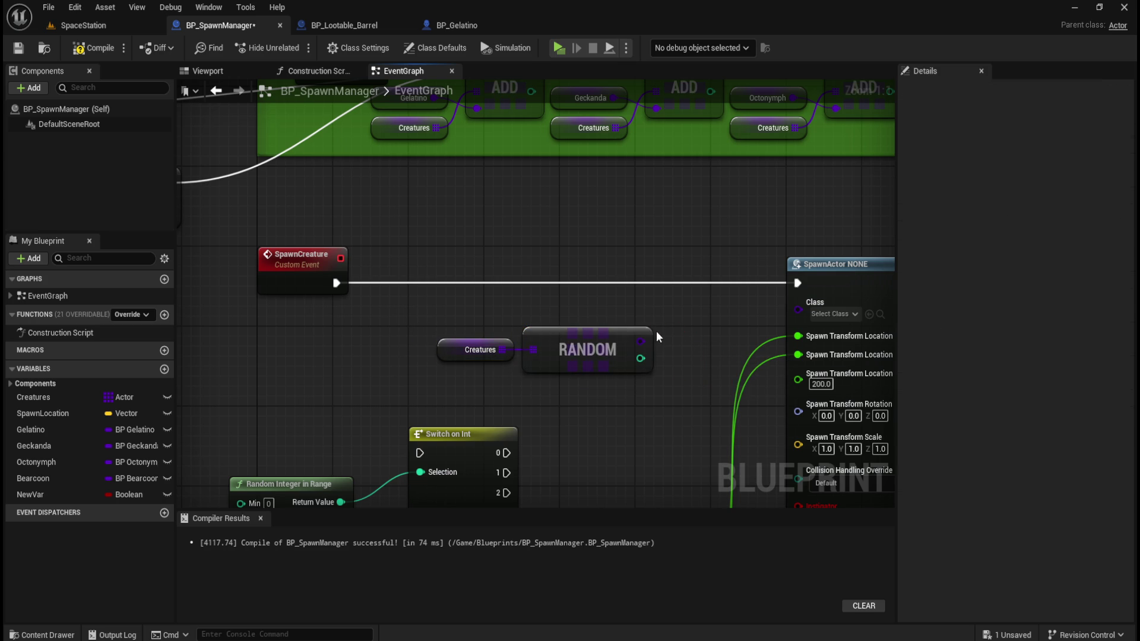
mouse_move(641, 358)
mouse_down()
mouse_move(804, 300)
mouse_move(800, 311)
mouse_up()
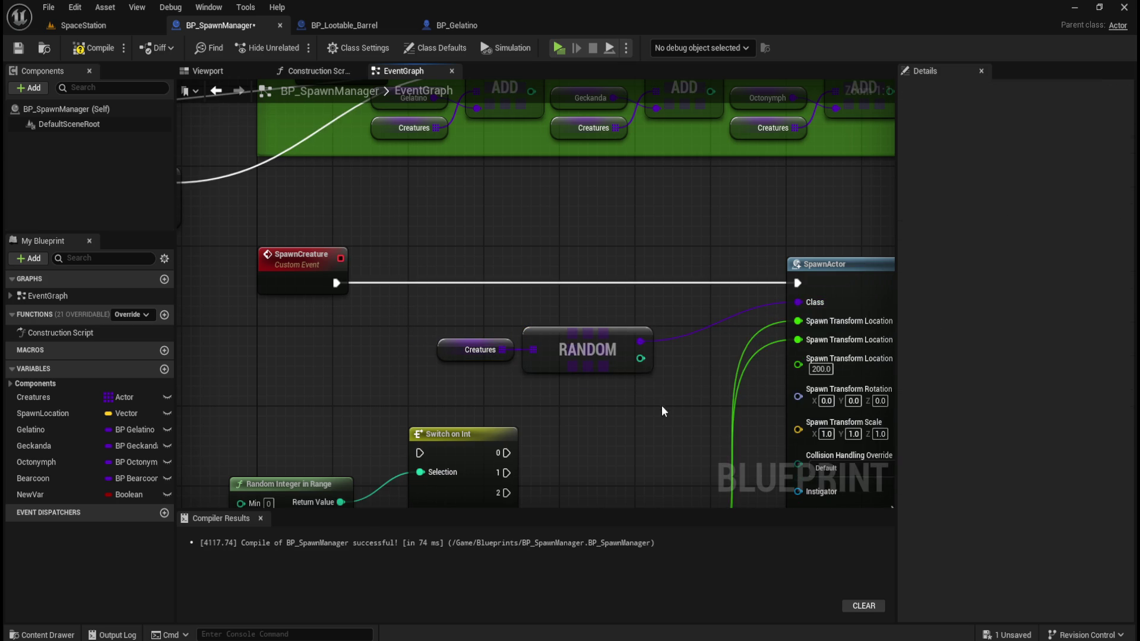
Save BP_SpawnManager and launch the SpaceStation level as a standalone game.
drag(662, 405, 413, 285)
scroll(411, 286, down, 2)
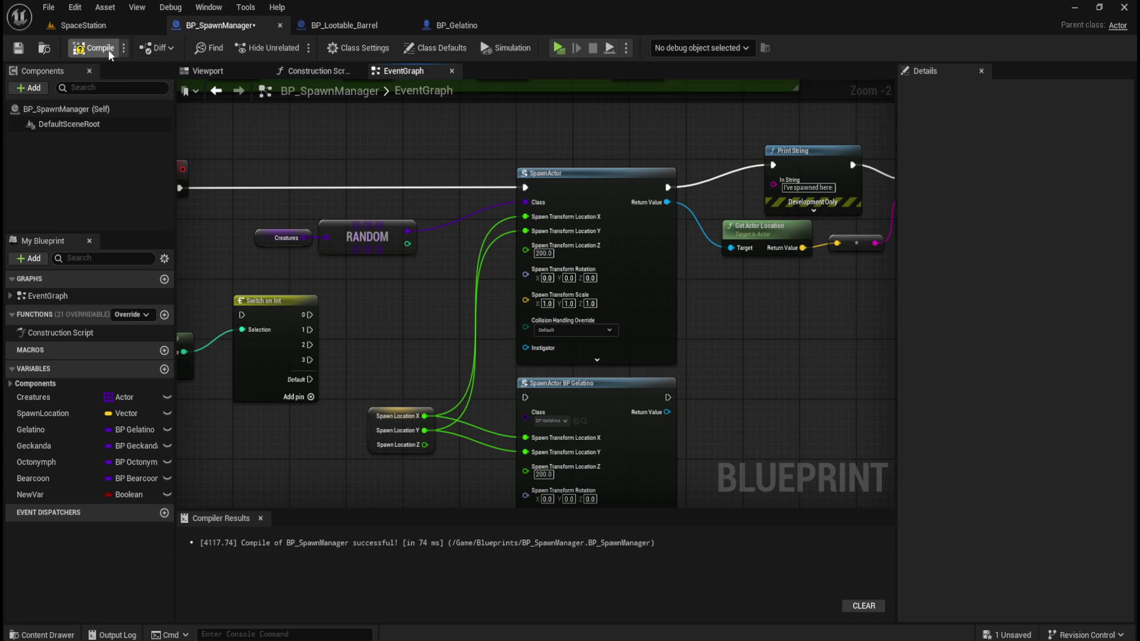
click(18, 49)
click(94, 24)
click(293, 48)
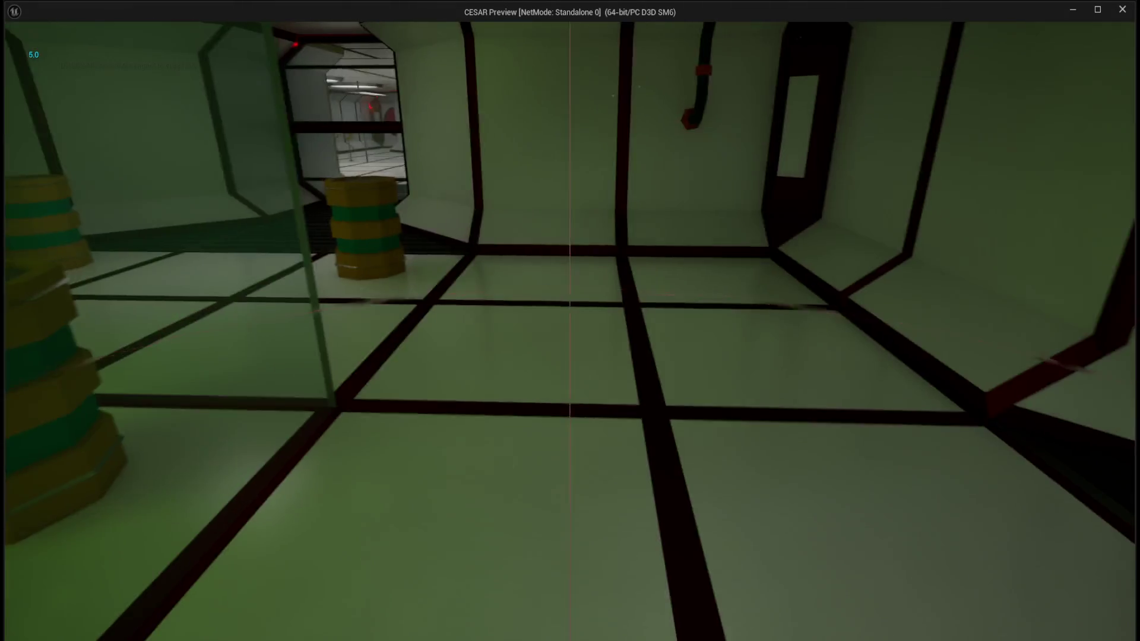
Walk the barrel room looting barrels to spawn random creatures, then quit the preview.
key(w)
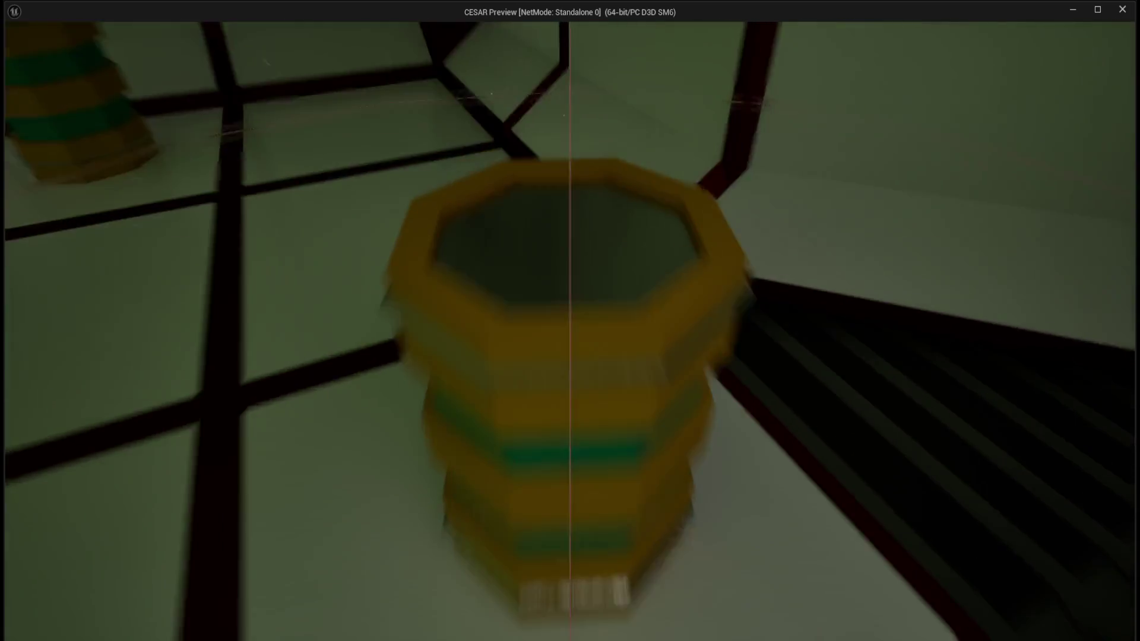
key(w)
key(w)
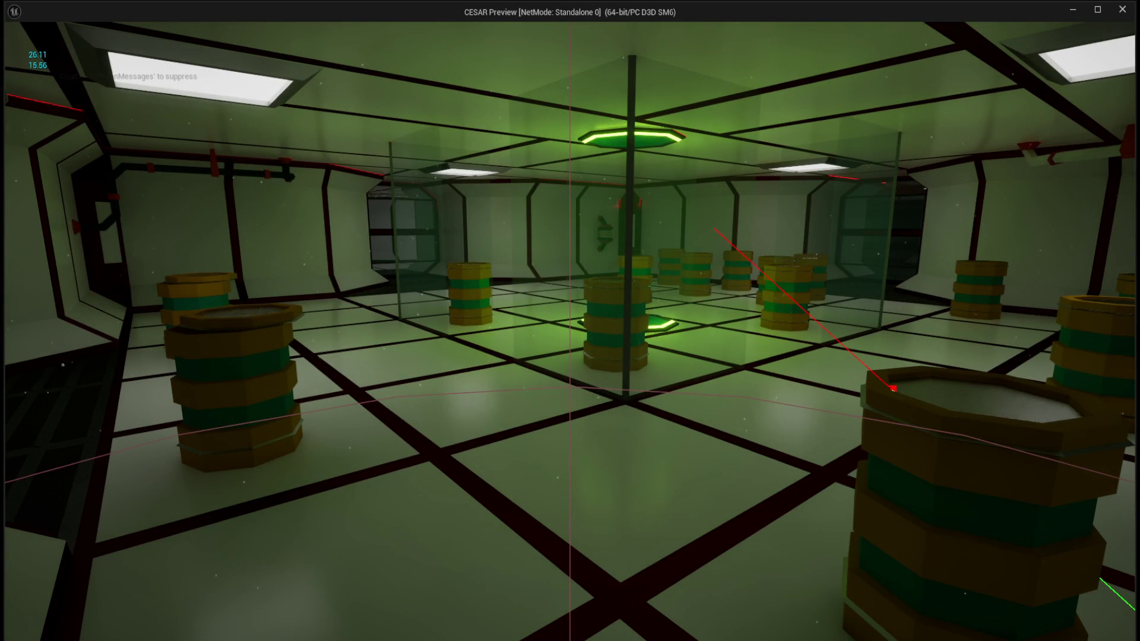
key(w)
key(w)
key(s)
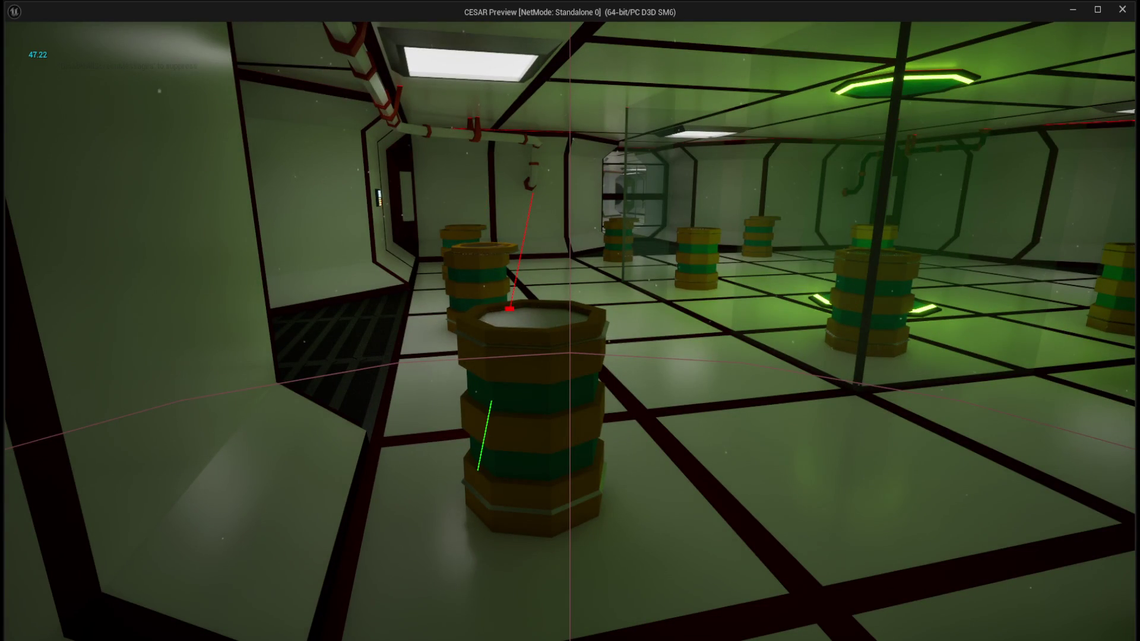
key(w)
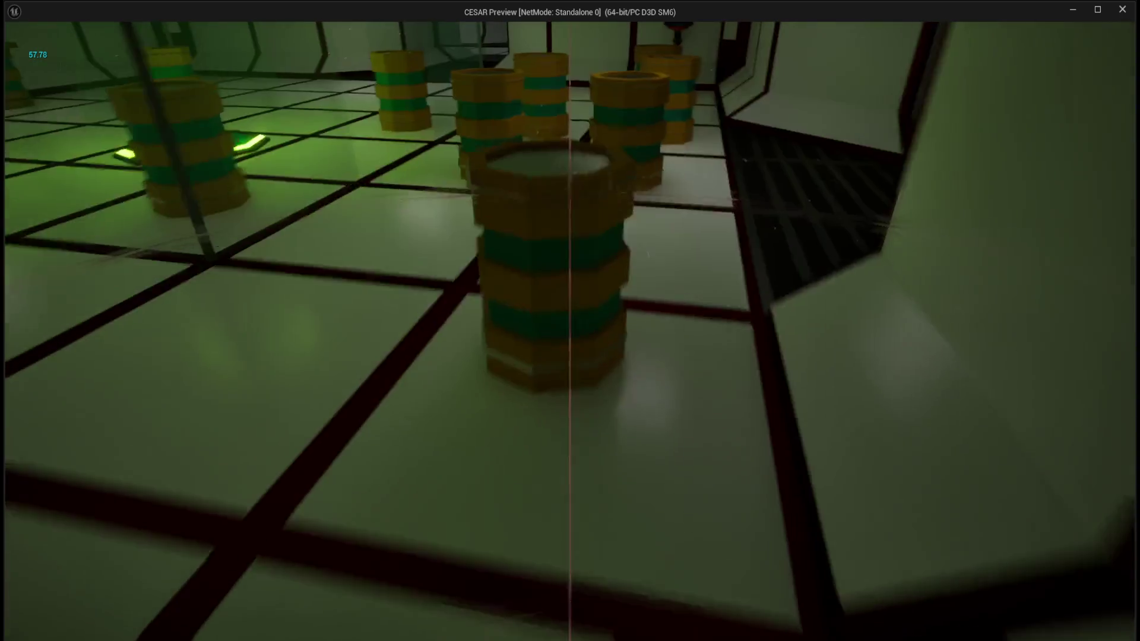
key(s)
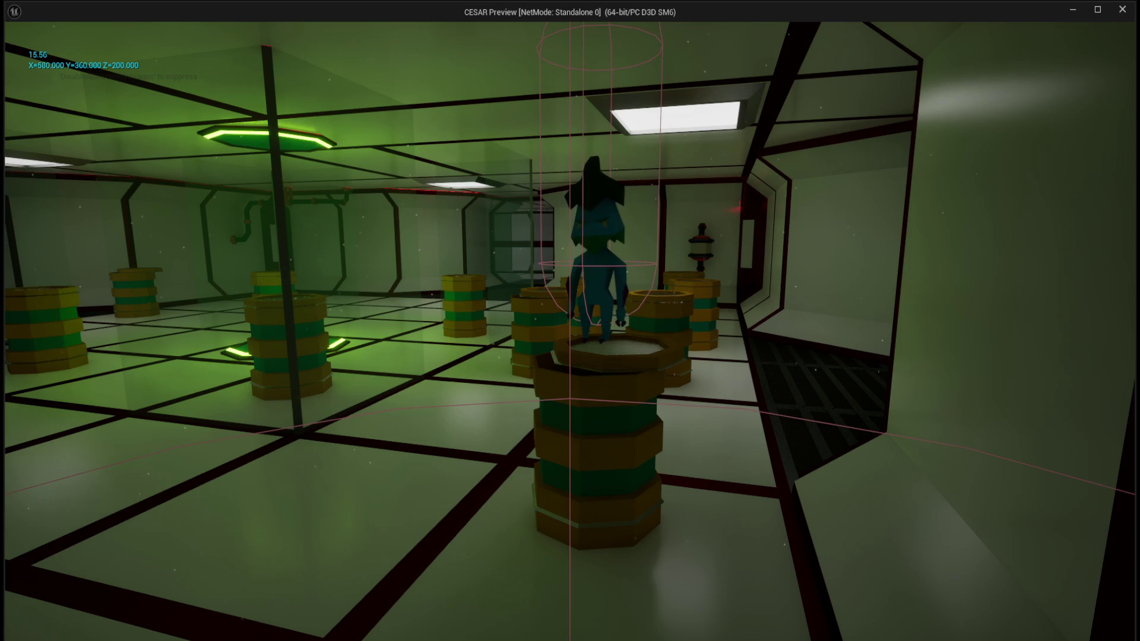
key(w)
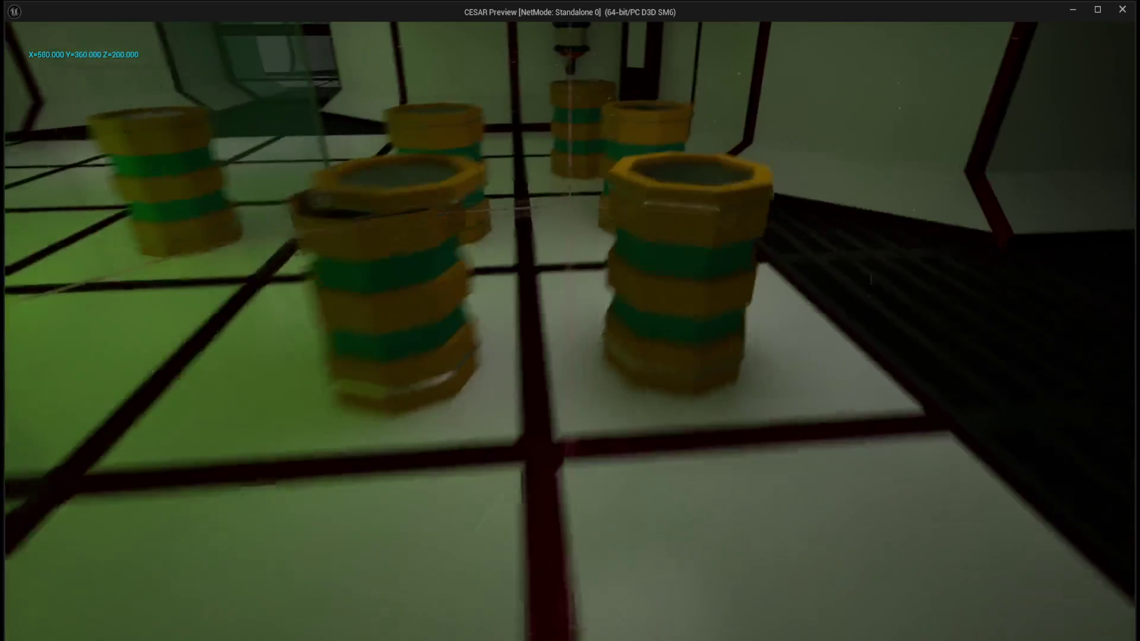
key(w)
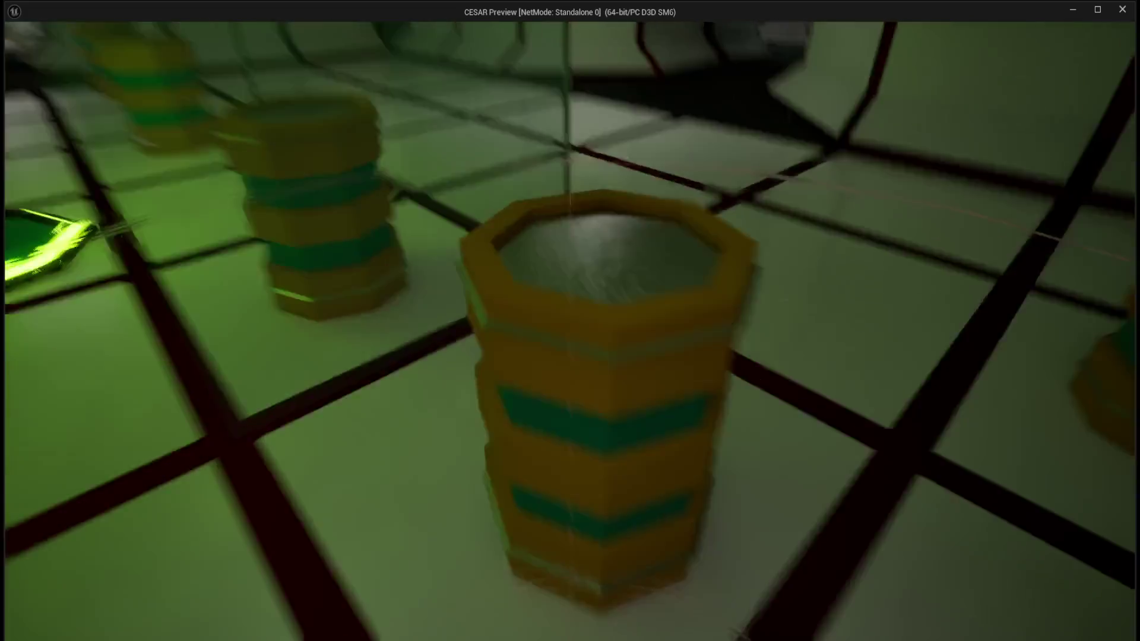
key(s)
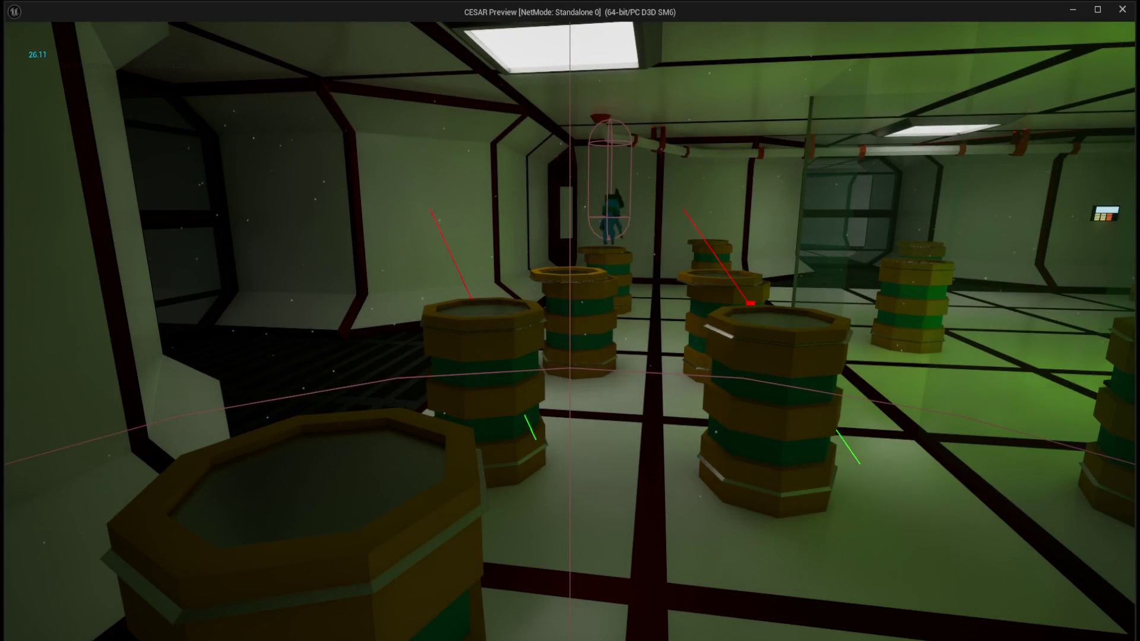
key(w)
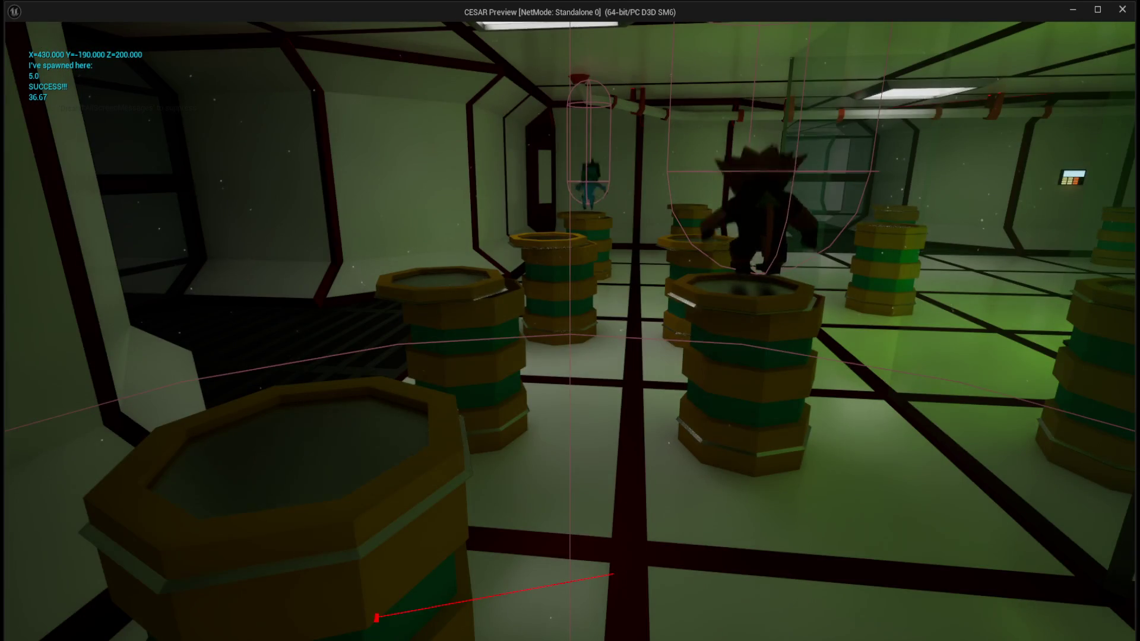
key(w)
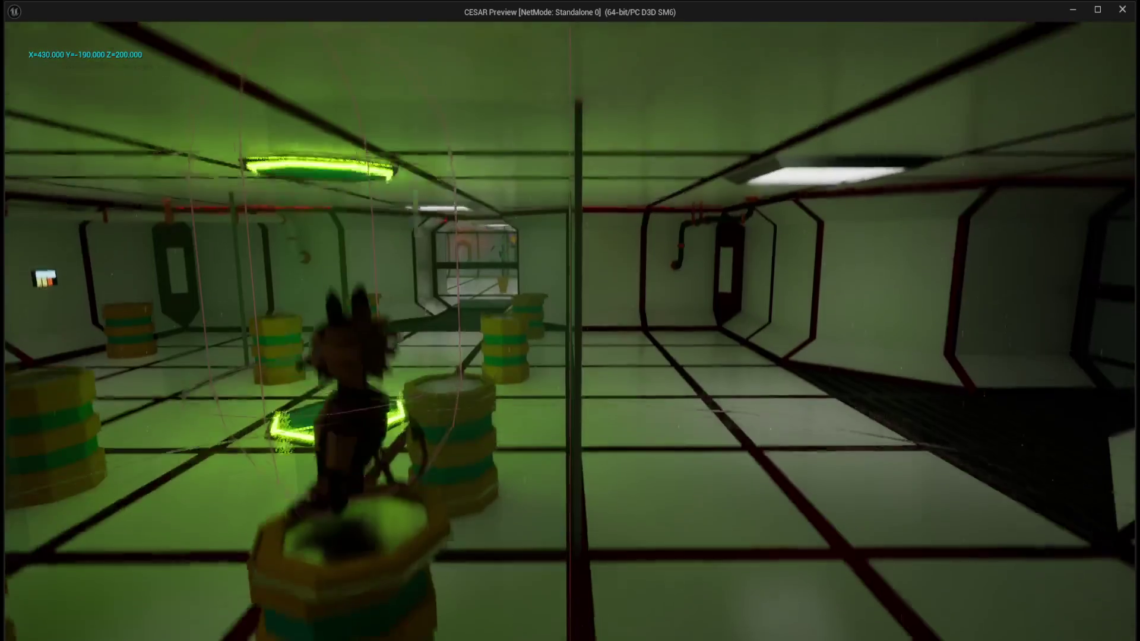
key(w)
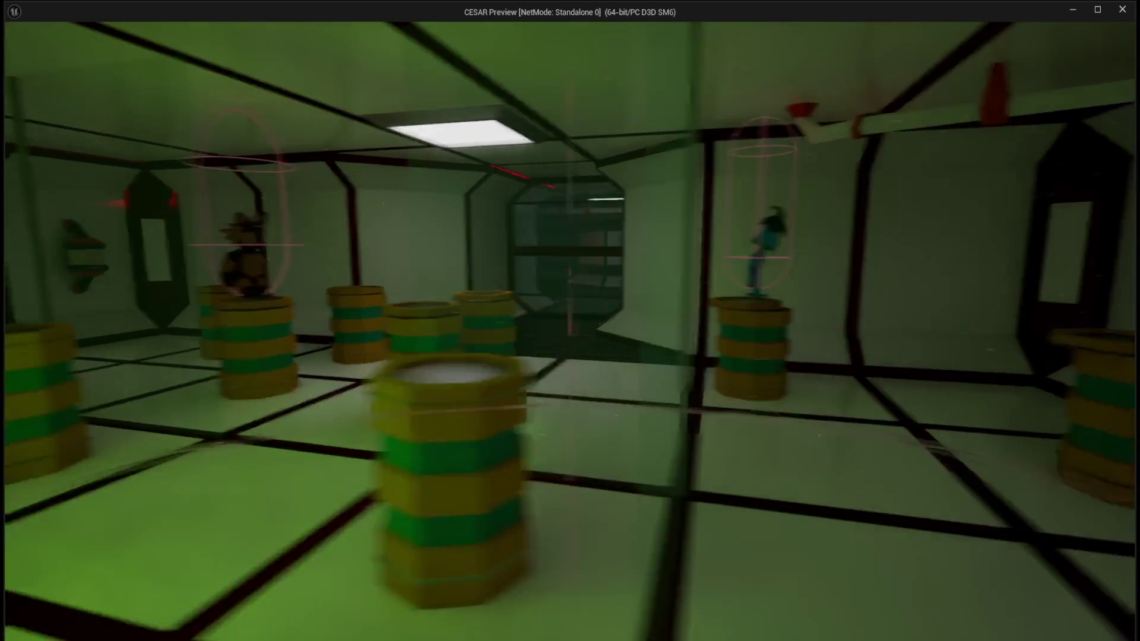
key(Escape)
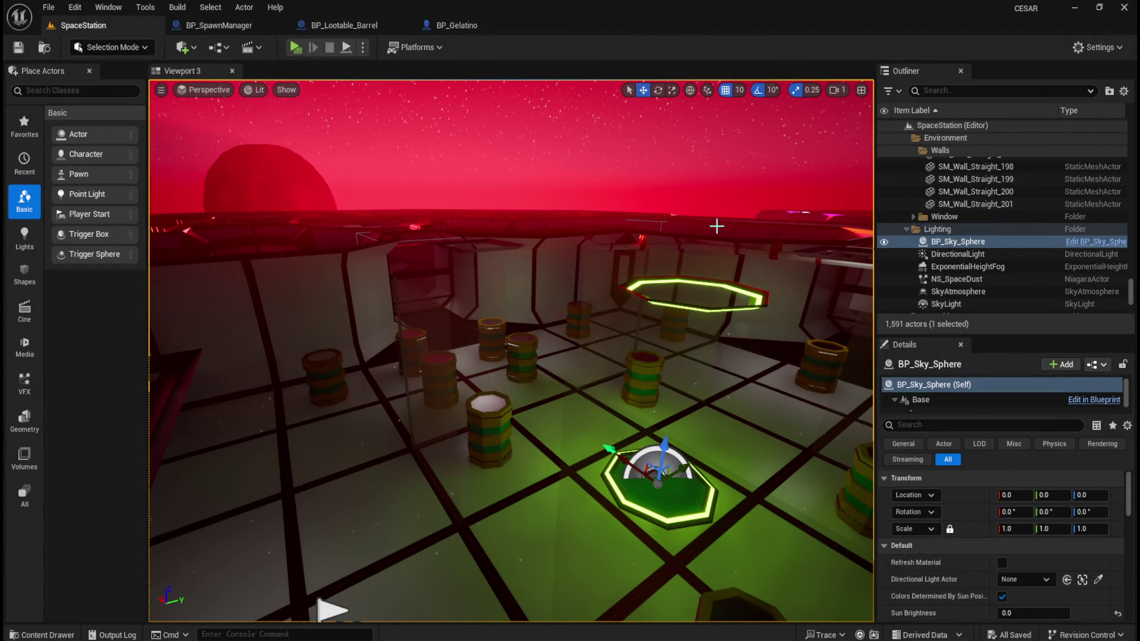
Back in BP_SpawnManager, wire the Bearcoon SET output into the first ADD node's item input.
click(351, 27)
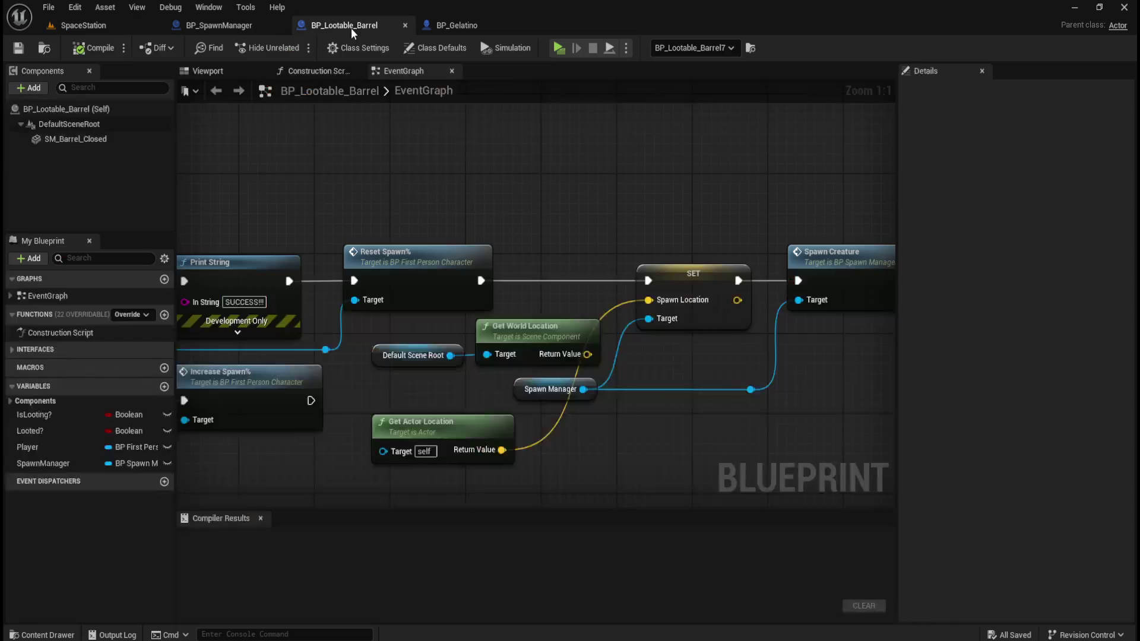
click(203, 23)
mouse_move(365, 172)
mouse_down()
mouse_move(374, 204)
mouse_move(514, 331)
mouse_move(846, 413)
mouse_move(636, 181)
mouse_move(606, 209)
mouse_move(427, 238)
mouse_up()
drag(252, 205, 636, 316)
click(607, 198)
drag(607, 199, 234, 174)
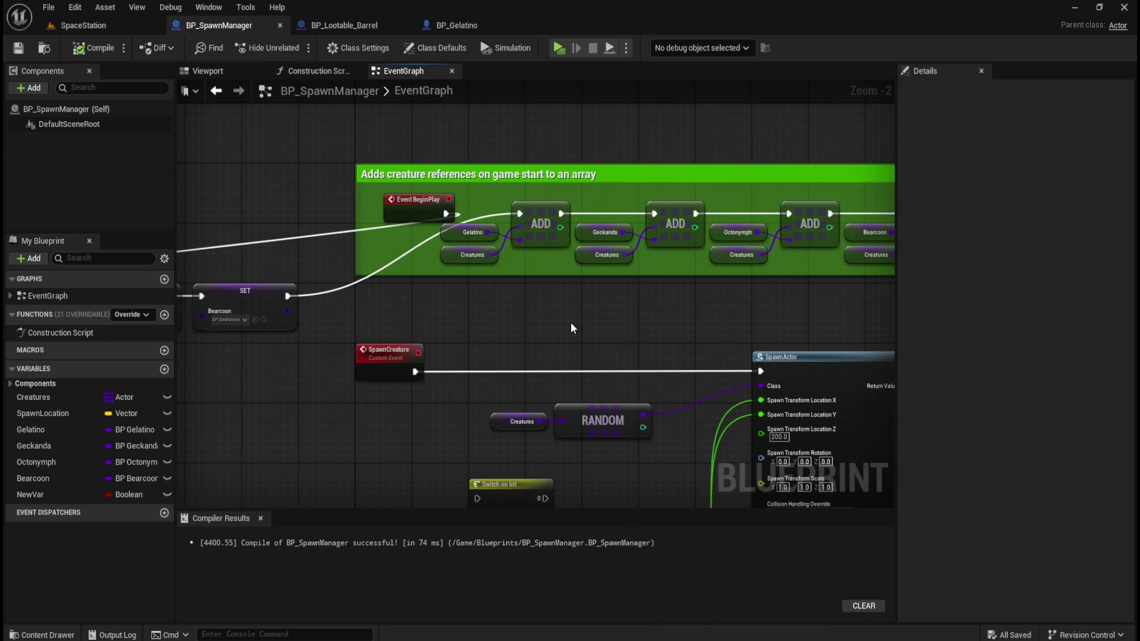
drag(475, 326, 845, 329)
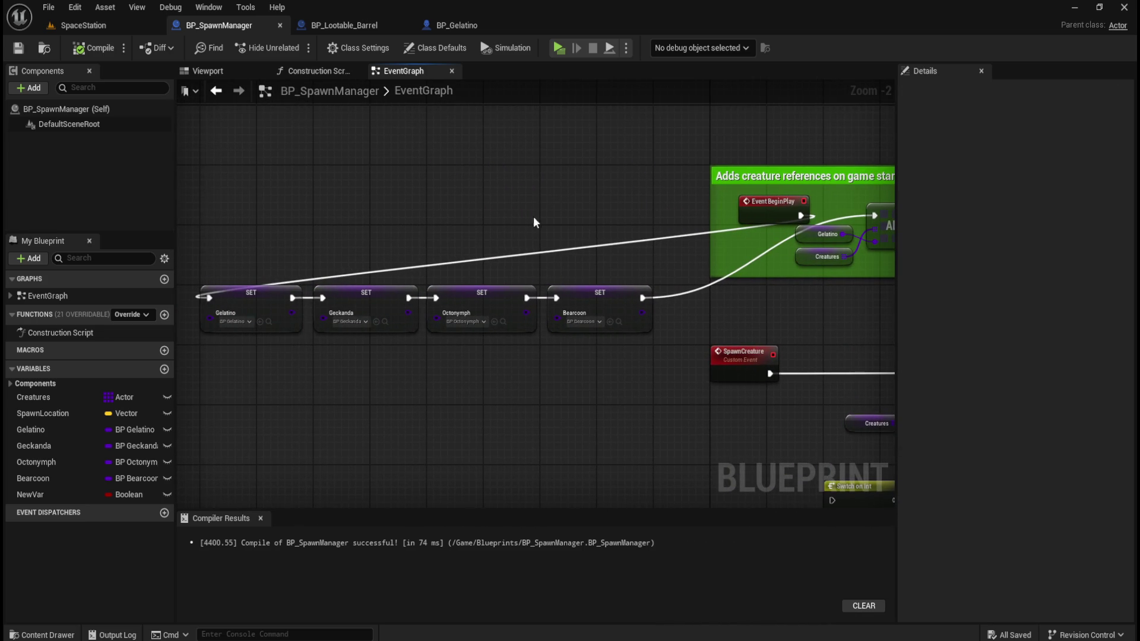
drag(594, 190, 391, 189)
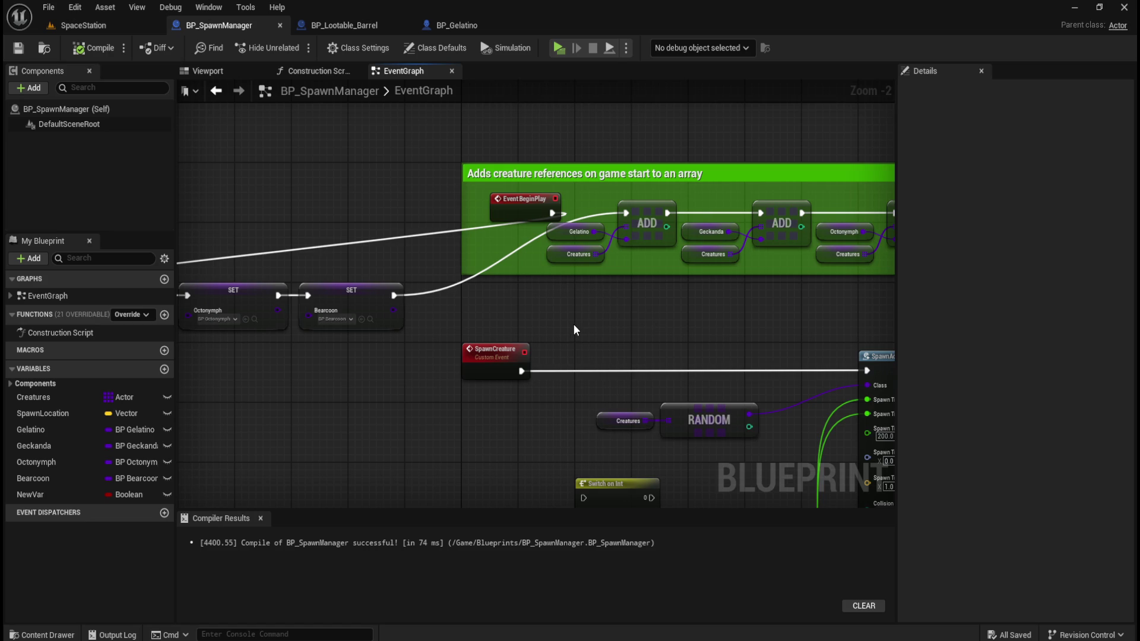
mouse_move(556, 312)
mouse_down()
mouse_move(784, 326)
mouse_move(464, 321)
mouse_move(713, 305)
mouse_move(680, 314)
mouse_up()
mouse_move(518, 314)
mouse_down()
mouse_move(730, 260)
mouse_move(748, 244)
mouse_up()
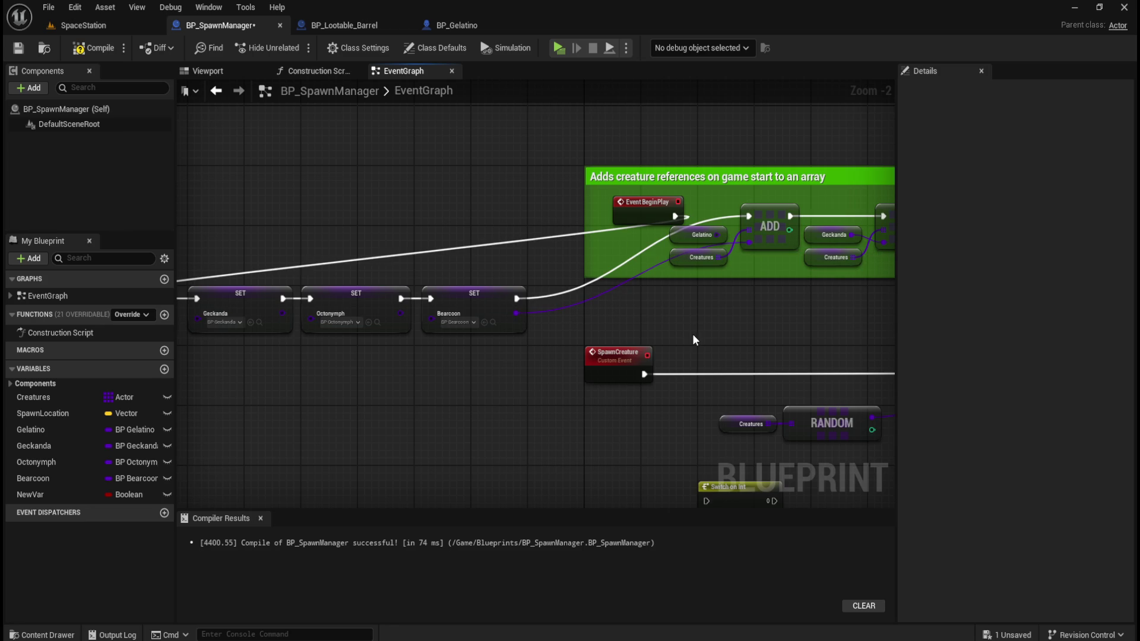
Undo the Bearcoon link and delete all ADD nodes and their getters in the comment.
key(ctrl+z)
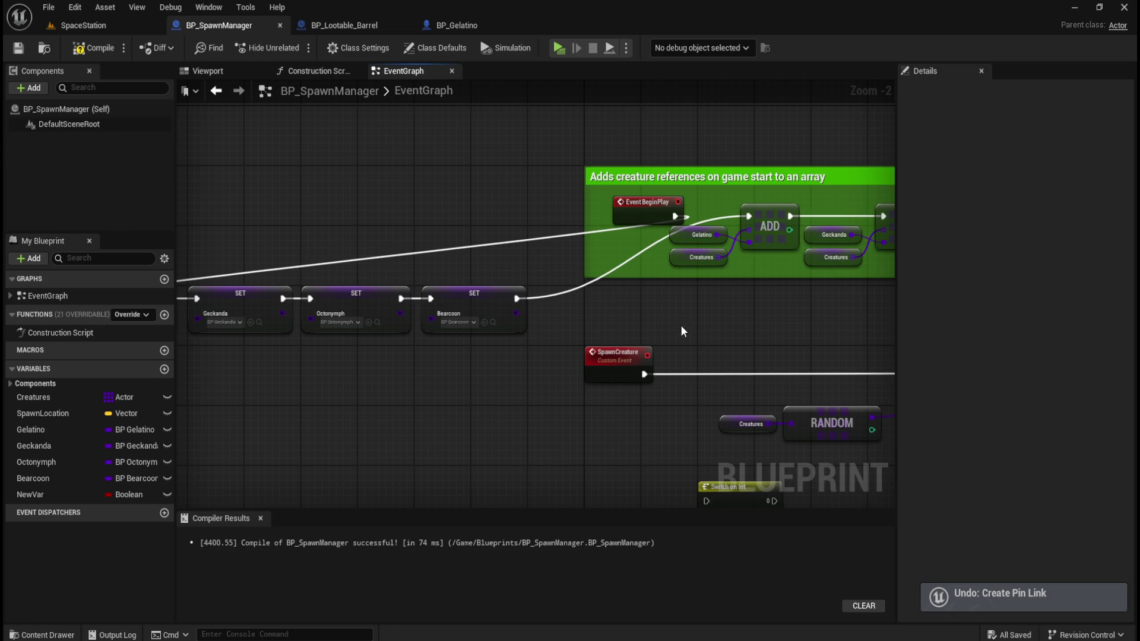
mouse_move(763, 348)
mouse_down()
mouse_move(369, 272)
mouse_move(356, 250)
mouse_up()
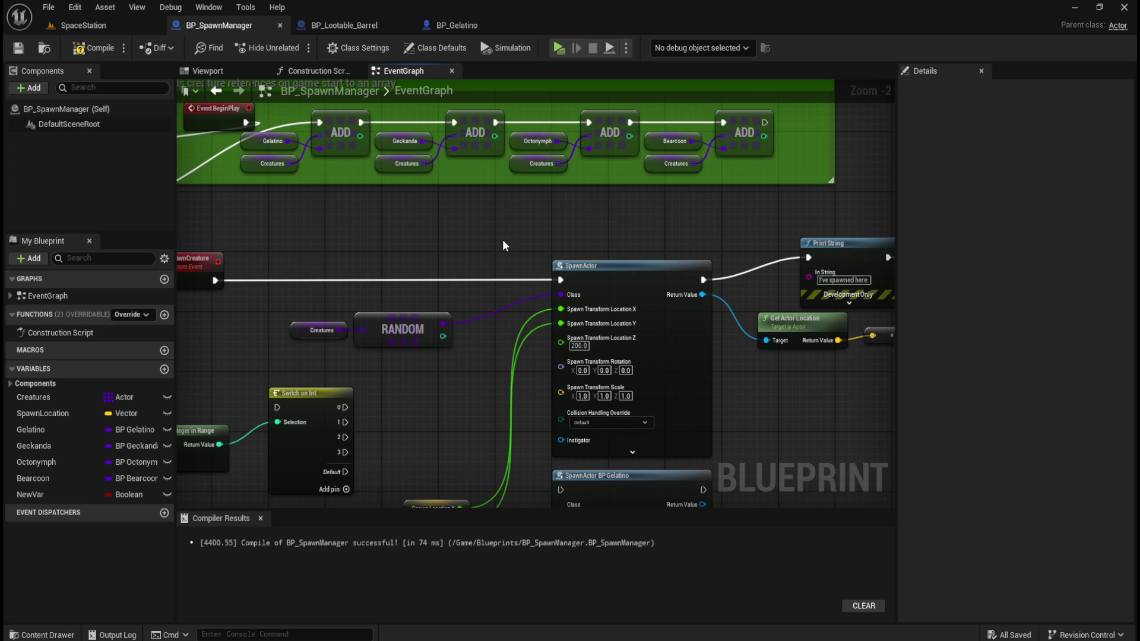
mouse_move(433, 234)
mouse_down()
mouse_move(715, 261)
mouse_move(762, 290)
mouse_move(725, 287)
mouse_move(768, 293)
mouse_move(757, 313)
mouse_up()
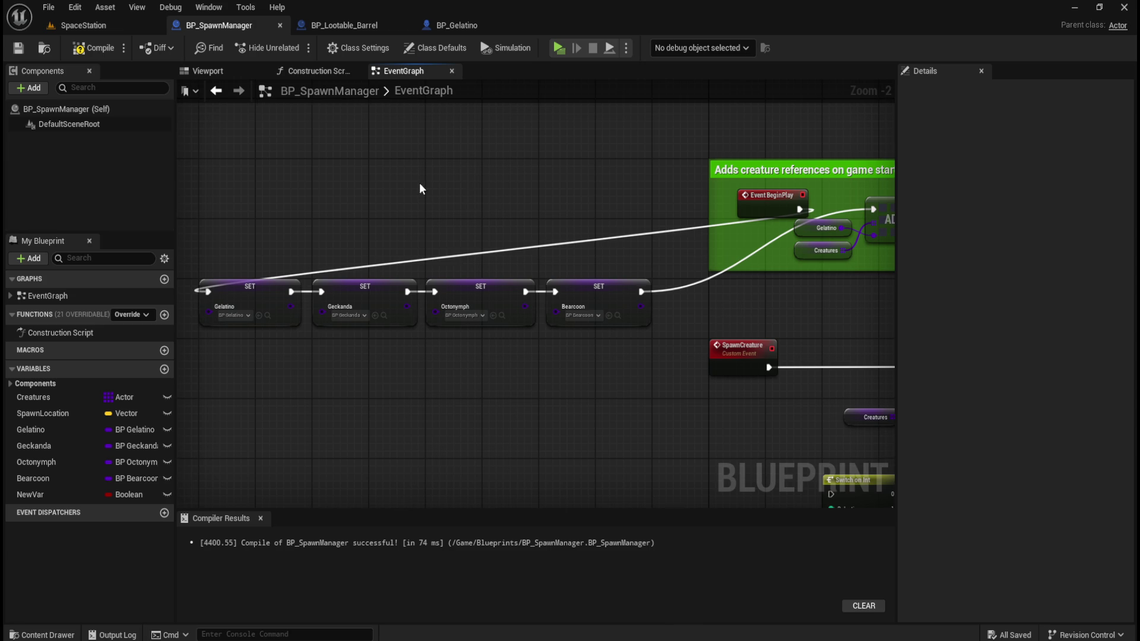
mouse_move(286, 173)
mouse_down()
mouse_move(624, 314)
mouse_move(632, 348)
mouse_up()
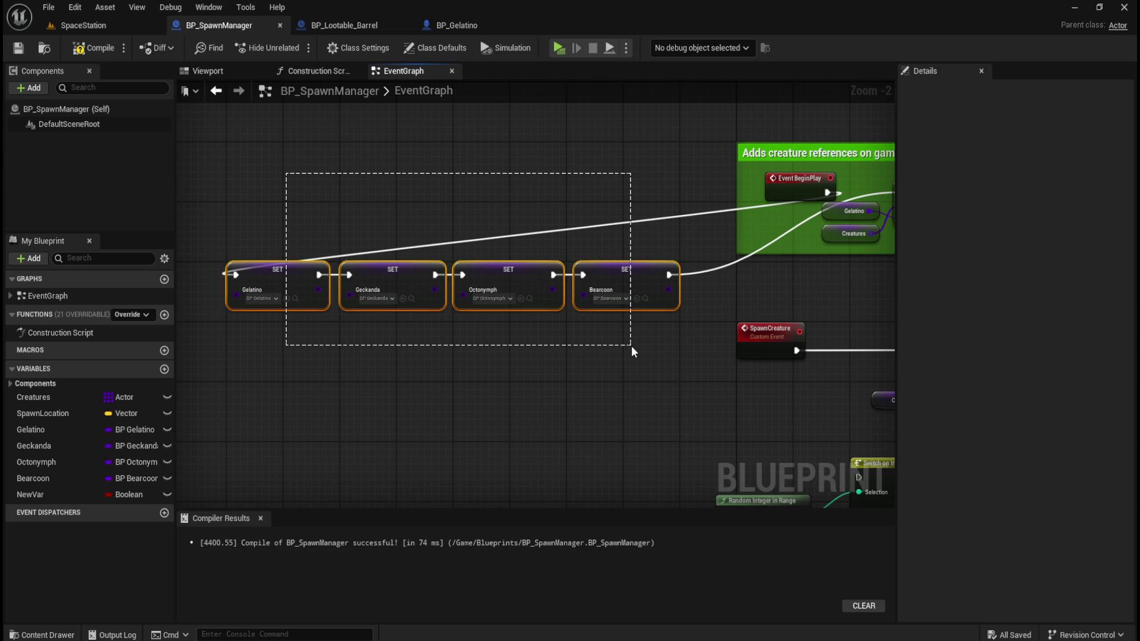
drag(632, 346, 632, 346)
click(633, 344)
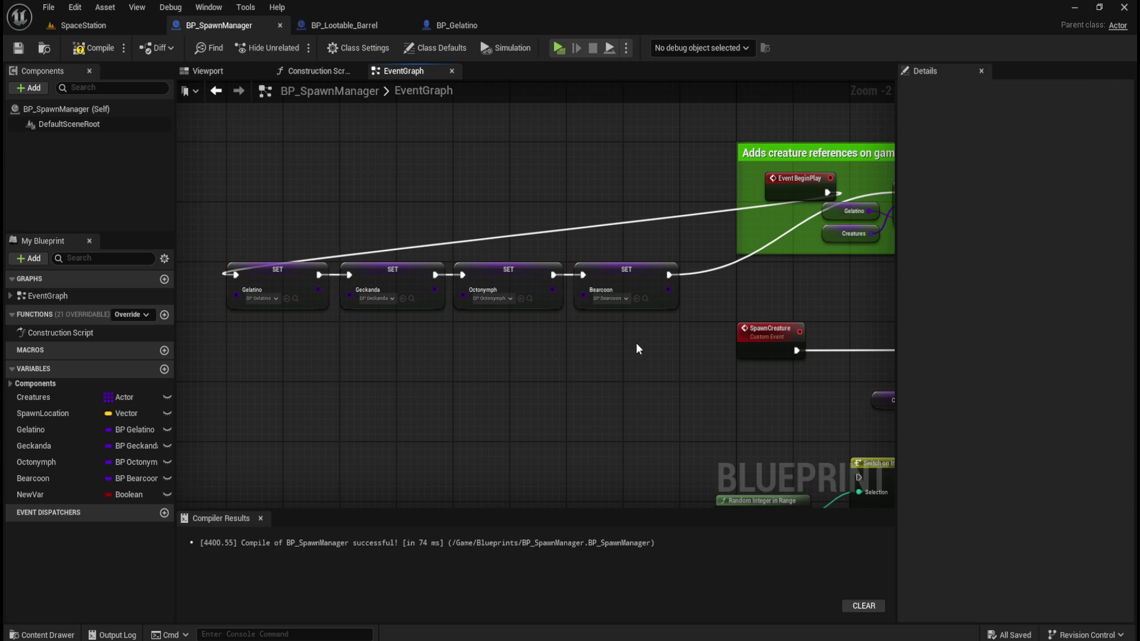
drag(800, 276, 458, 309)
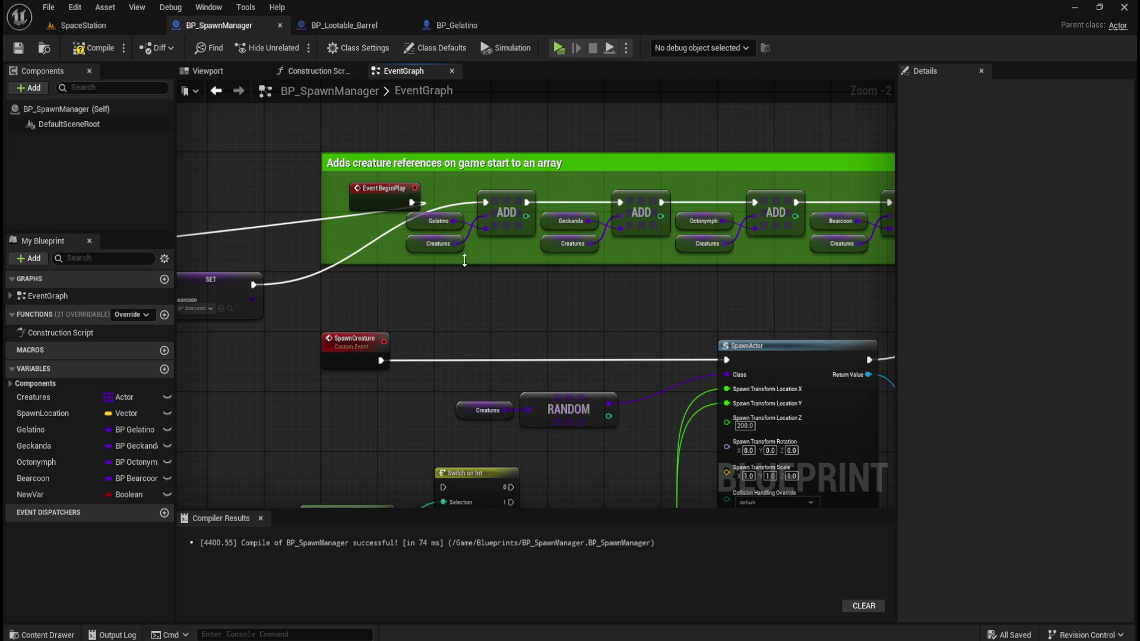
mouse_move(416, 287)
mouse_down()
mouse_move(802, 276)
mouse_move(769, 266)
mouse_move(261, 272)
mouse_up()
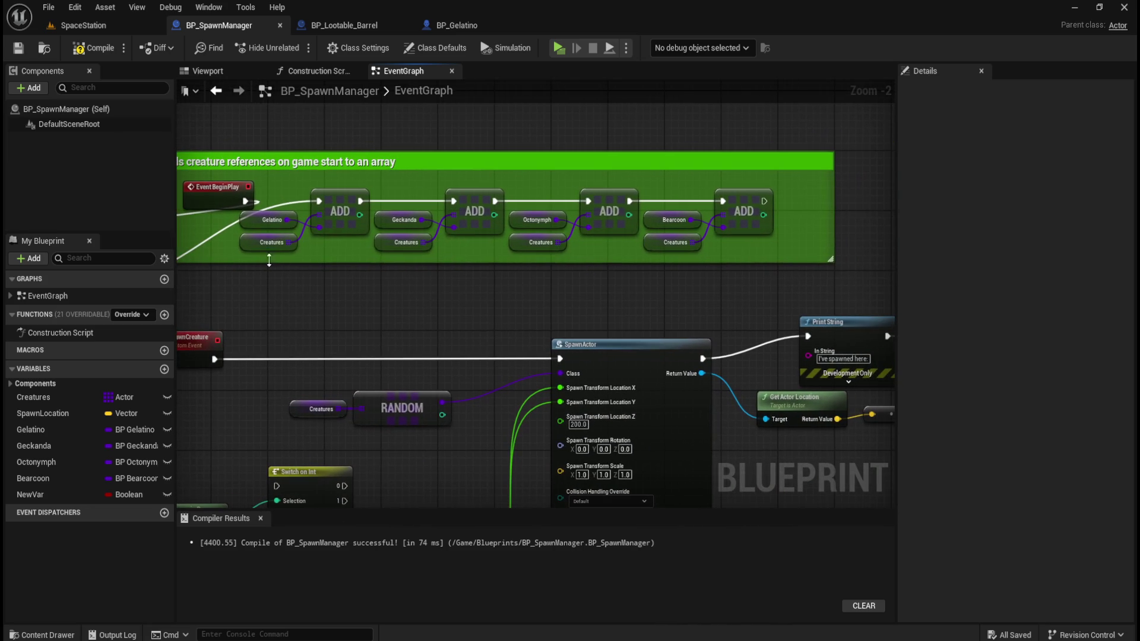
drag(268, 193, 748, 247)
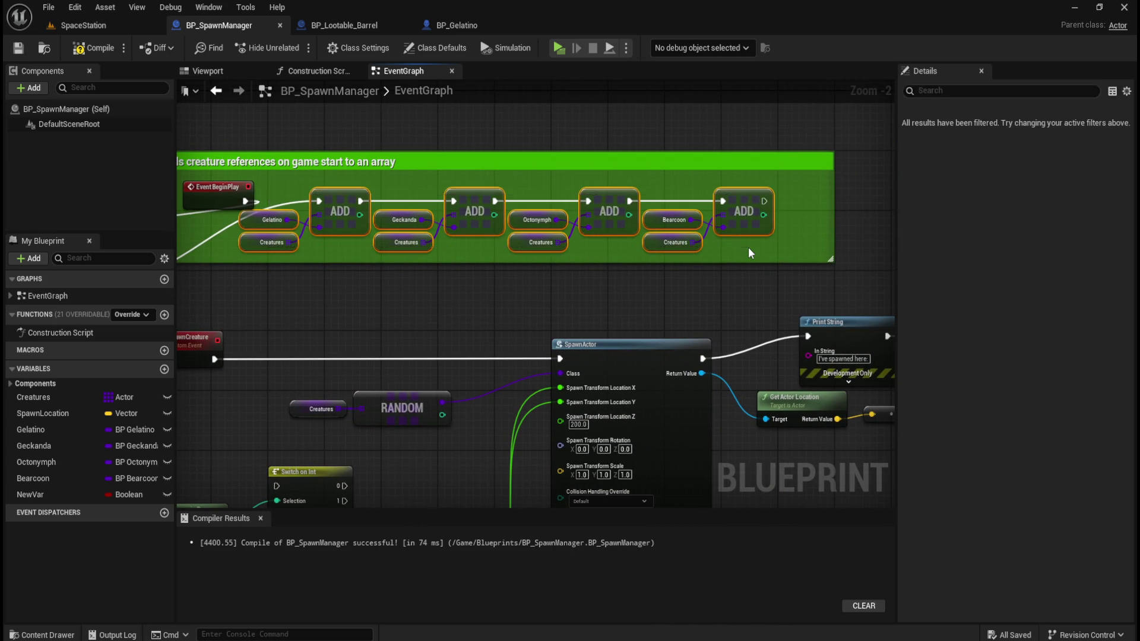
key(Delete)
Move the four SET nodes into the green comment box and widen the box.
drag(585, 214, 735, 214)
mouse_move(281, 191)
mouse_down()
mouse_move(433, 241)
mouse_move(555, 196)
mouse_up()
mouse_move(319, 218)
mouse_down()
mouse_move(392, 270)
mouse_move(747, 276)
mouse_move(444, 273)
mouse_up()
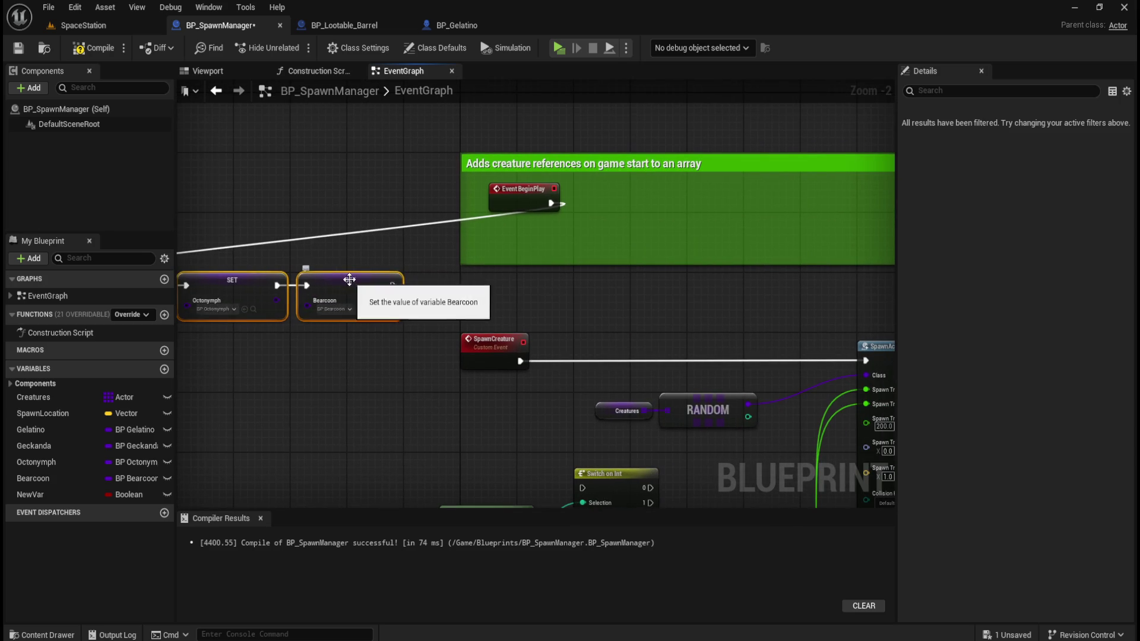
drag(351, 289, 770, 214)
drag(550, 298, 241, 291)
mouse_move(447, 208)
mouse_down()
mouse_move(657, 194)
mouse_move(637, 193)
mouse_up()
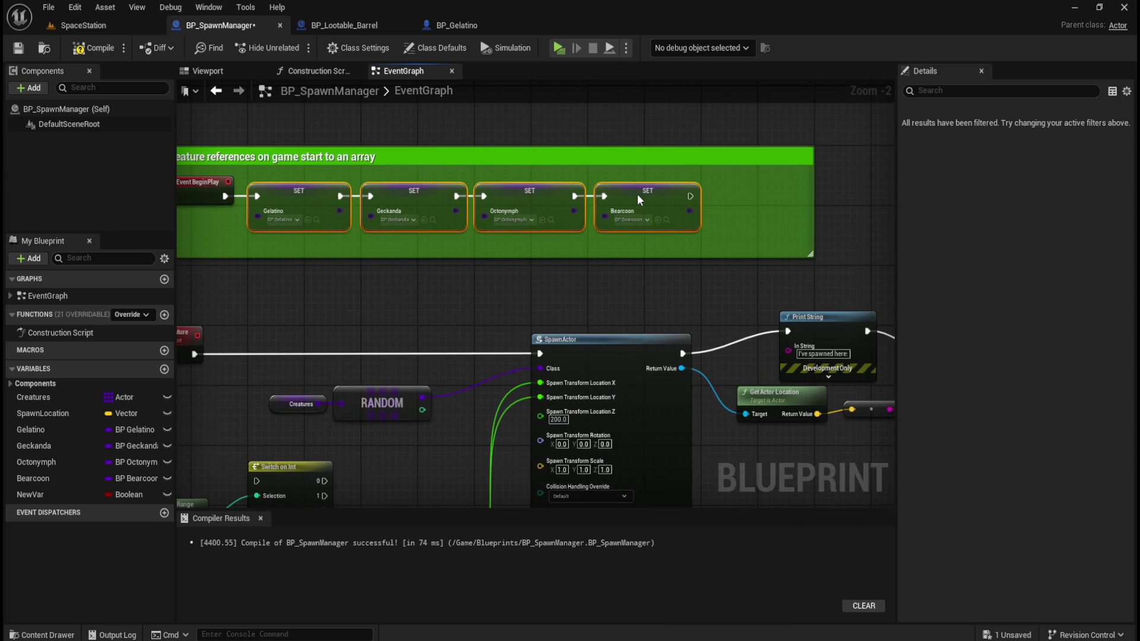
mouse_move(774, 218)
mouse_down()
mouse_move(493, 230)
mouse_move(848, 229)
mouse_move(605, 211)
mouse_move(399, 214)
mouse_up()
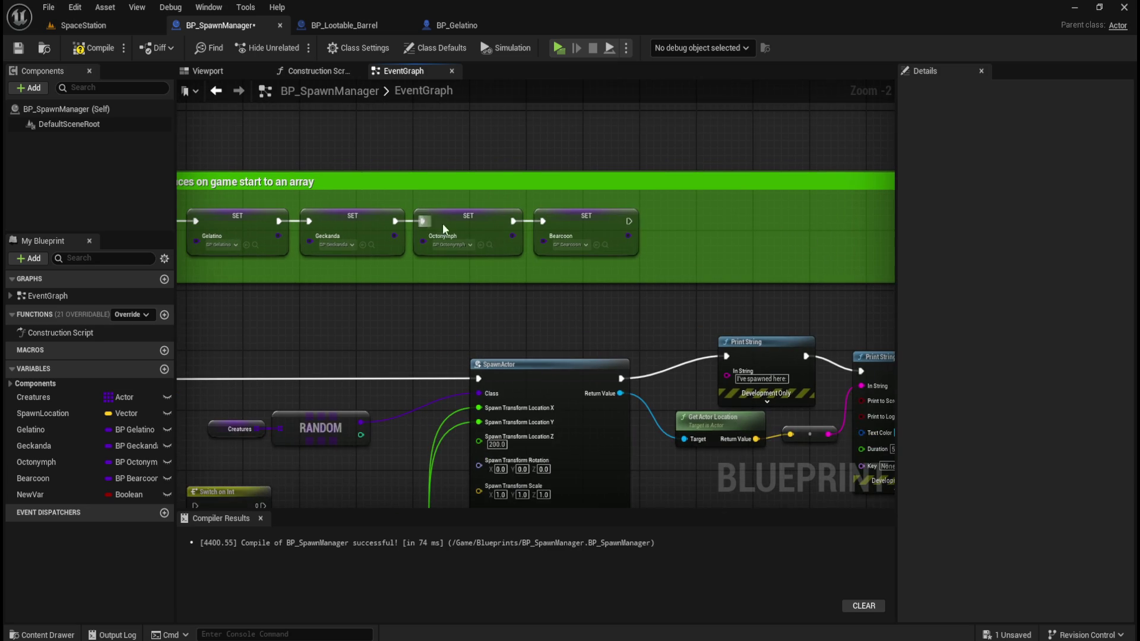
Shift the Geckanda, Octonymph and Bearcoon SET nodes away from Gelatino to leave a gap.
drag(401, 277, 516, 266)
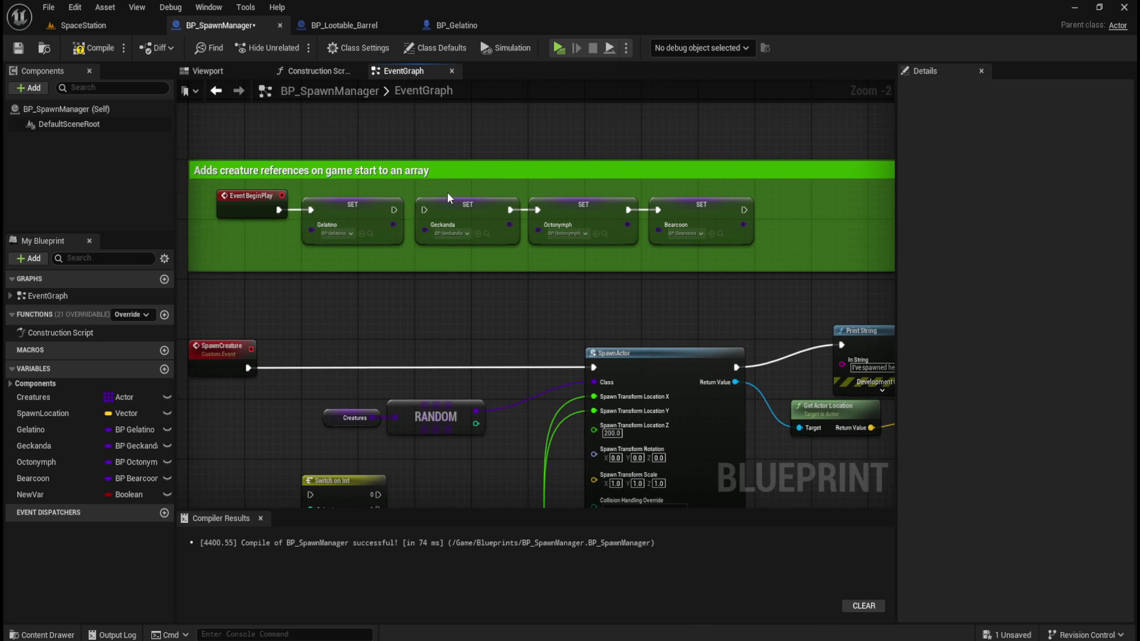
drag(449, 194, 718, 230)
drag(465, 204, 642, 205)
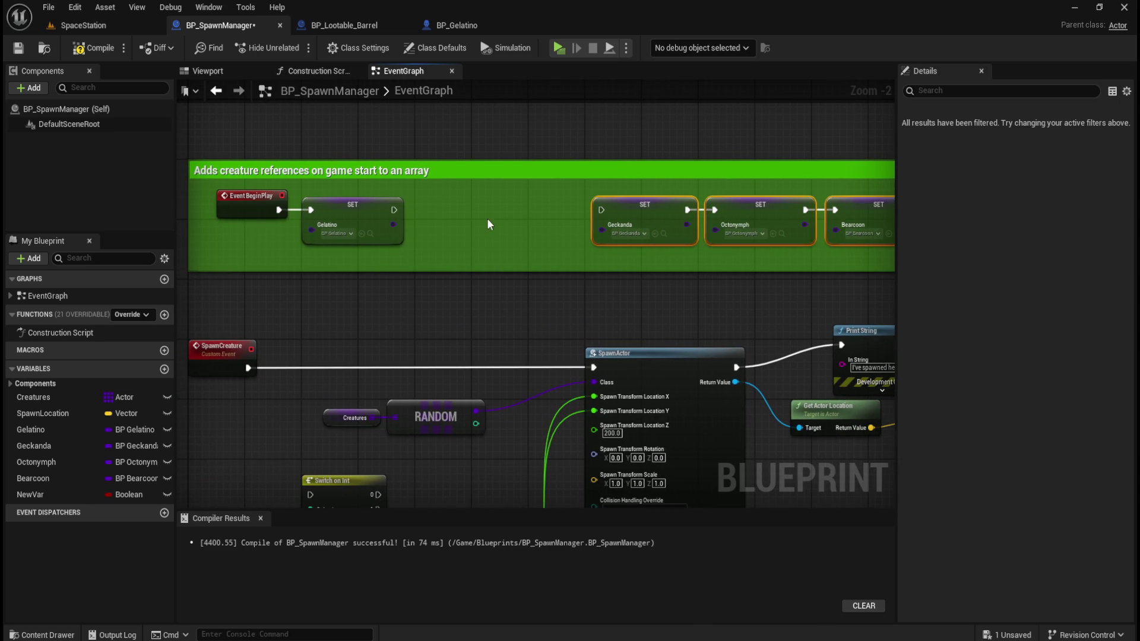
drag(487, 219, 464, 226)
scroll(431, 223, up, 3)
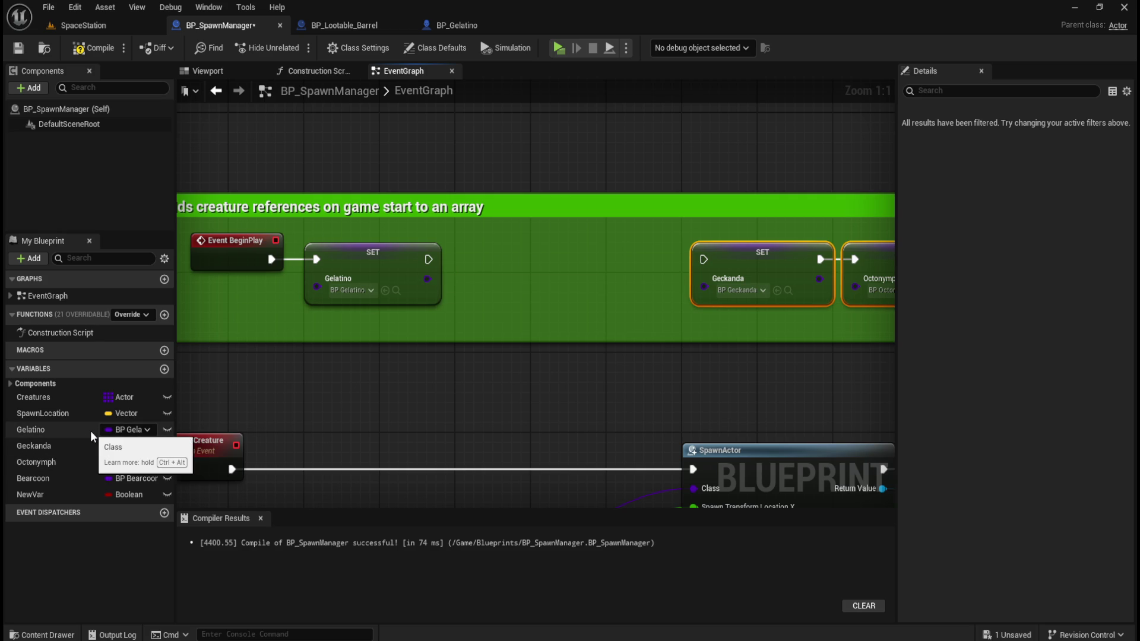
Add a Creatures getter with an Array ADD node and wire Gelatino's SET output into it.
mouse_move(52, 398)
mouse_down()
mouse_move(599, 335)
mouse_move(497, 271)
mouse_move(488, 296)
mouse_move(579, 287)
mouse_up()
click(531, 298)
text(add)
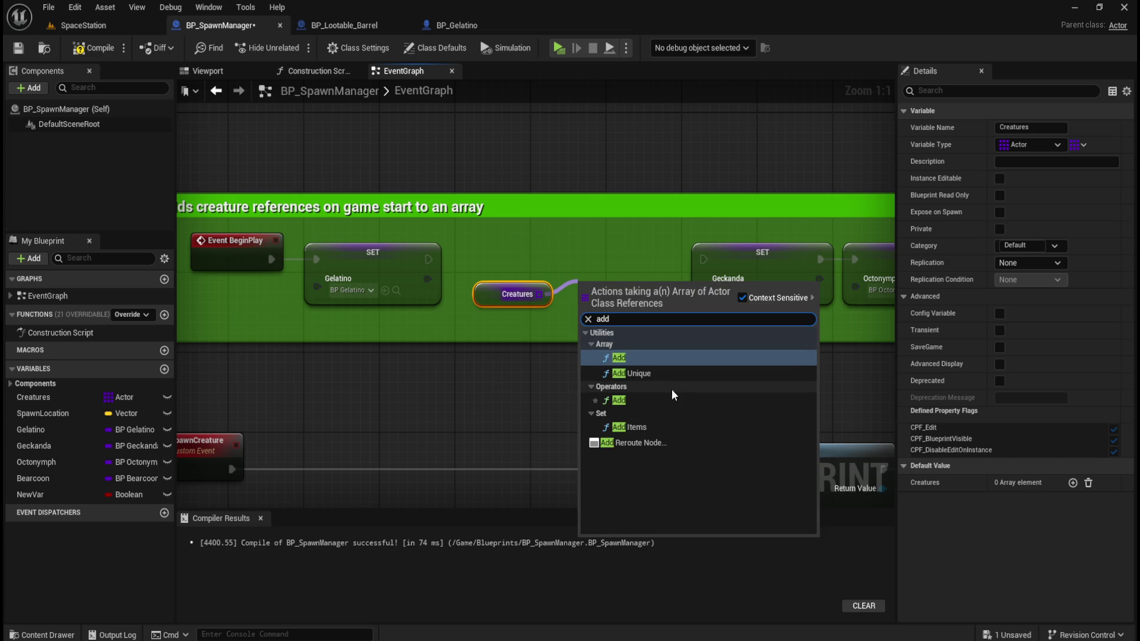
click(618, 358)
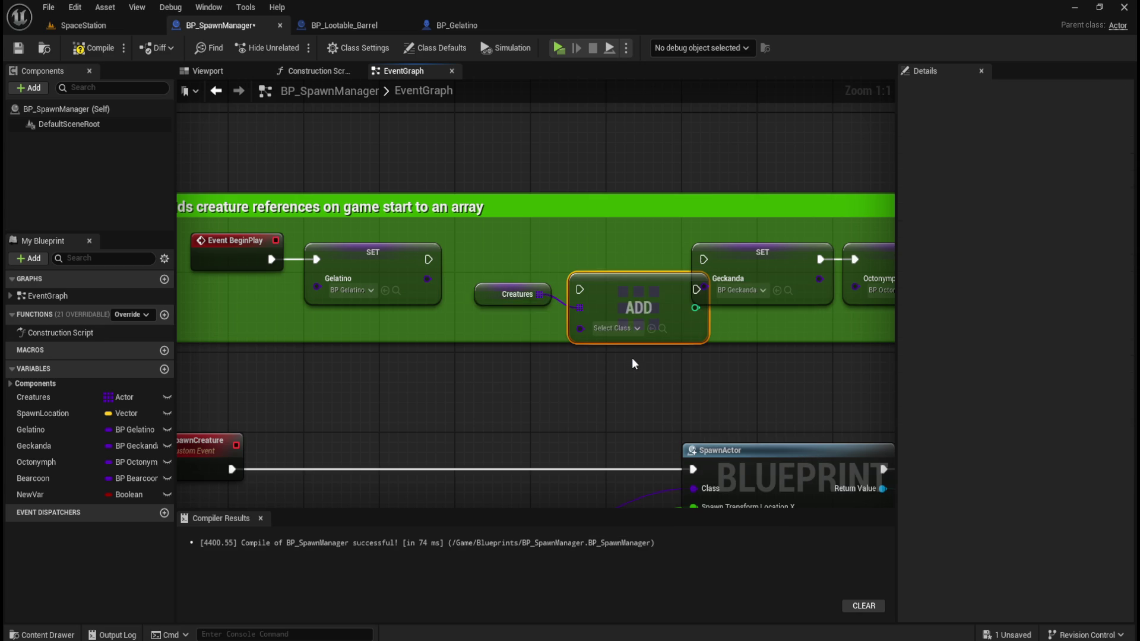
mouse_move(495, 305)
mouse_down()
mouse_move(486, 315)
mouse_move(496, 325)
mouse_up()
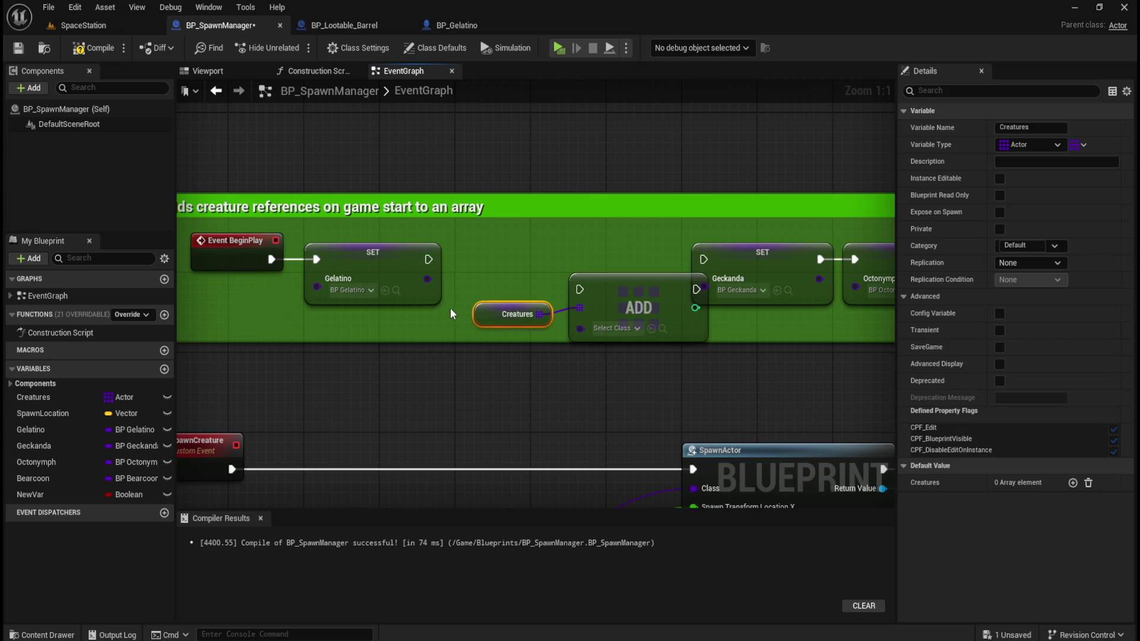
drag(632, 298, 622, 288)
drag(427, 279, 581, 322)
Align the Gelatino SET, ADD and Creatures getter nodes, then select the Creatures variable.
drag(518, 273, 568, 312)
mouse_move(495, 318)
mouse_down()
mouse_move(466, 298)
mouse_move(467, 329)
mouse_move(466, 319)
mouse_up()
click(467, 298)
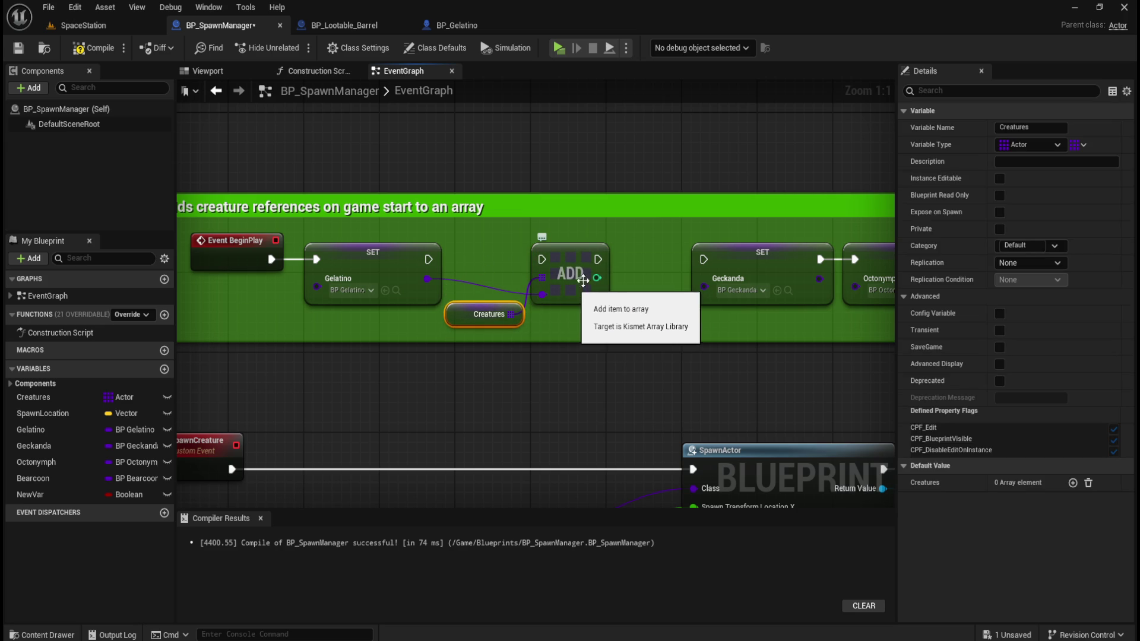
mouse_move(621, 279)
mouse_down()
mouse_move(415, 296)
mouse_move(393, 323)
mouse_up()
key(q)
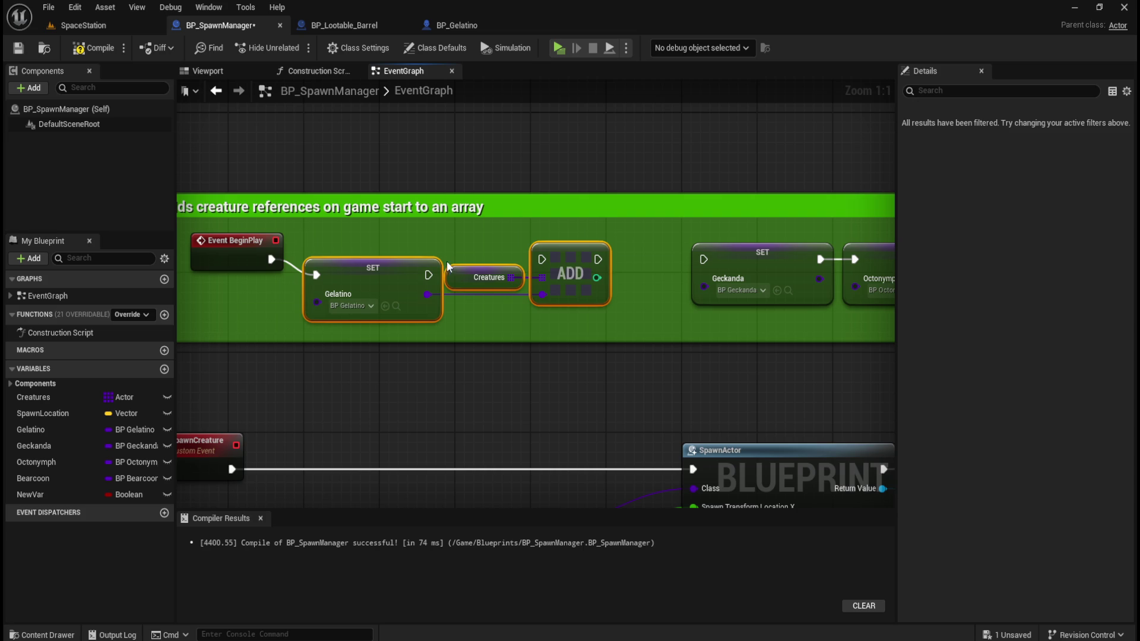
key(ctrl+z)
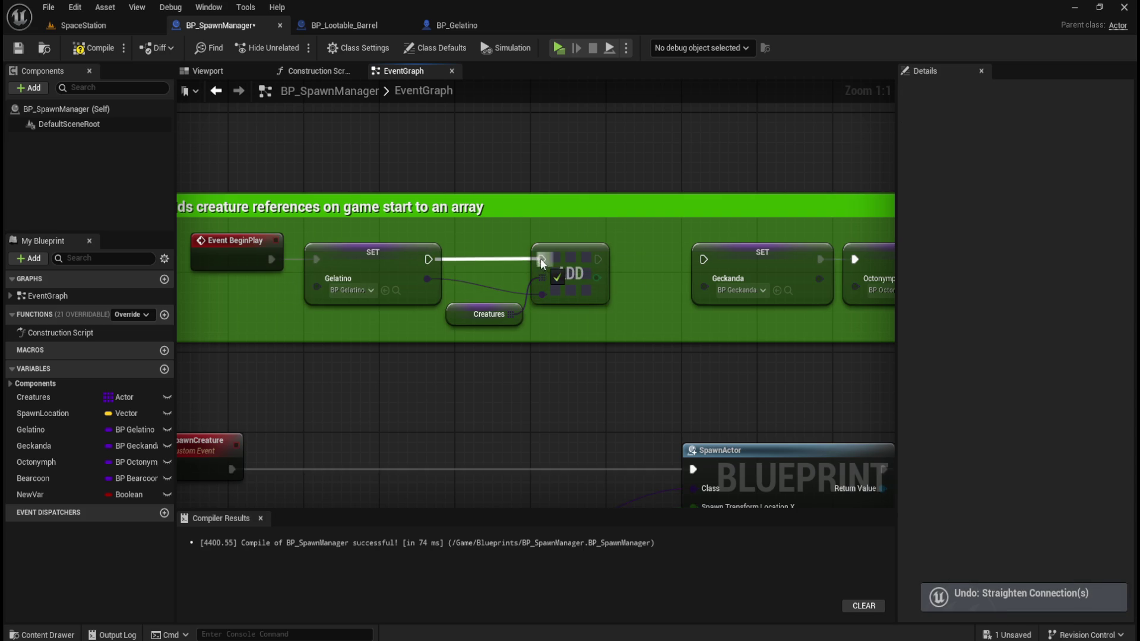
key(ctrl+z)
key(ctrl+z)
key(ctrl+z)
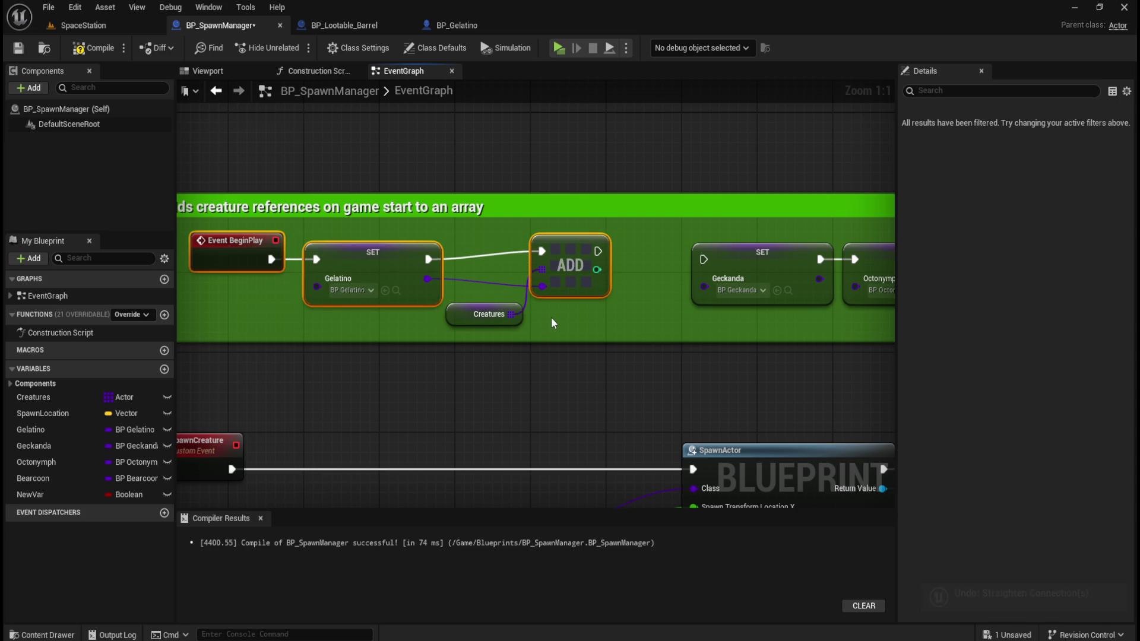
key(ctrl+z)
key(ctrl+z)
key(ctrl+z)
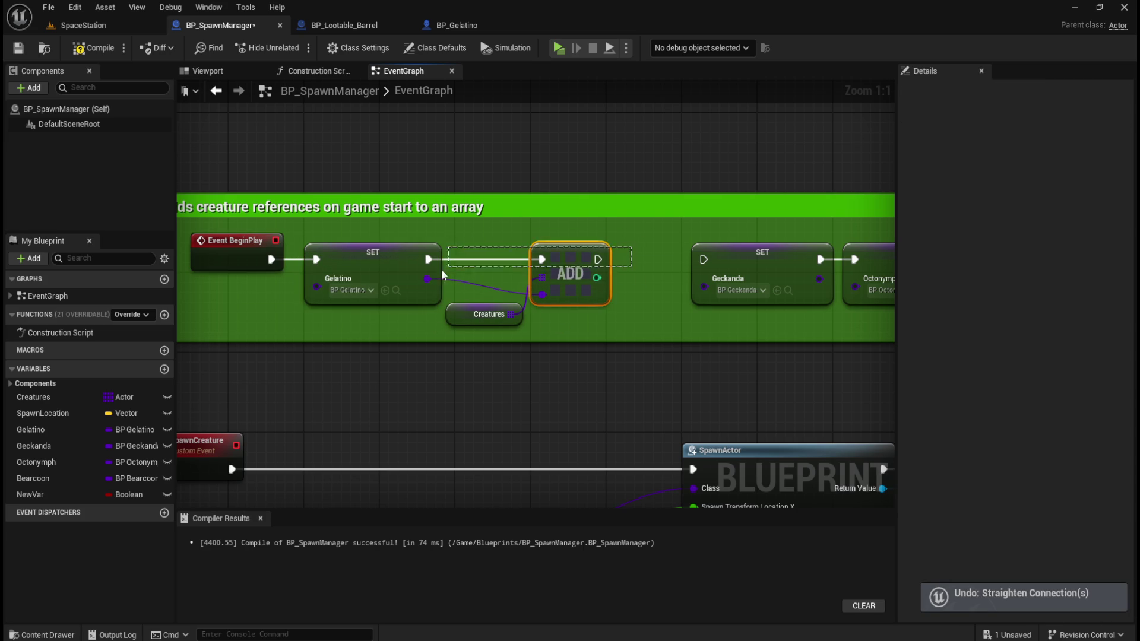
key(ctrl+z)
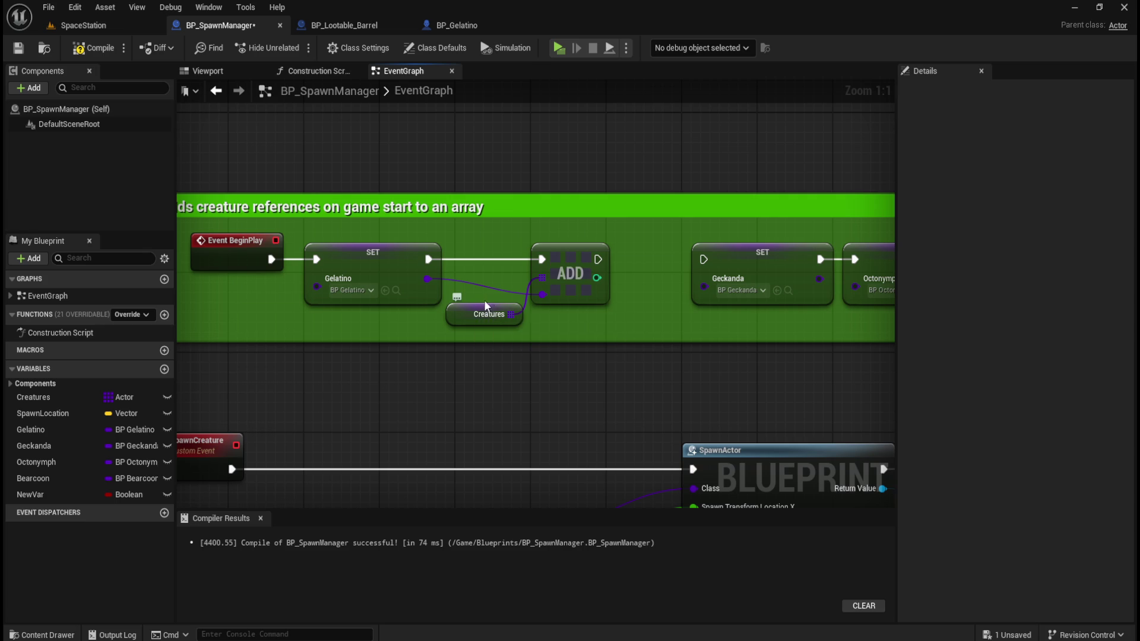
click(459, 306)
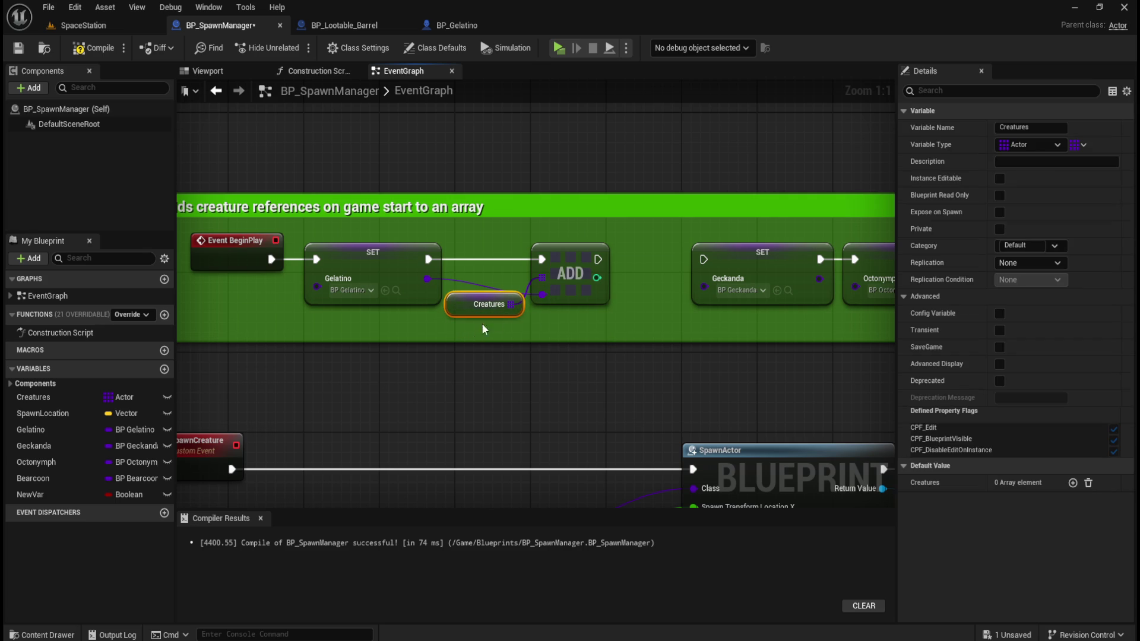
click(614, 324)
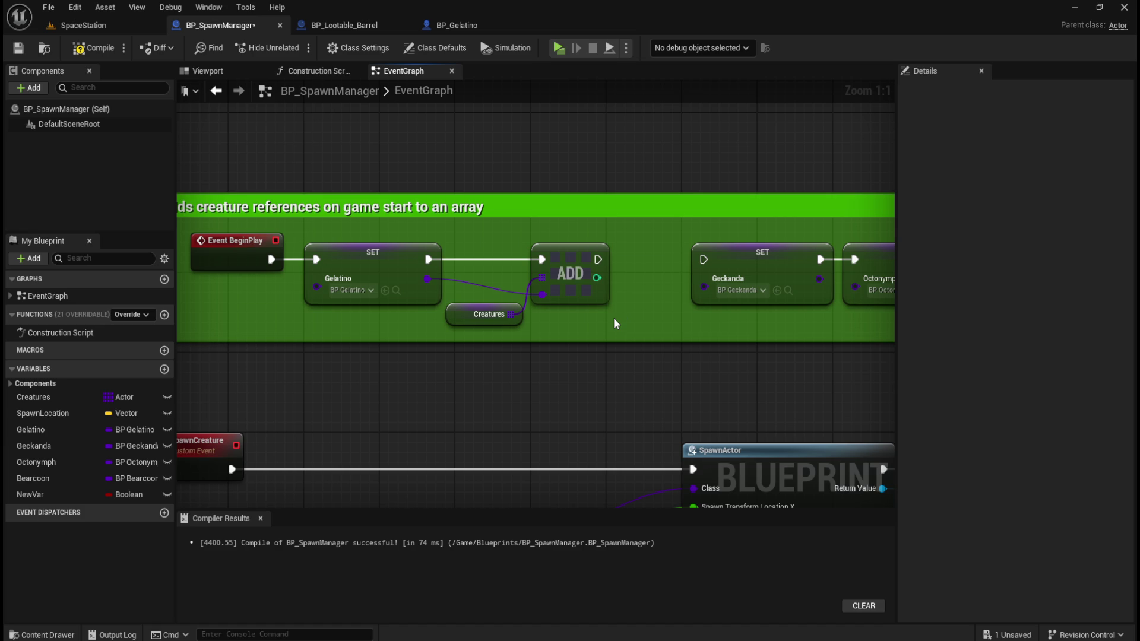
click(55, 400)
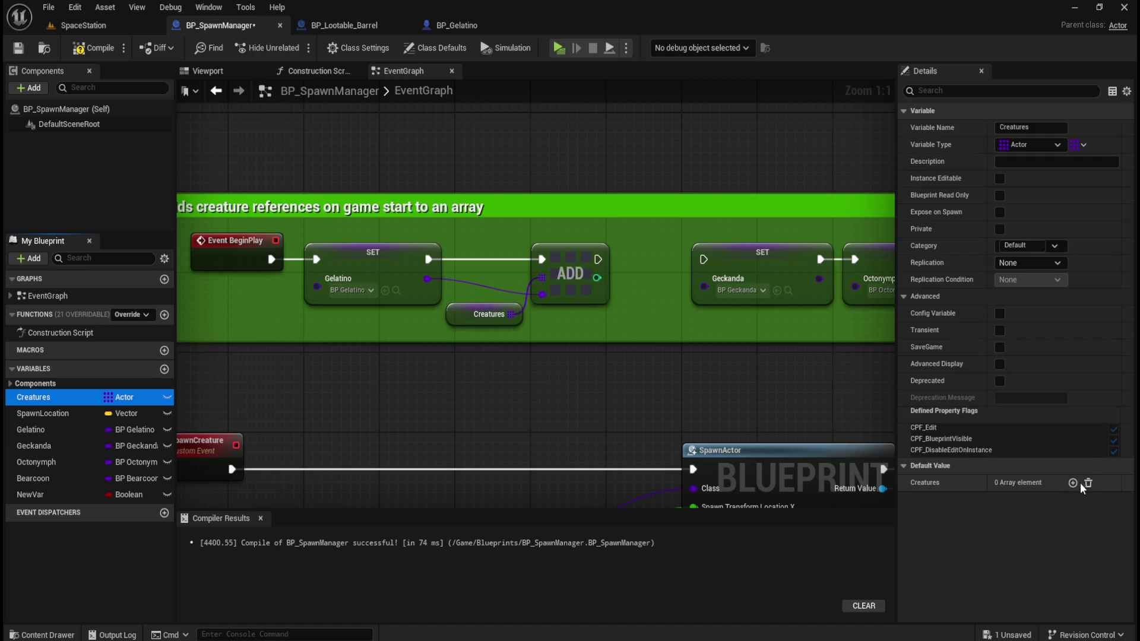
Add four elements to the Creatures array's default value.
click(62, 414)
click(54, 397)
click(1073, 484)
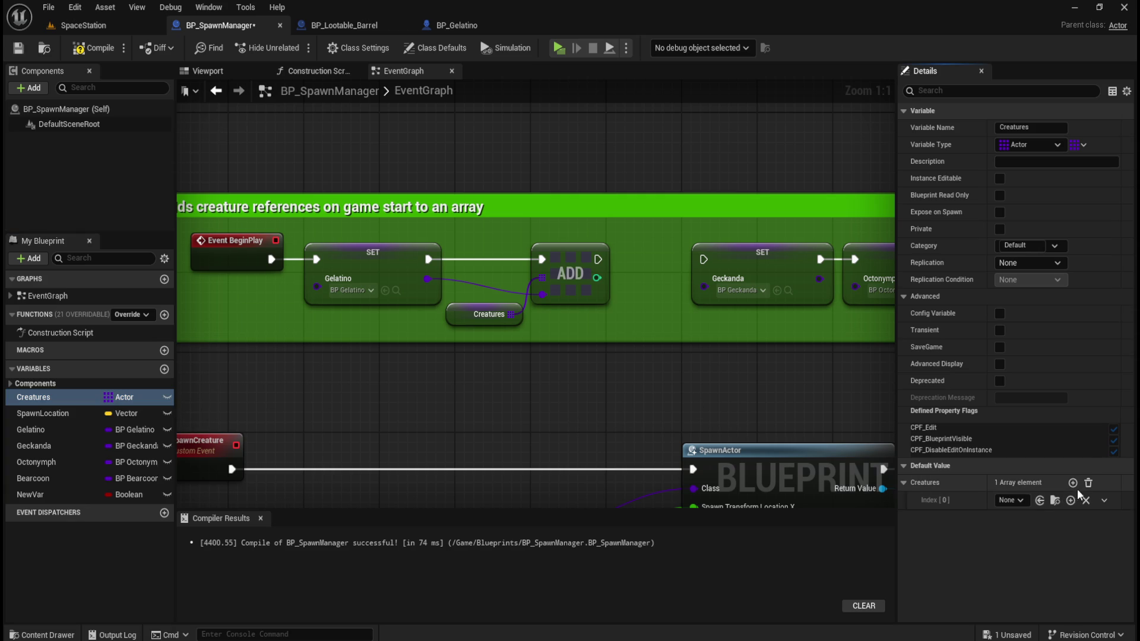
click(1073, 483)
click(1073, 484)
click(1073, 484)
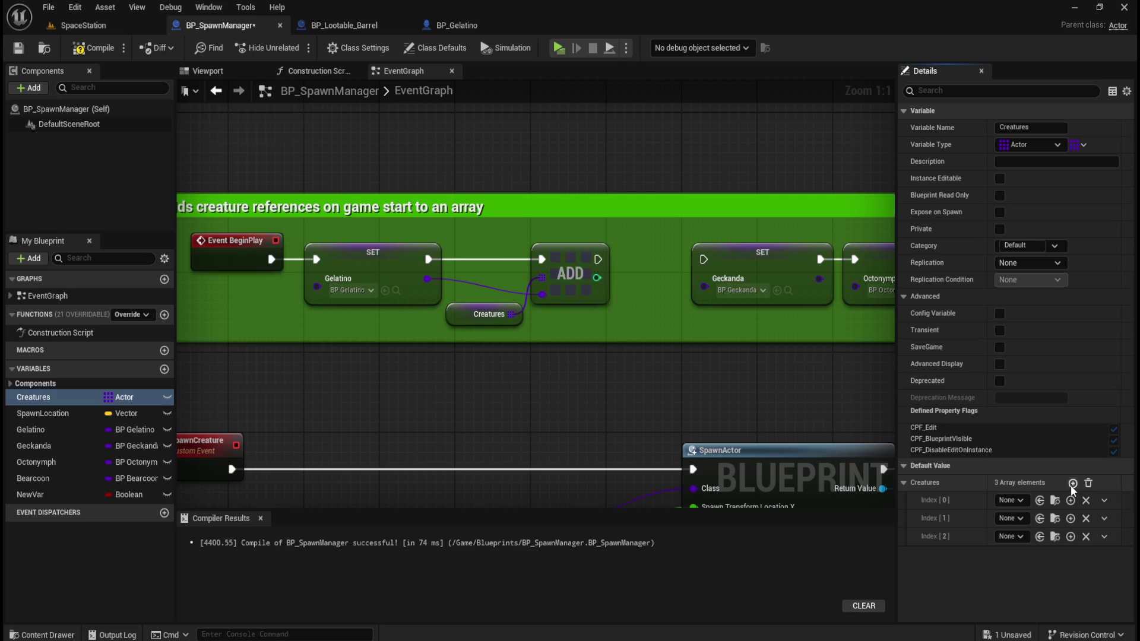
click(1020, 501)
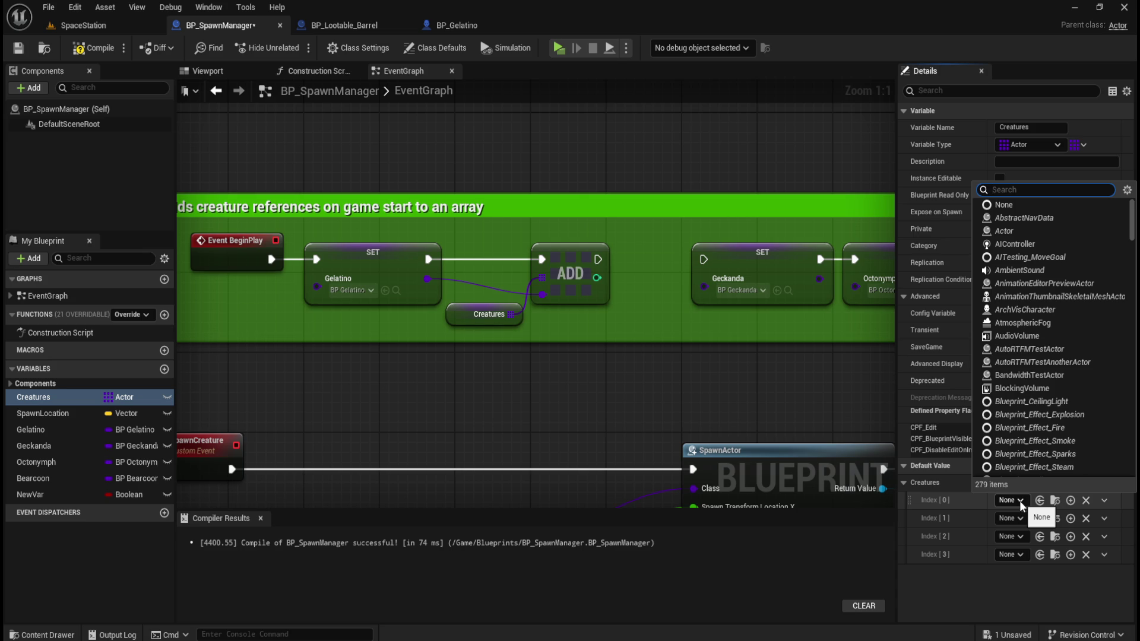
Set elements 0 and 1 to BP_Gelatino and BP_Geckanda.
text(gel)
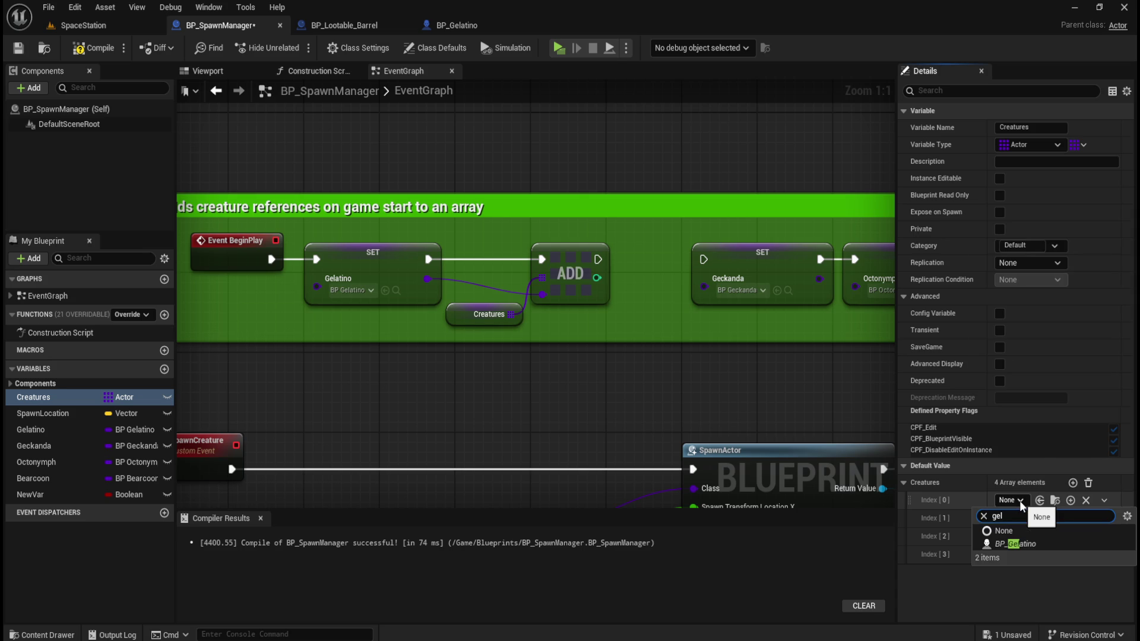
click(1007, 543)
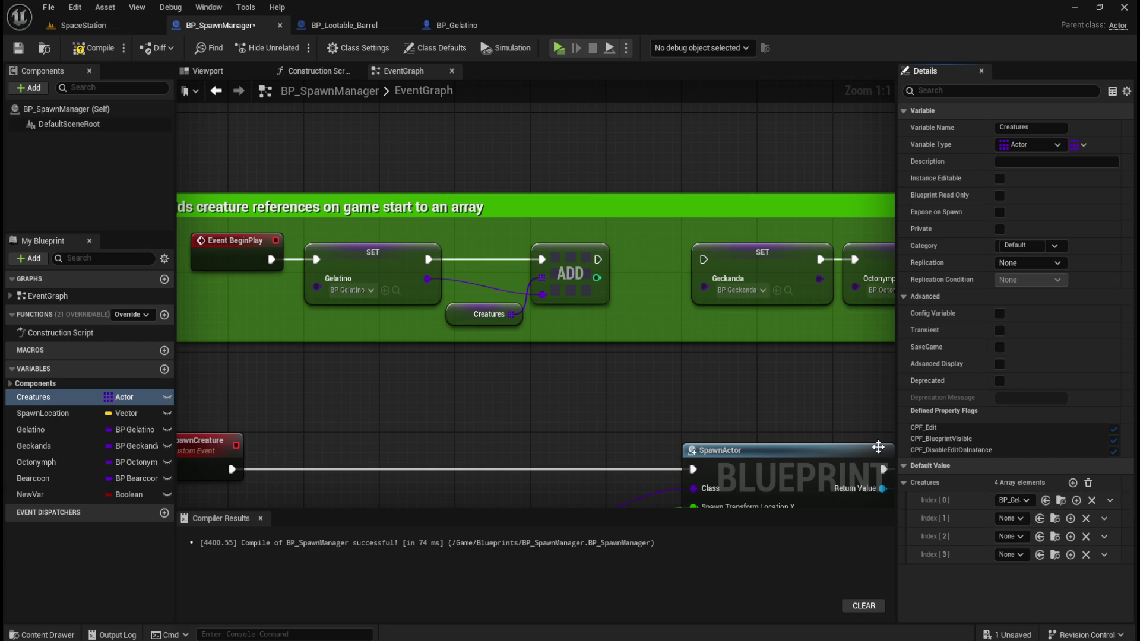
click(1017, 519)
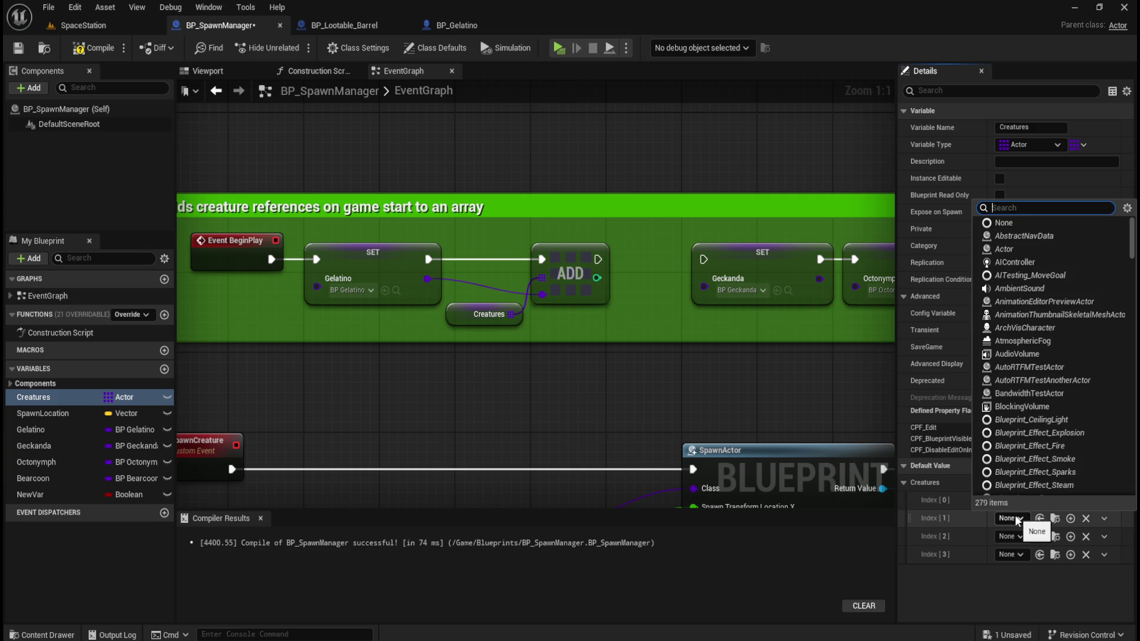
text(geck)
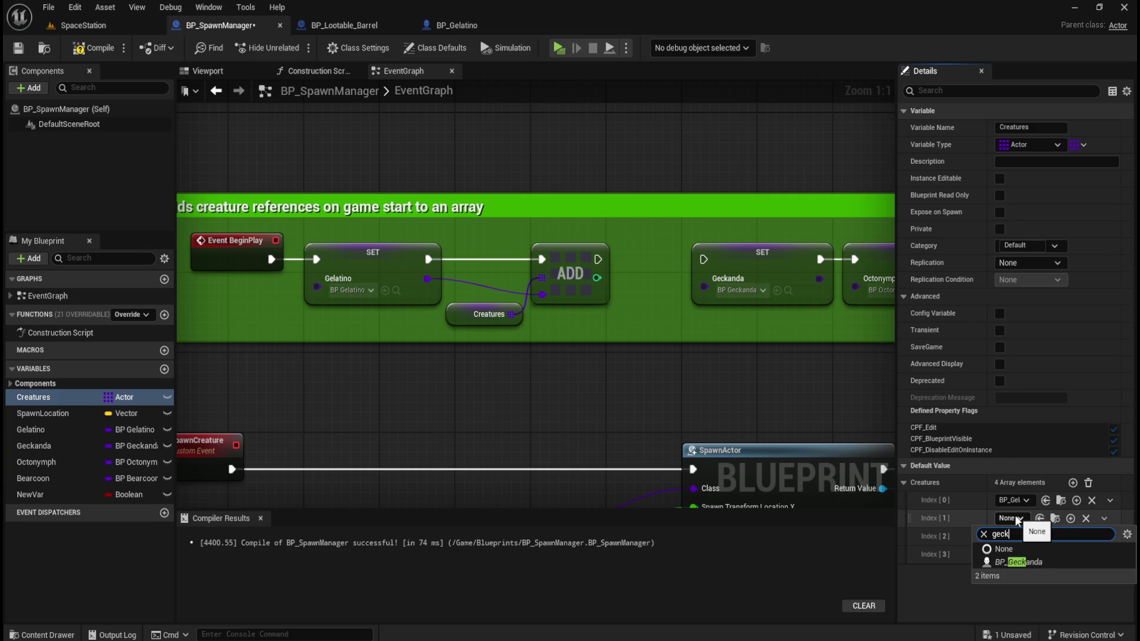
click(1019, 562)
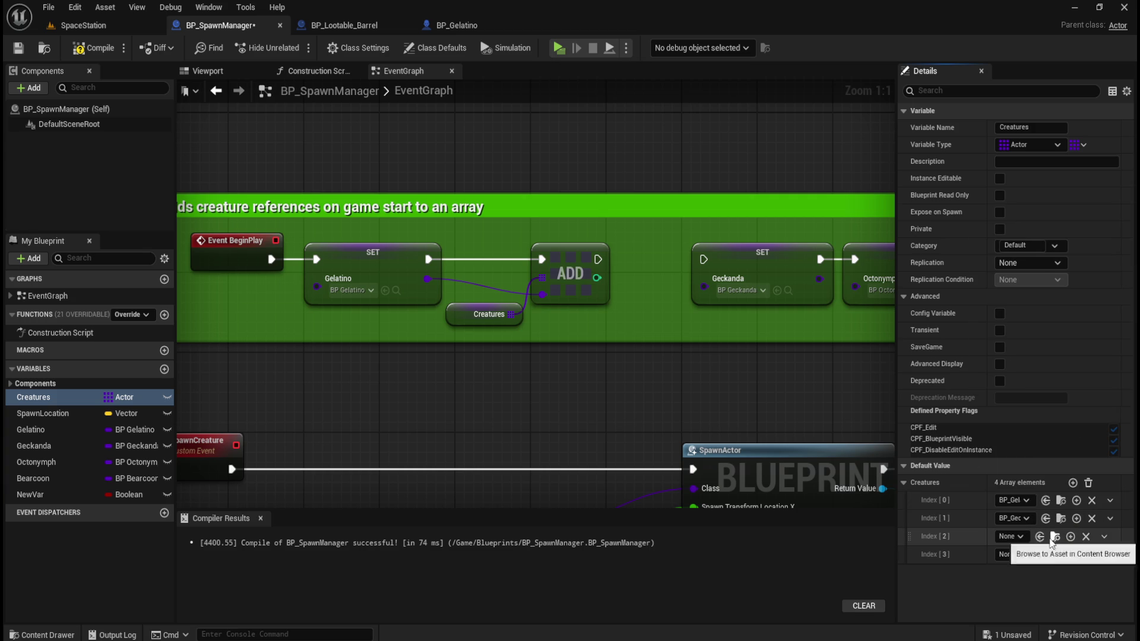
click(1071, 537)
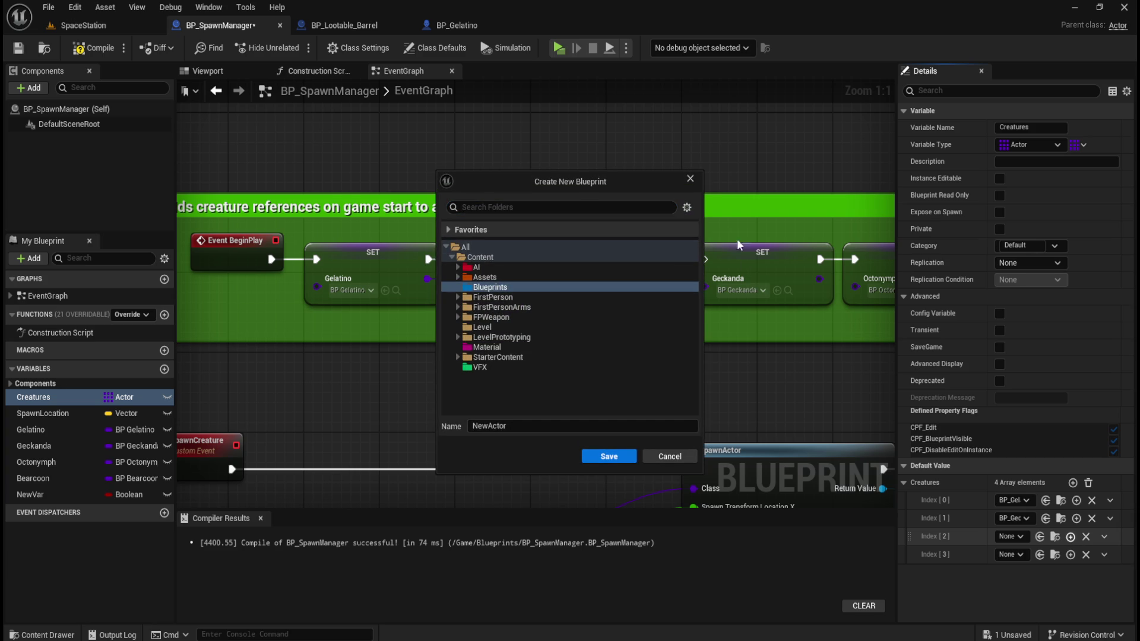
click(690, 178)
Set elements 2 and 3 to BP_Octonymph and BP_Bearcoon.
click(1013, 535)
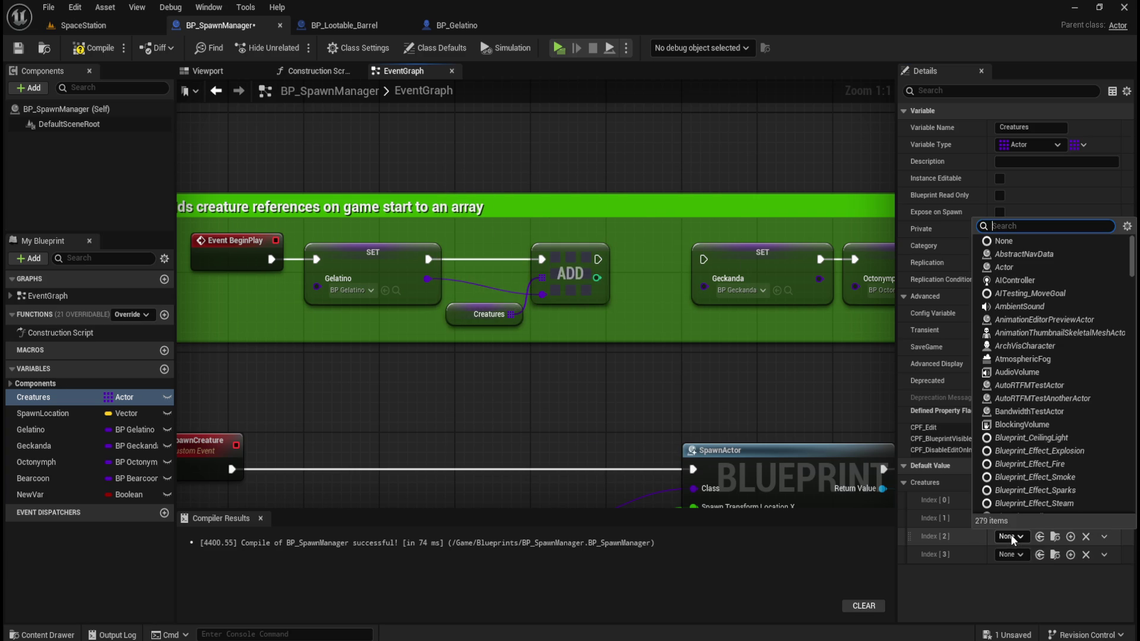
text(octo)
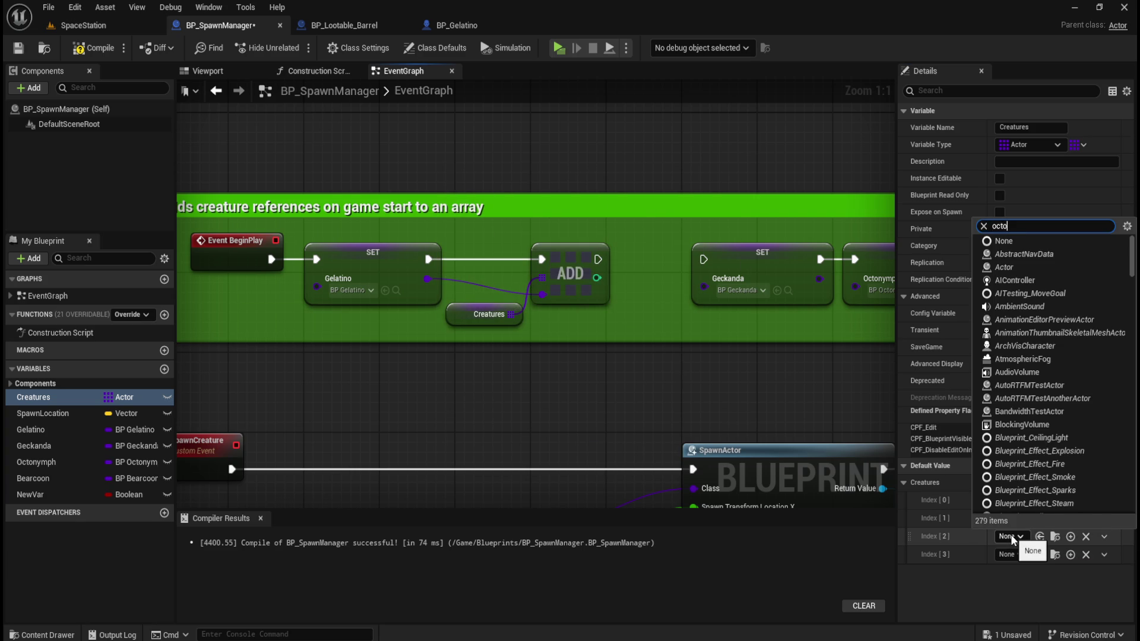
click(1022, 580)
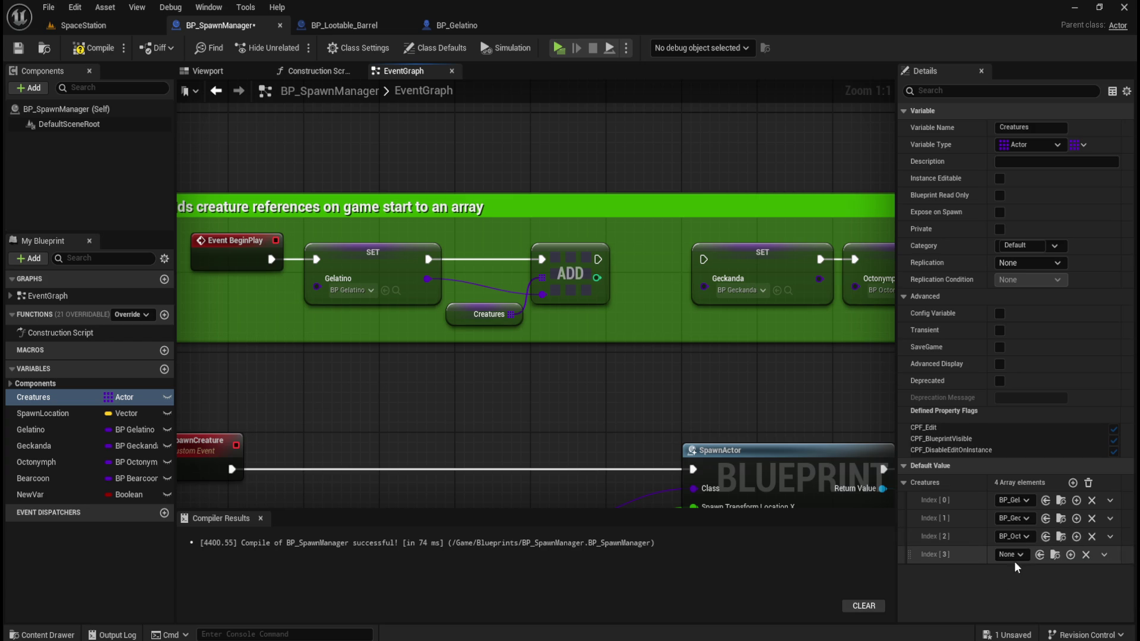
click(1017, 555)
text(bearco)
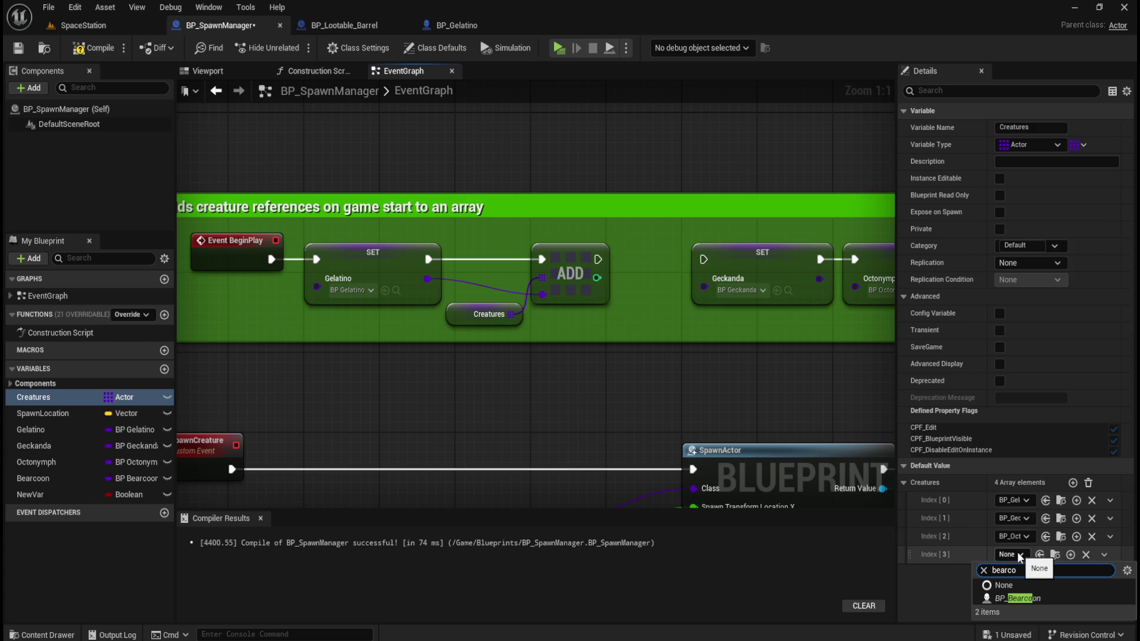
click(1018, 598)
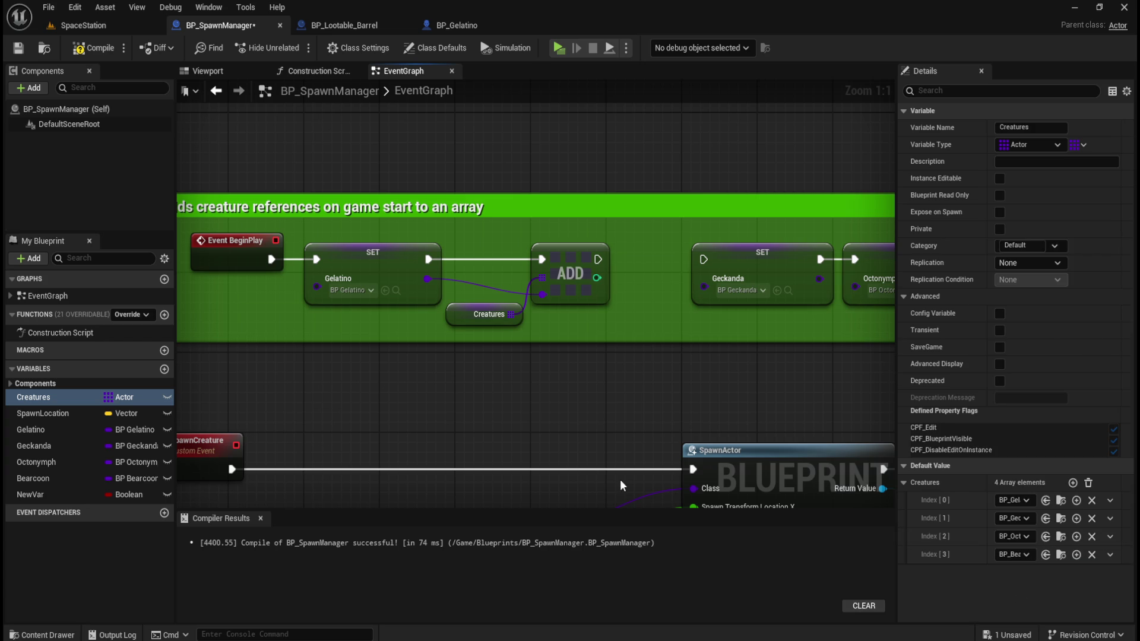
drag(495, 397, 646, 377)
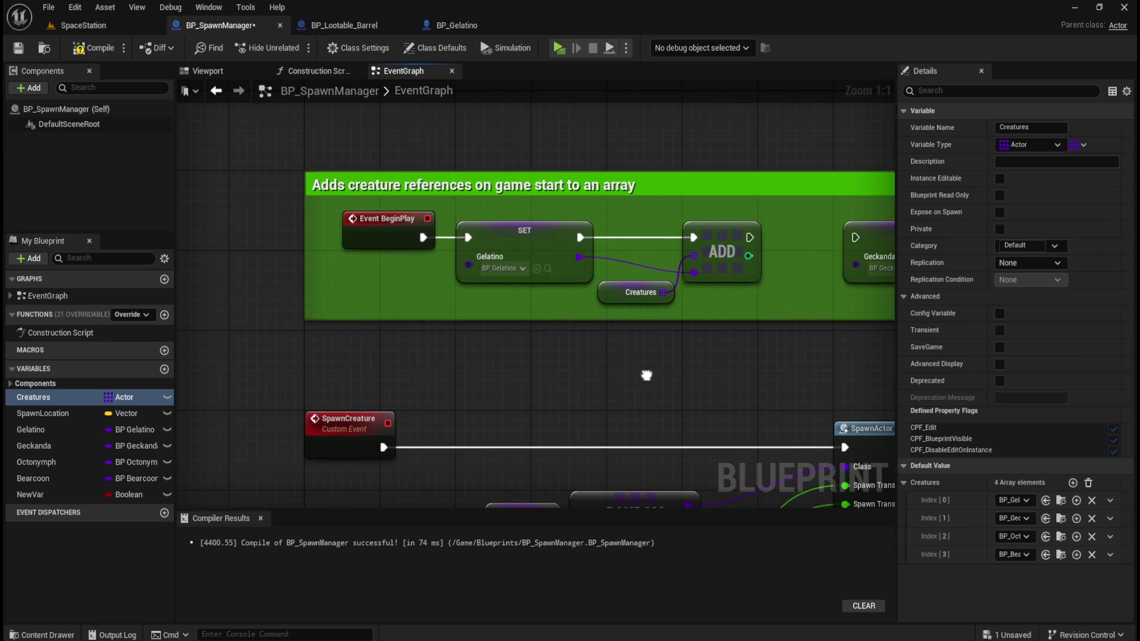
Compile and save BP_SpawnManager, then play the level in a new window.
mouse_move(529, 345)
mouse_down()
mouse_move(430, 355)
mouse_move(453, 270)
mouse_move(482, 237)
mouse_up()
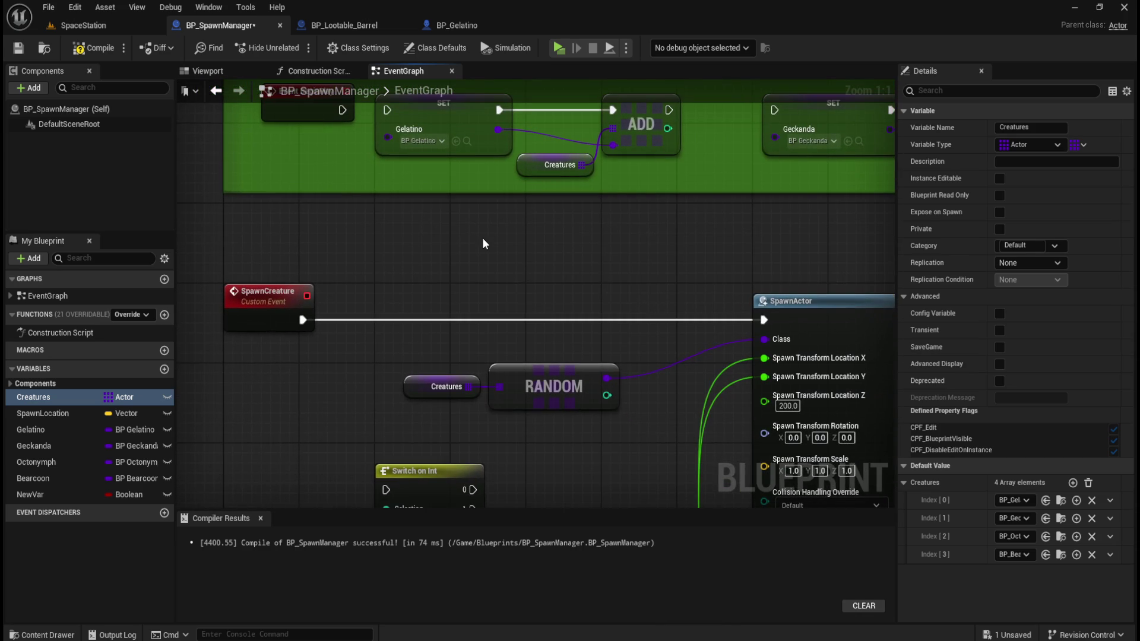
click(89, 47)
click(18, 48)
scroll(401, 260, down, 3)
mouse_move(468, 247)
mouse_down()
mouse_move(326, 234)
mouse_move(330, 306)
mouse_move(323, 243)
mouse_move(465, 206)
mouse_up()
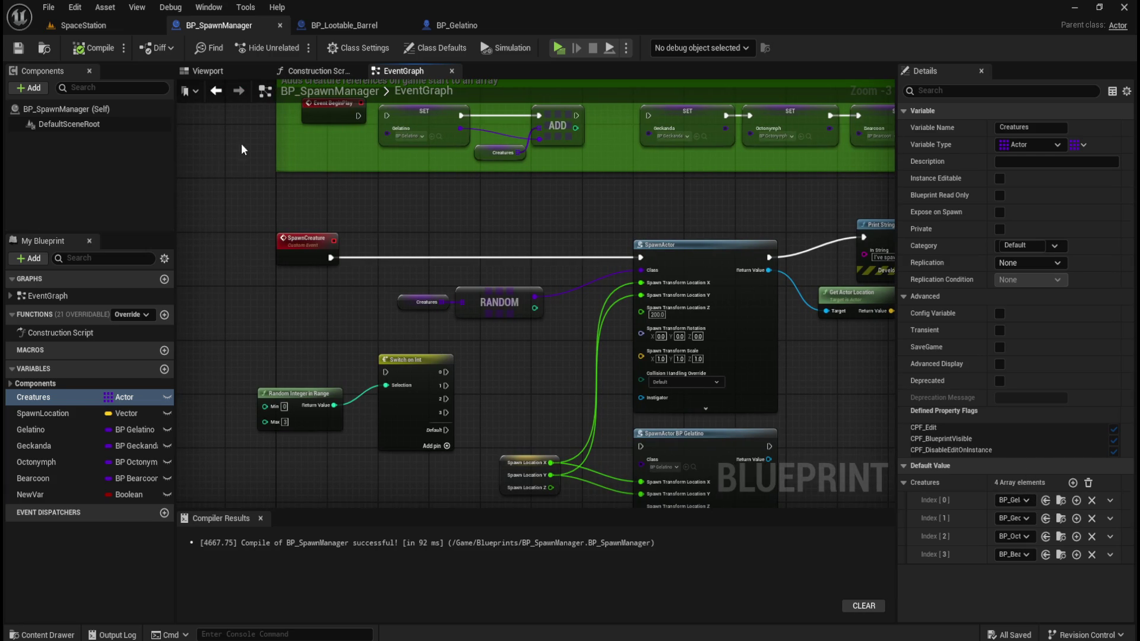
click(560, 48)
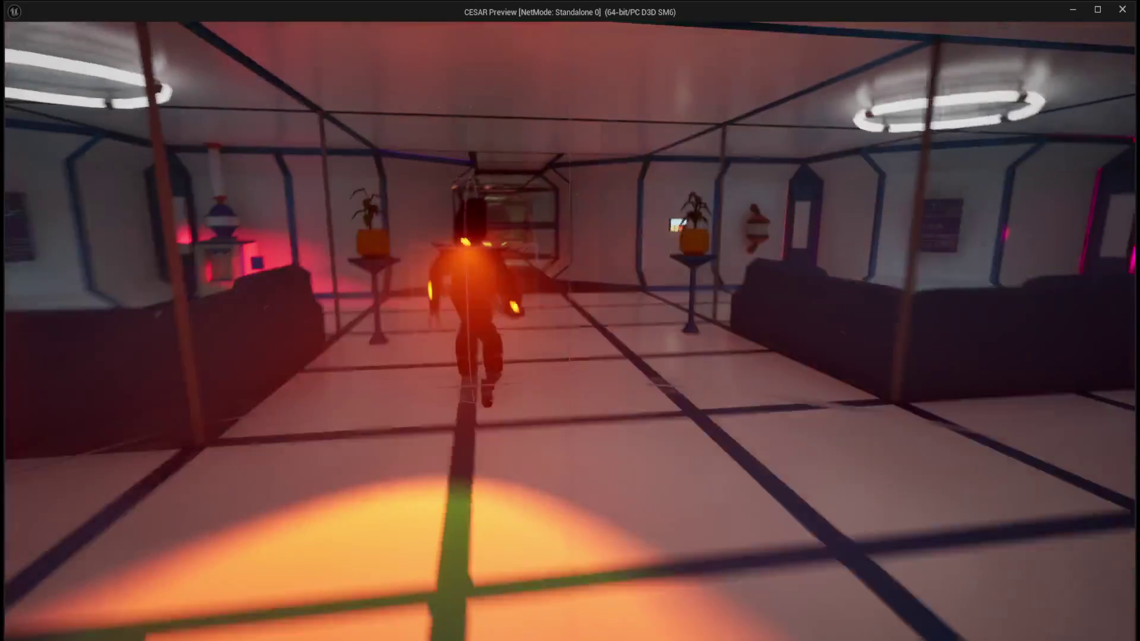
key(Escape)
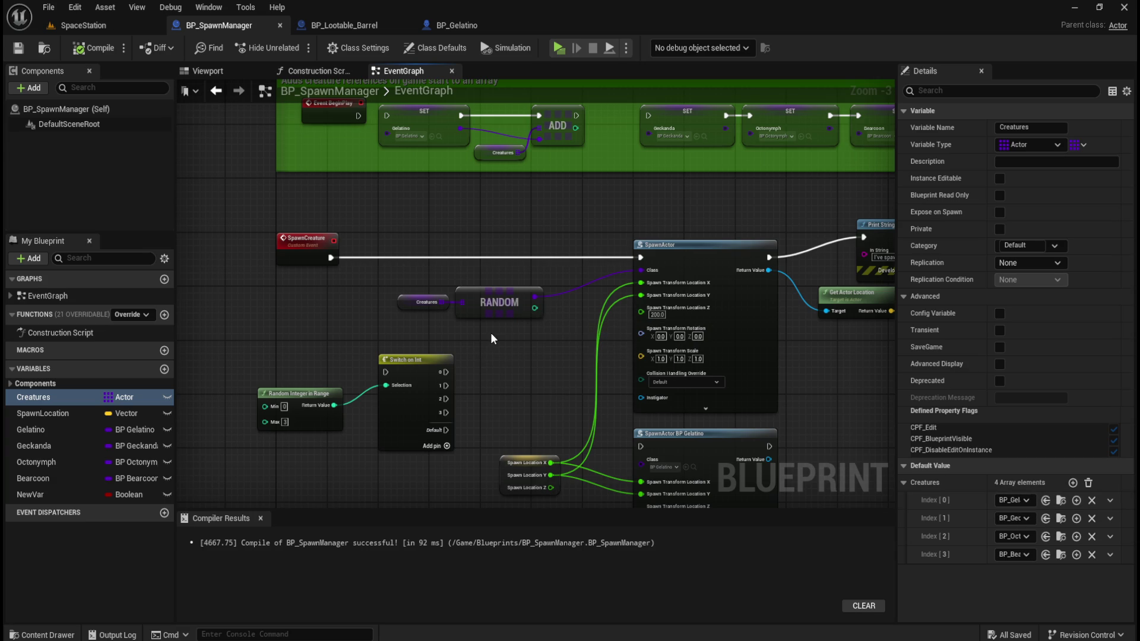
scroll(491, 333, down, 2)
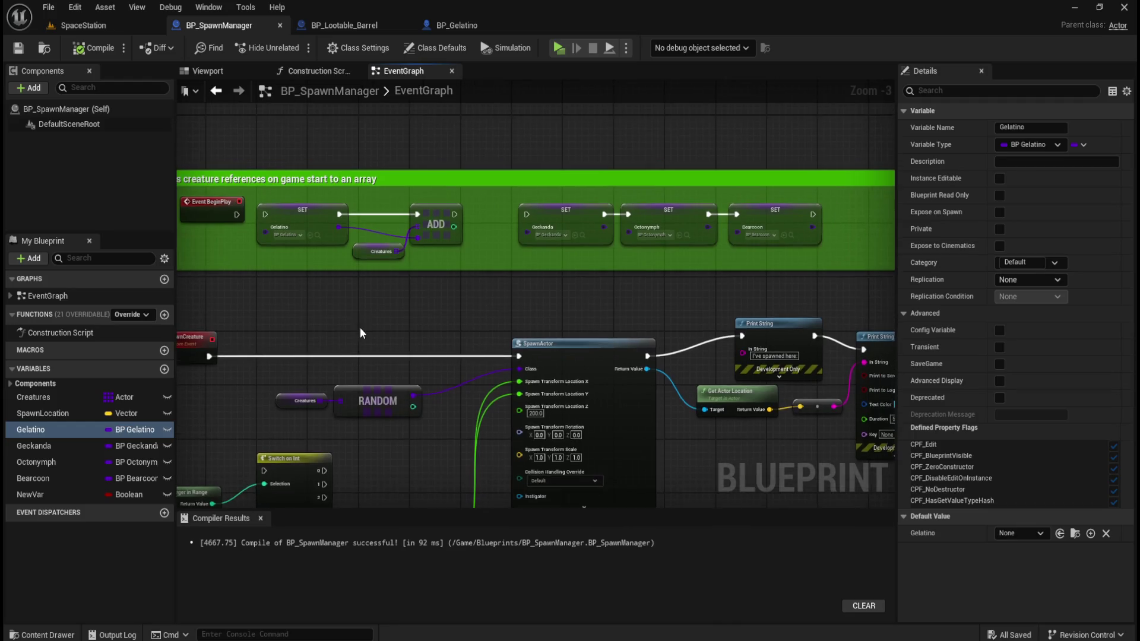
mouse_move(233, 209)
mouse_down()
mouse_move(735, 260)
mouse_move(786, 306)
mouse_up()
Delete the green comment box and the nodes that filled the Creatures array.
scroll(477, 304, up, 1)
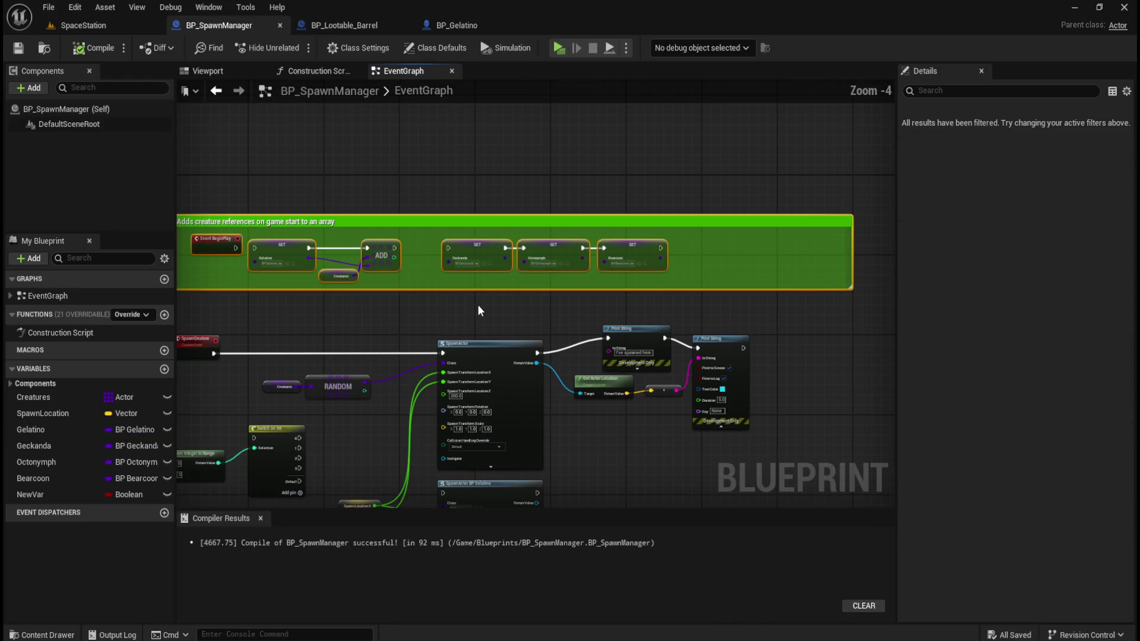
key(Delete)
mouse_move(507, 242)
mouse_down()
mouse_move(519, 250)
mouse_move(617, 177)
mouse_up()
click(49, 395)
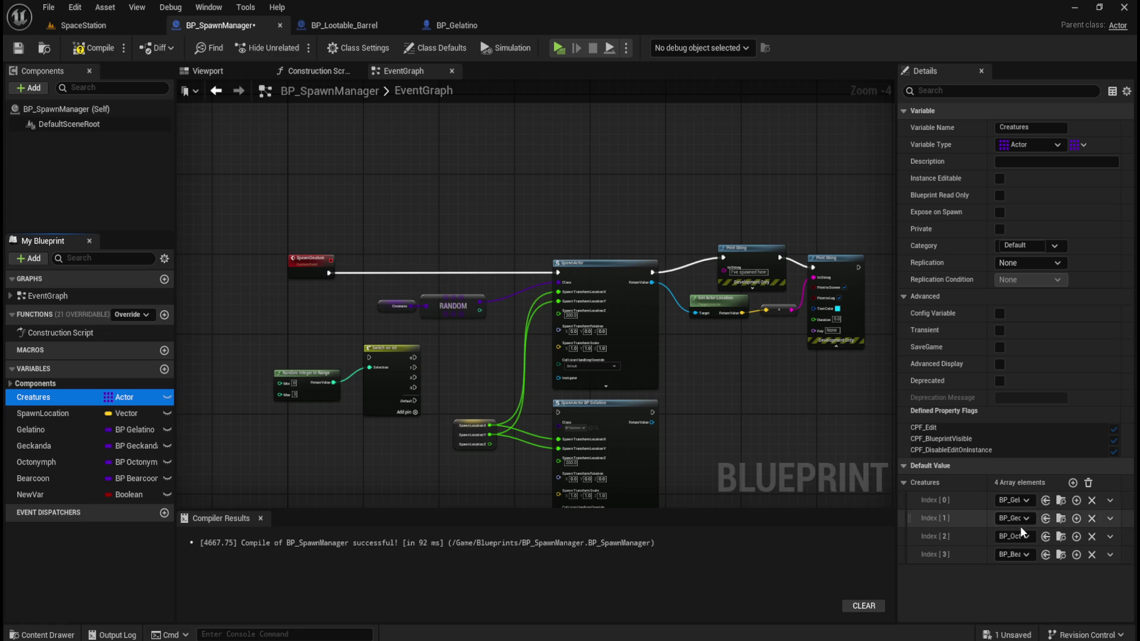
click(45, 400)
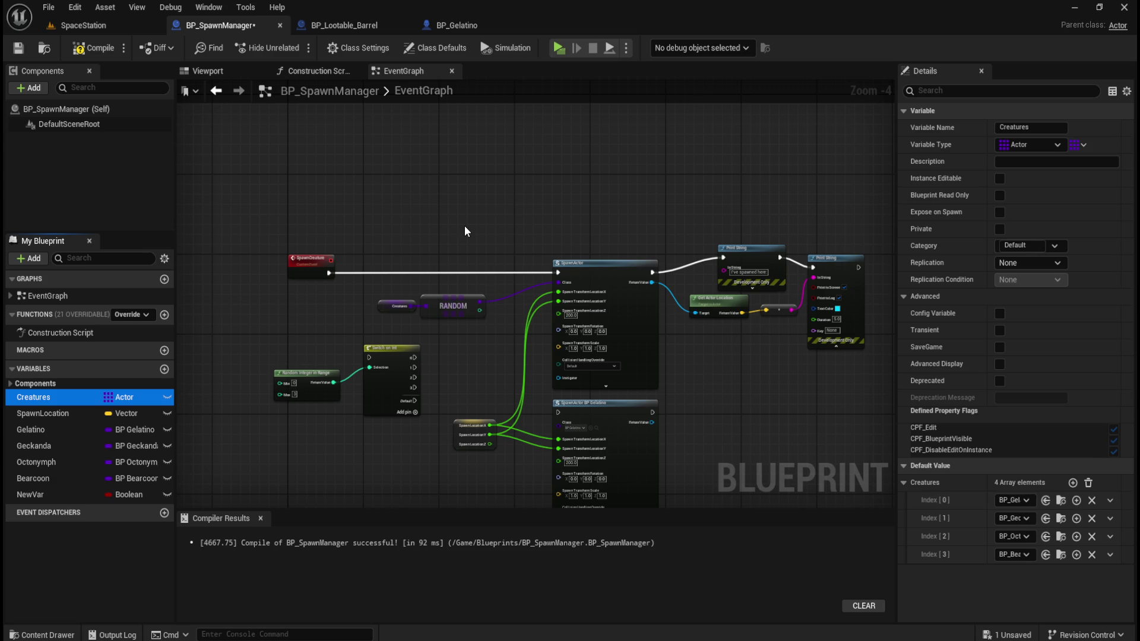
Straighten the Print String nodes' wire and begin renaming the Creatures variable.
drag(512, 207, 436, 163)
mouse_move(657, 168)
mouse_down()
mouse_move(807, 282)
mouse_move(808, 269)
mouse_up()
key(q)
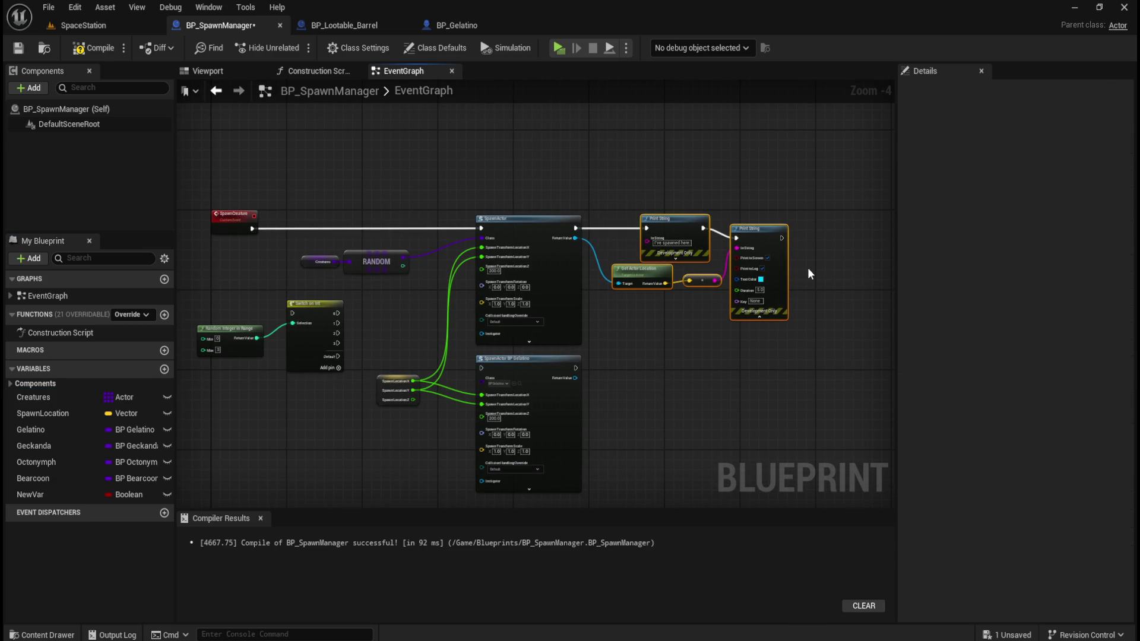
click(407, 176)
mouse_move(408, 176)
mouse_down()
mouse_move(542, 194)
mouse_move(494, 185)
mouse_up()
click(30, 396)
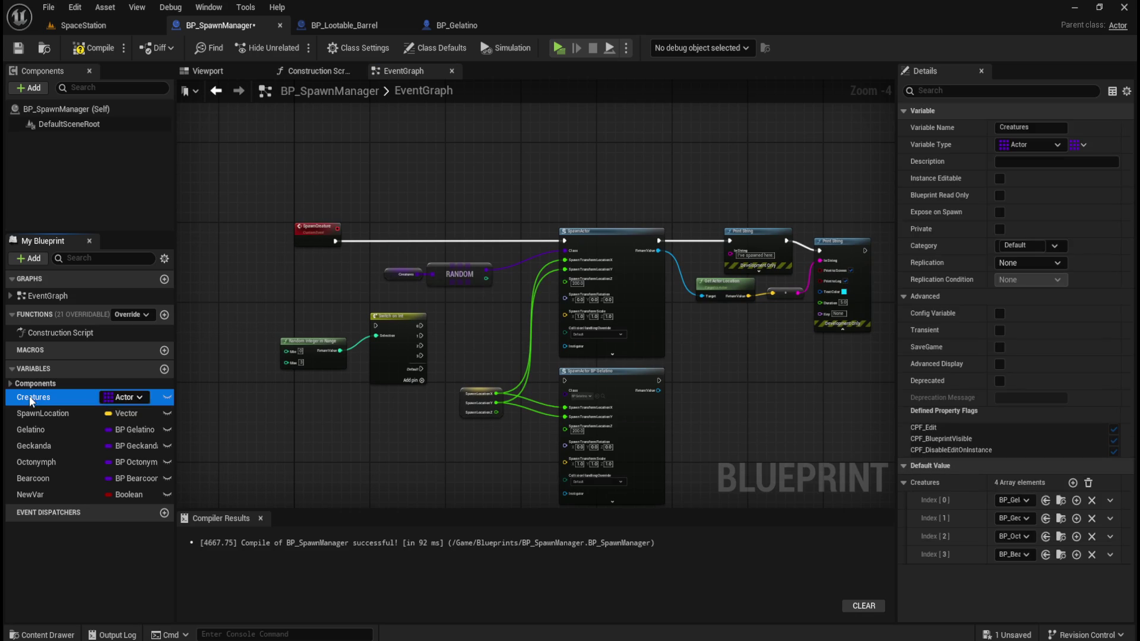
key(F2)
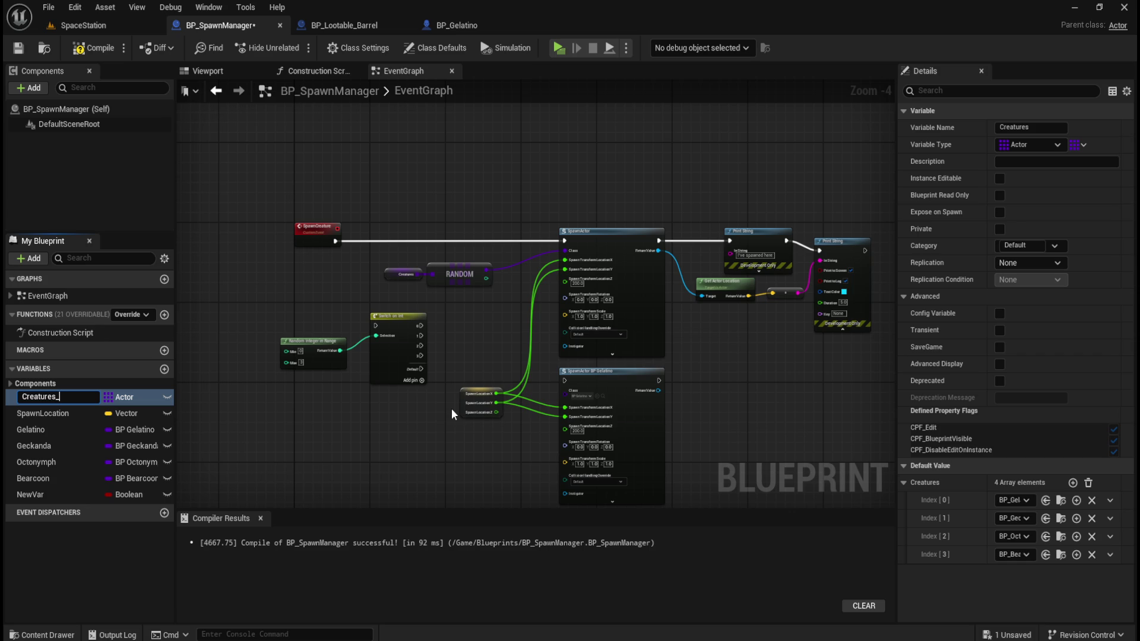
Rename the Creatures variable to 'Creatures +' and compile the blueprint.
text(Avai)
key(BackSpace)
key(BackSpace)
key(BackSpace)
text(+)
key(Return)
click(94, 47)
scroll(428, 313, up, 4)
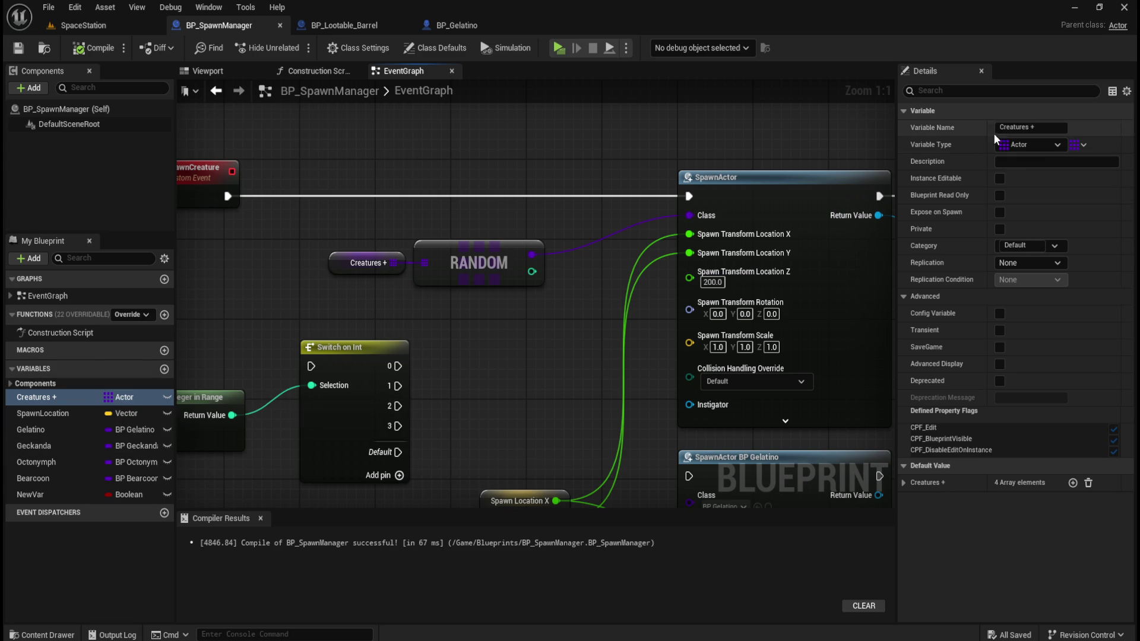
click(1045, 145)
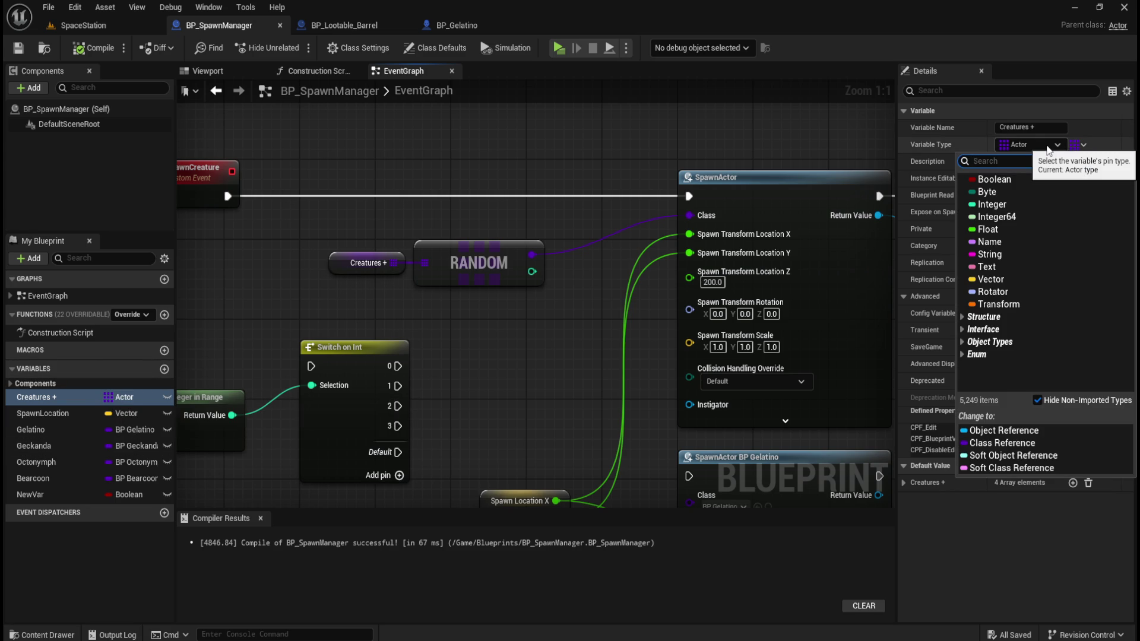
Duplicate the Creatures + variable and name the copy 'Creatures -'.
click(535, 294)
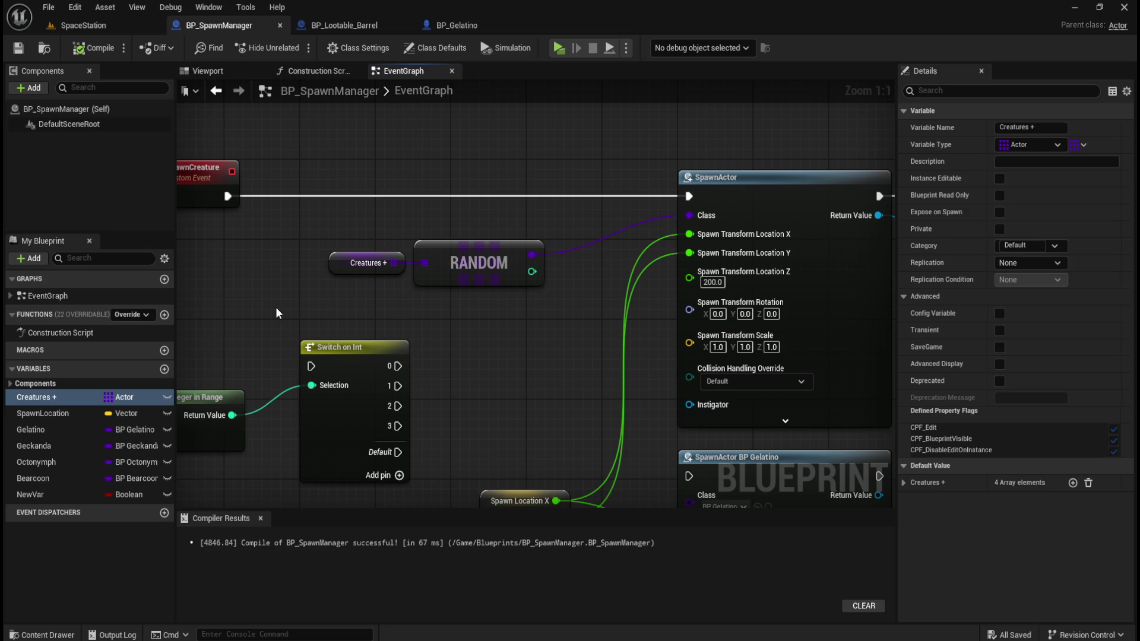
click(37, 402)
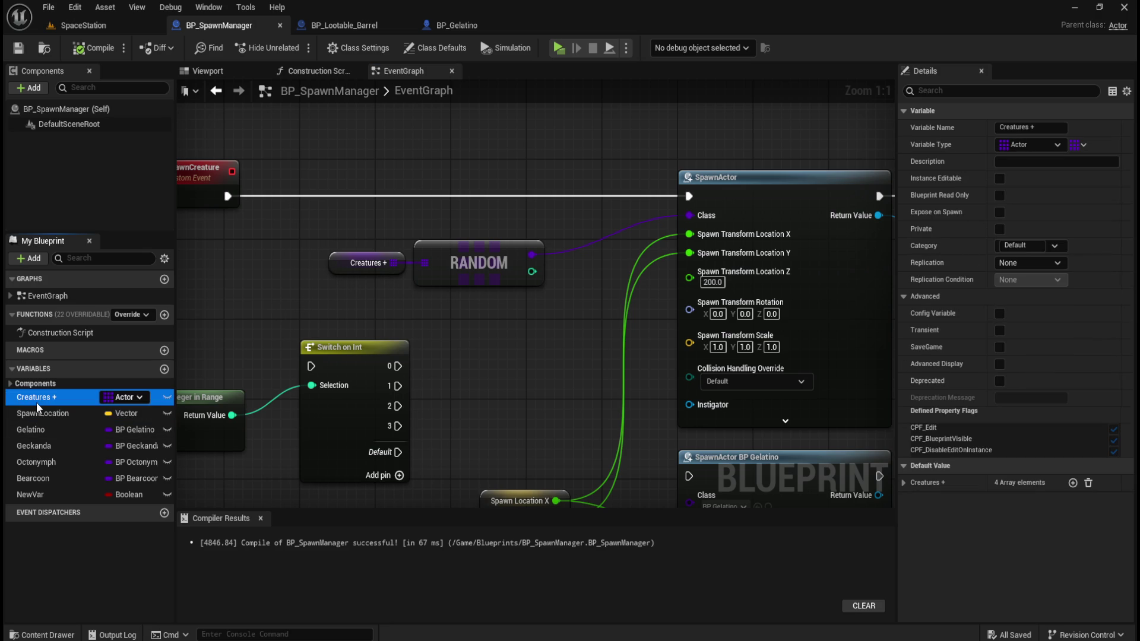
key(ctrl+d)
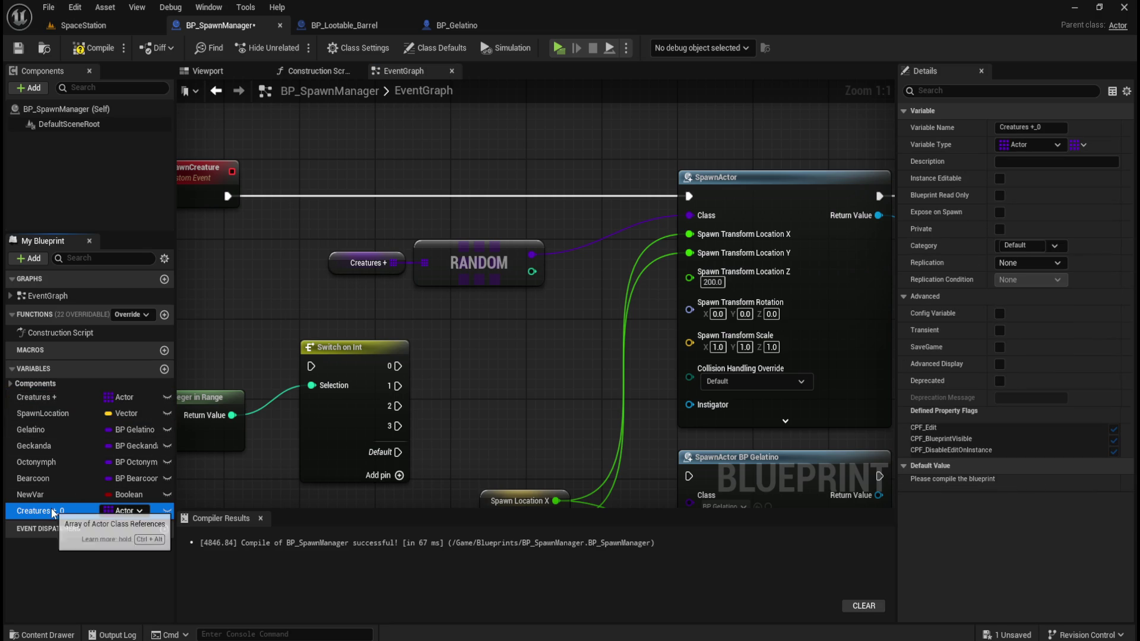
key(F2)
key(End)
key(BackSpace)
key(BackSpace)
key(BackSpace)
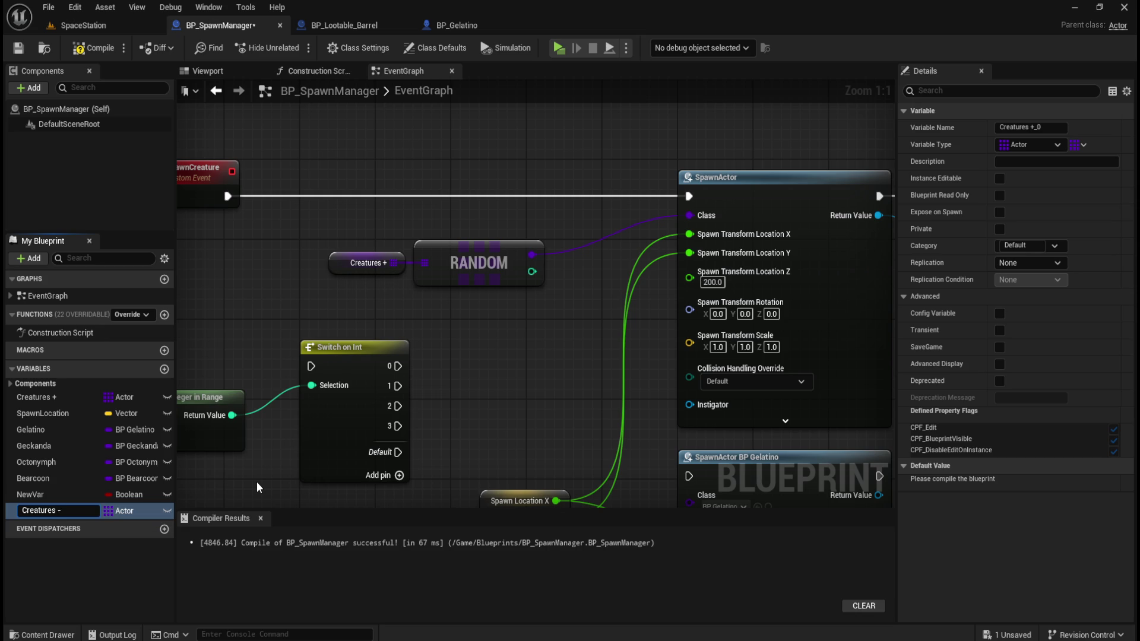
key(Return)
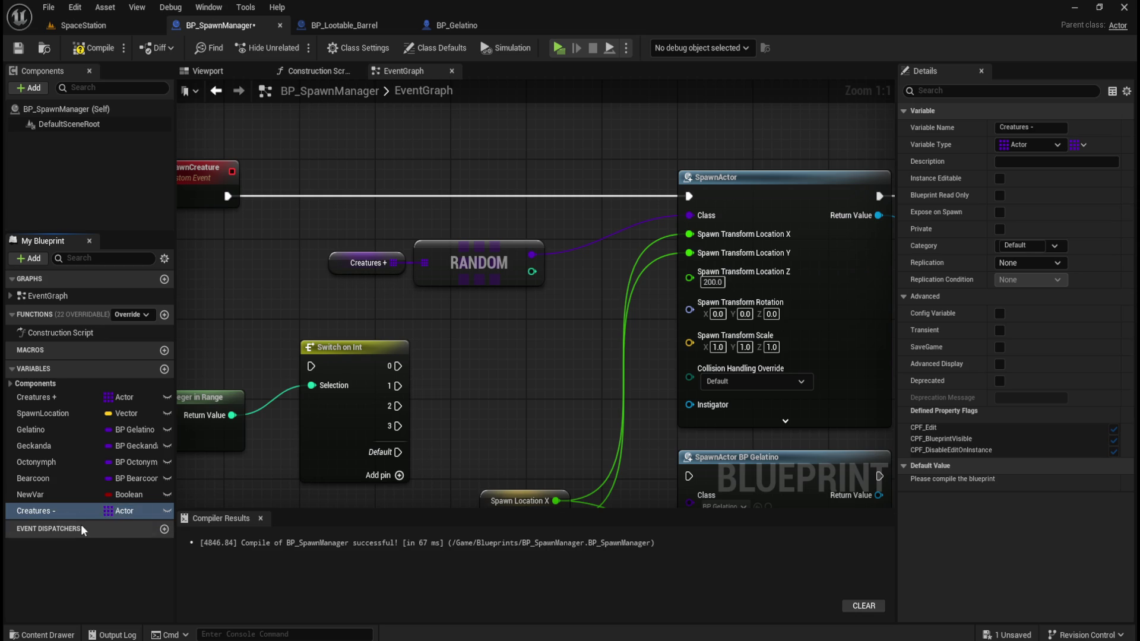
Remove all default elements from Creatures -, then compile and save.
click(57, 507)
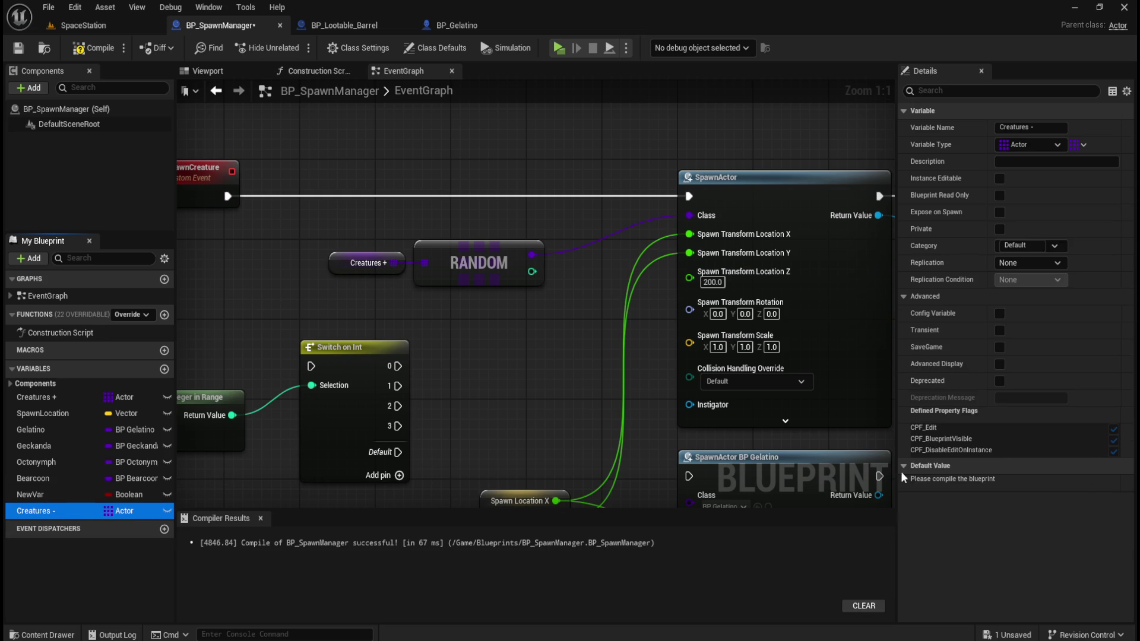
click(93, 48)
click(15, 53)
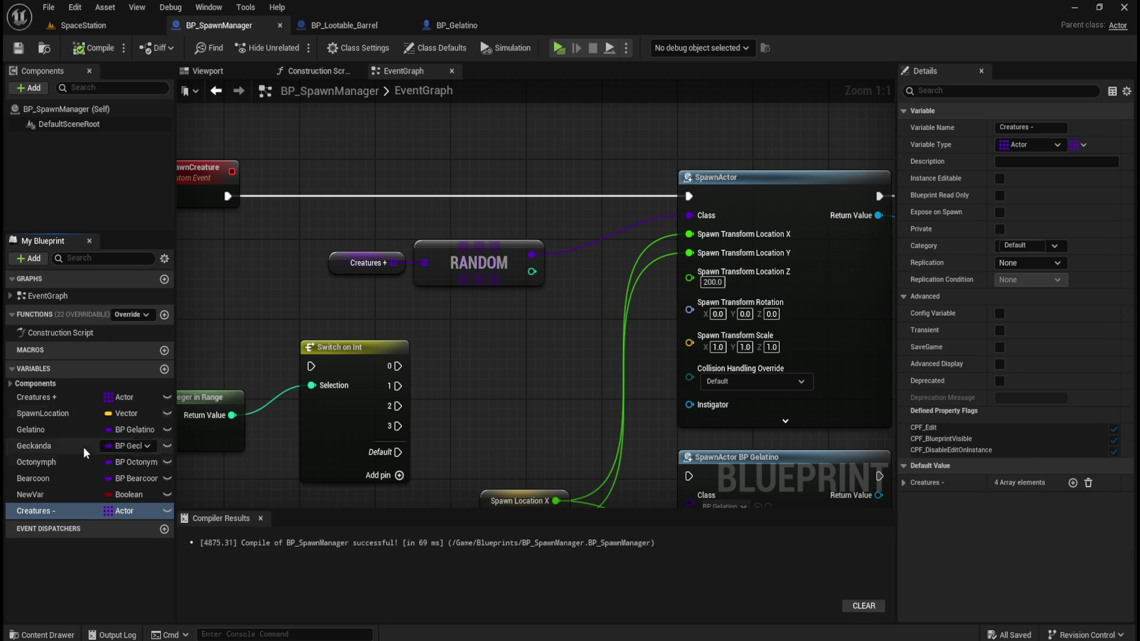
click(48, 503)
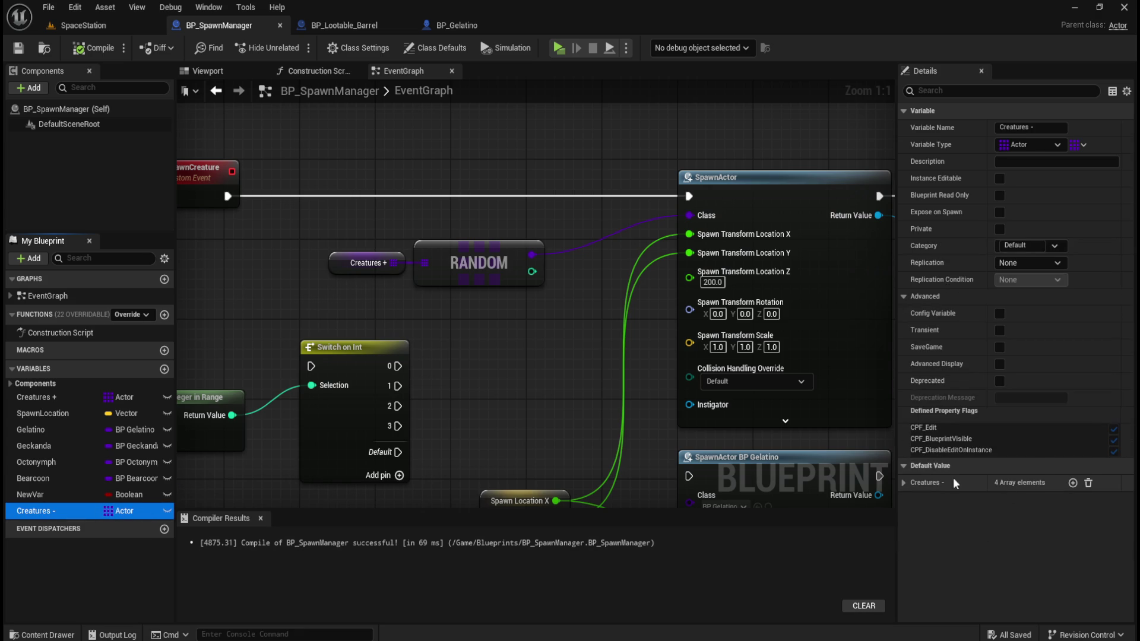
click(904, 483)
click(1093, 501)
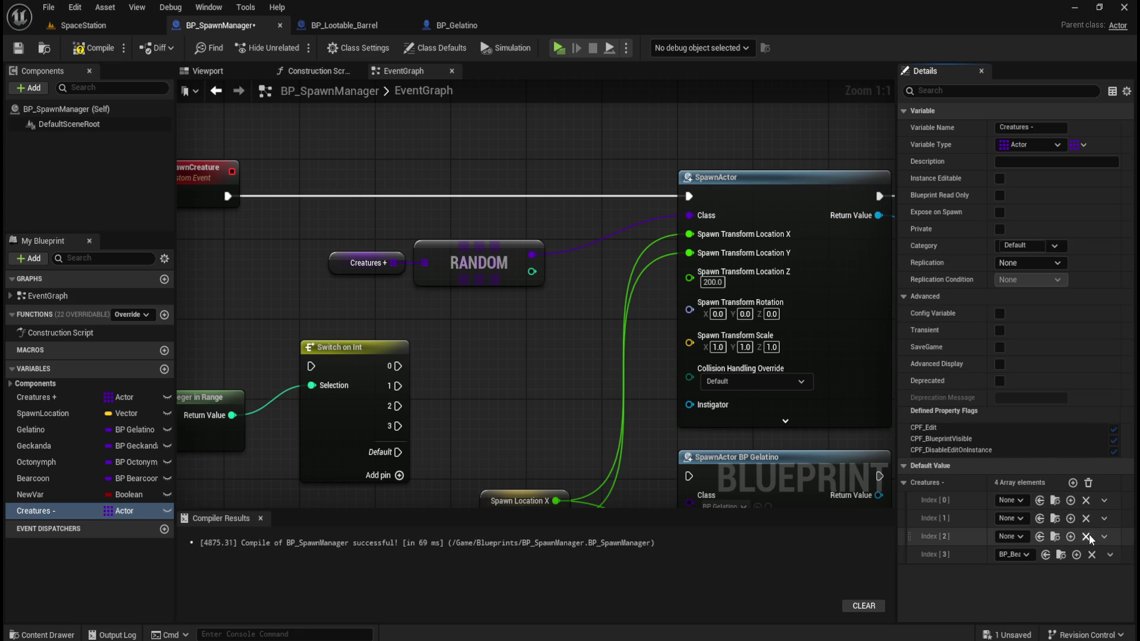
click(1090, 484)
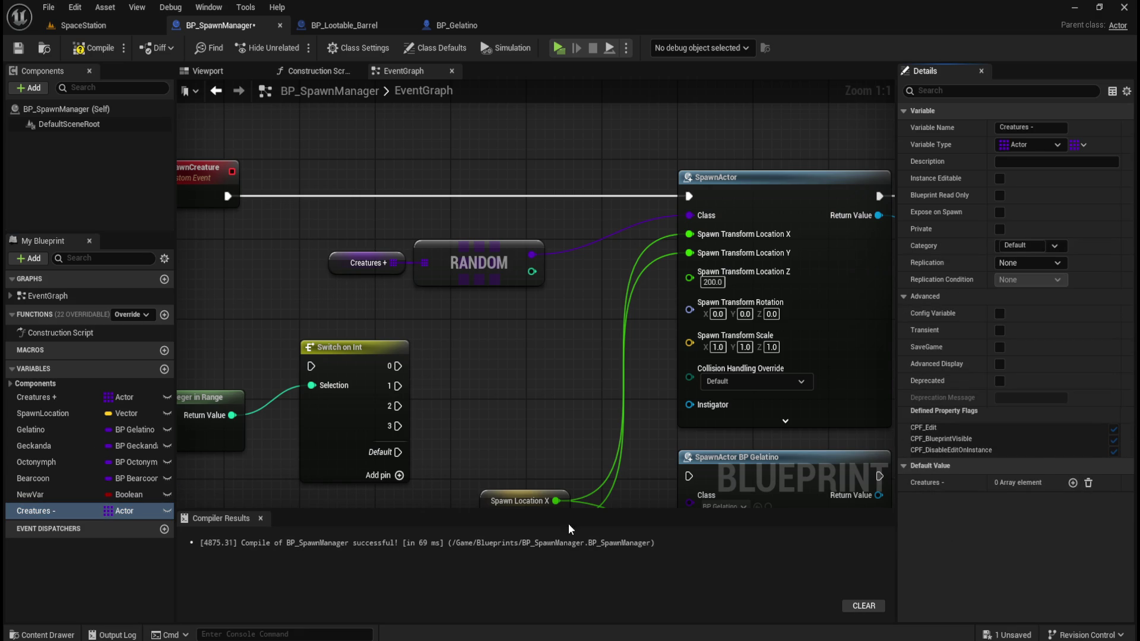
click(96, 48)
click(30, 56)
Move the Creatures - variable up to sit beneath Creatures + in My Blueprint.
mouse_move(307, 230)
mouse_down()
mouse_move(398, 286)
mouse_move(382, 302)
mouse_up()
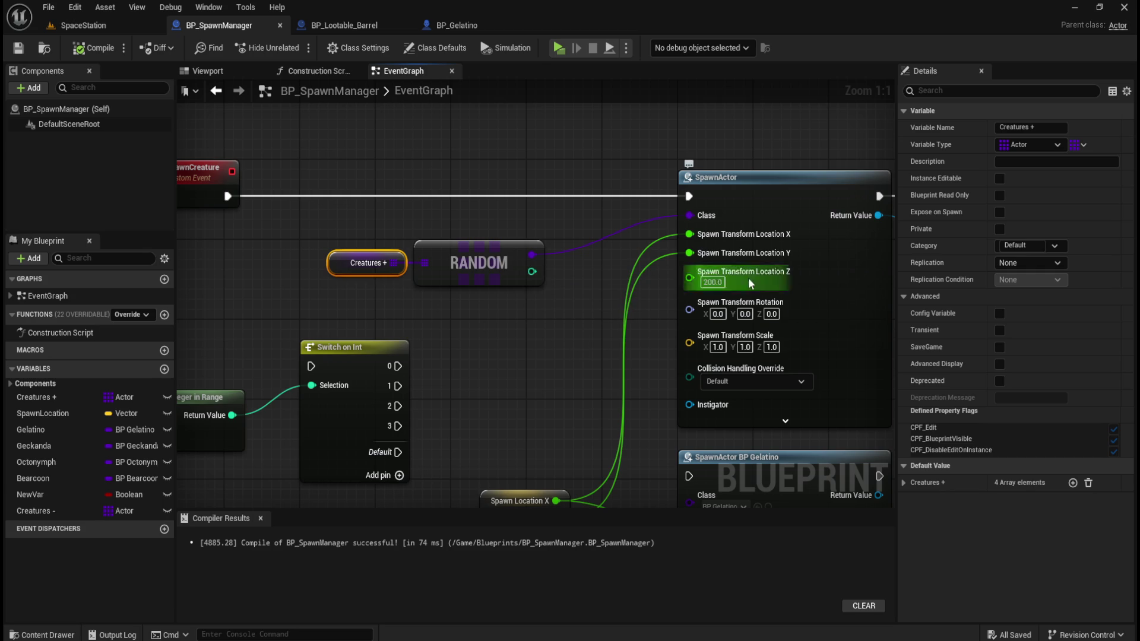
mouse_move(546, 354)
mouse_down()
mouse_move(406, 354)
mouse_move(519, 324)
mouse_up()
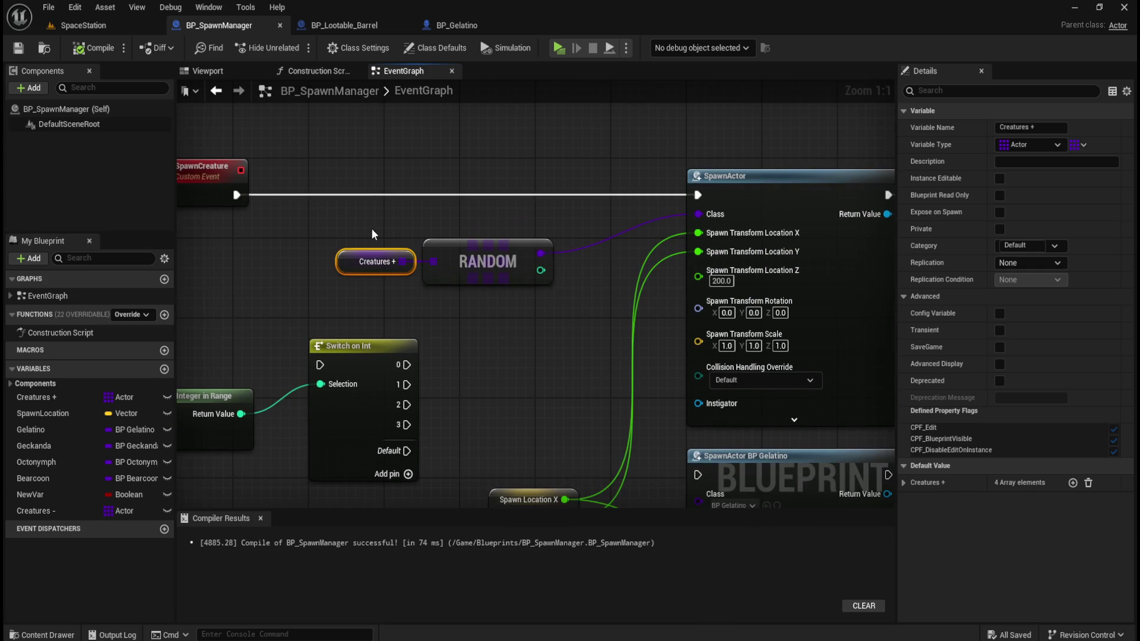
drag(546, 208, 423, 292)
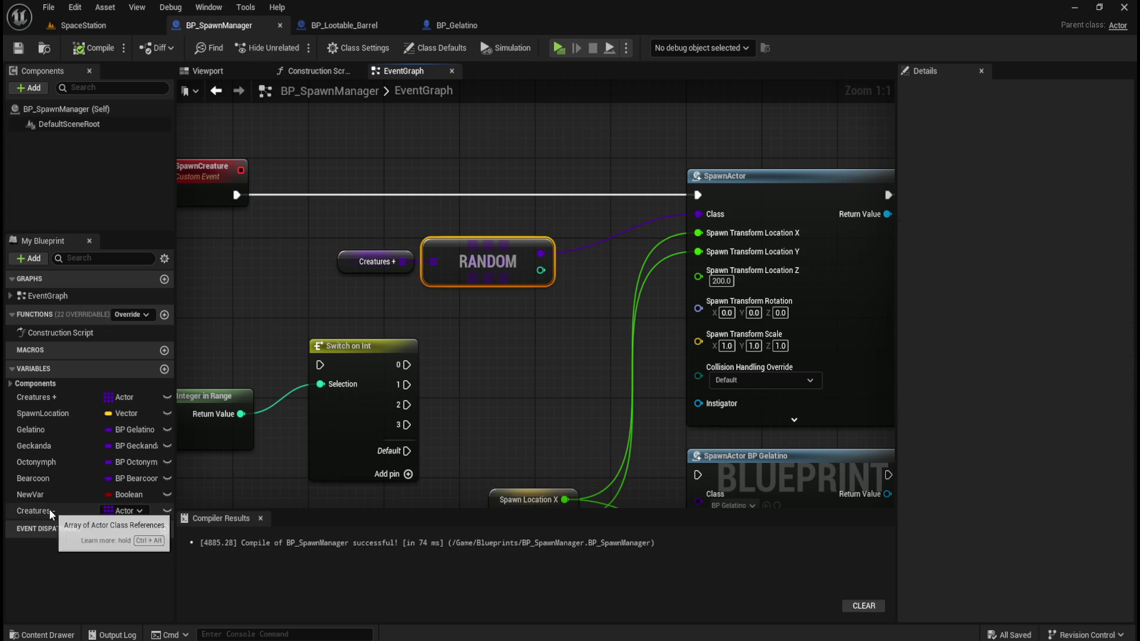
drag(44, 511, 54, 410)
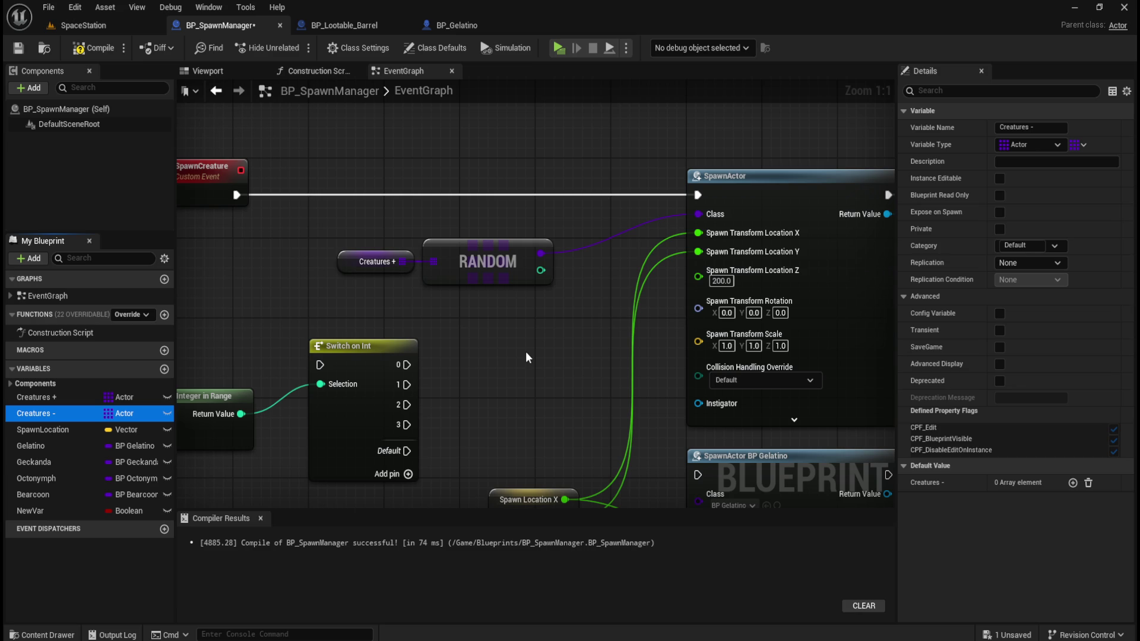
mouse_move(533, 345)
mouse_down()
mouse_move(344, 313)
mouse_move(349, 212)
mouse_up()
mouse_move(744, 264)
mouse_down()
mouse_move(535, 297)
mouse_move(450, 335)
mouse_up()
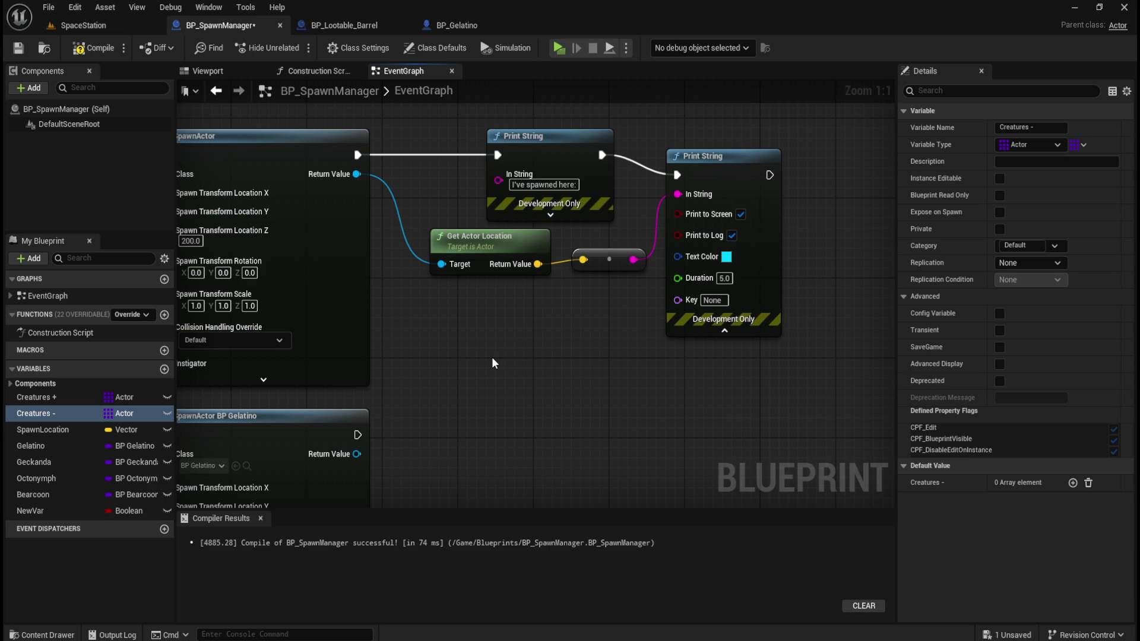
Search blueprint actions for 'set array', then close the menu without adding a node.
right_click(475, 393)
text(set array)
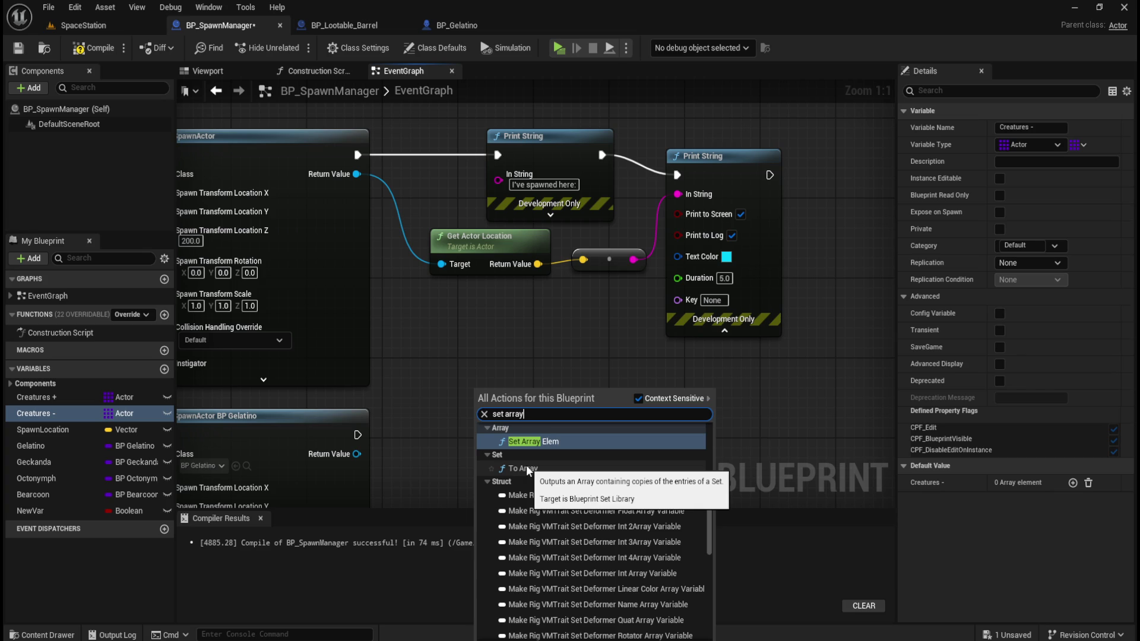
scroll(586, 484, up, 2)
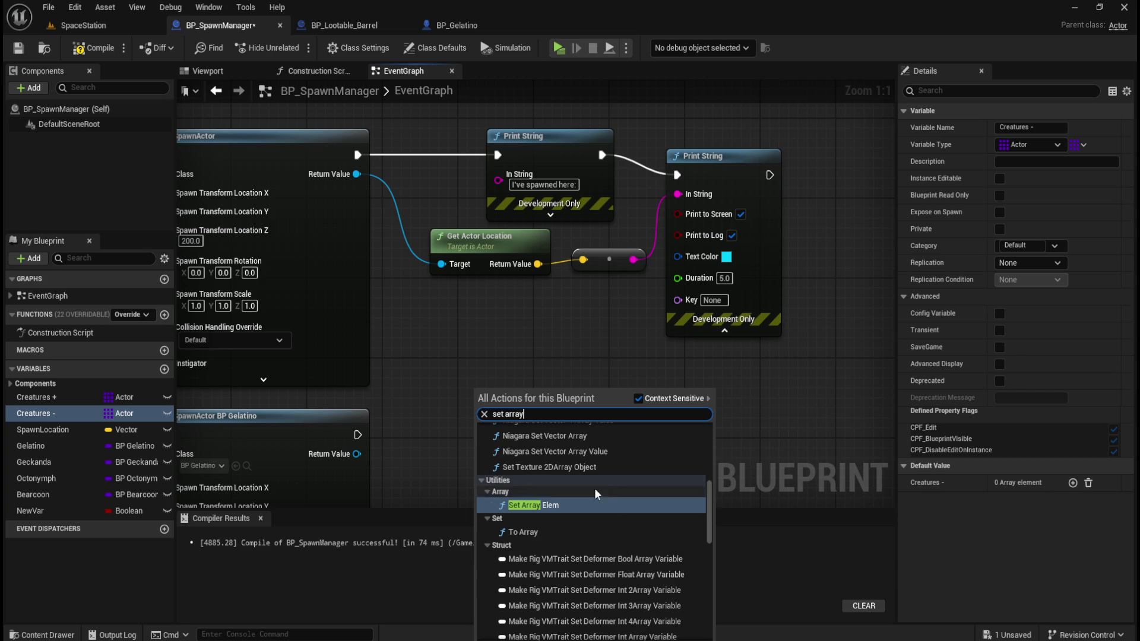
click(480, 301)
scroll(463, 344, down, 3)
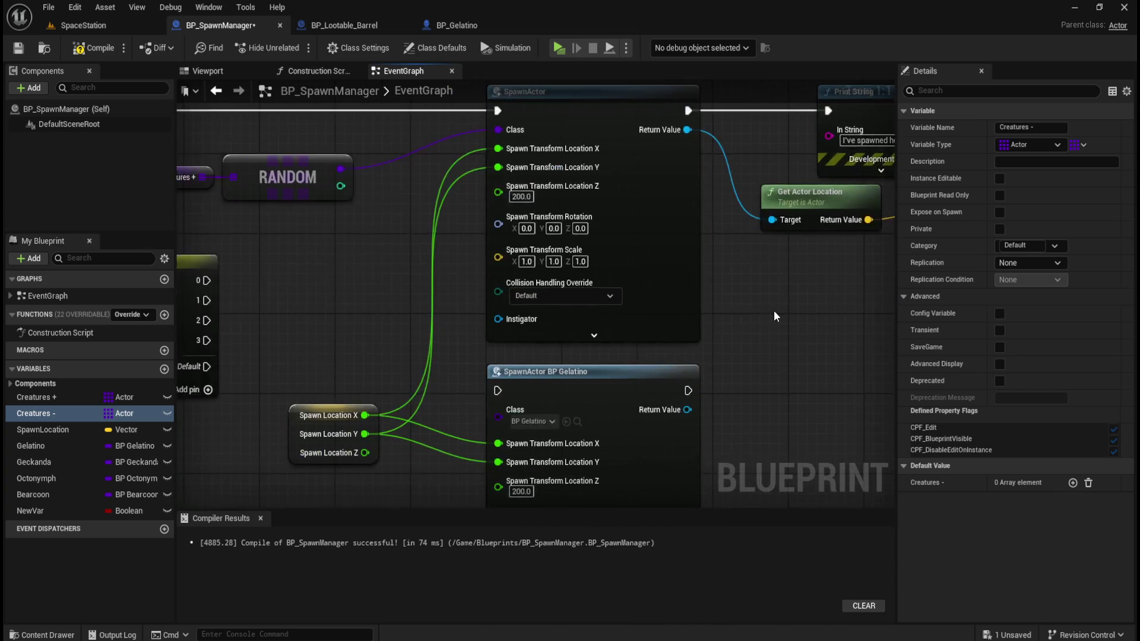
Shift both Print String nodes and Get Actor Location further right of SpawnActor.
mouse_move(475, 290)
mouse_down()
mouse_move(386, 301)
mouse_move(359, 332)
mouse_move(244, 319)
mouse_up()
drag(612, 384, 590, 403)
drag(517, 162, 753, 324)
drag(602, 218, 761, 218)
click(607, 177)
mouse_move(607, 177)
mouse_down()
mouse_move(471, 196)
mouse_move(689, 198)
mouse_up()
mouse_move(490, 190)
mouse_down()
mouse_move(689, 191)
mouse_move(522, 173)
mouse_up()
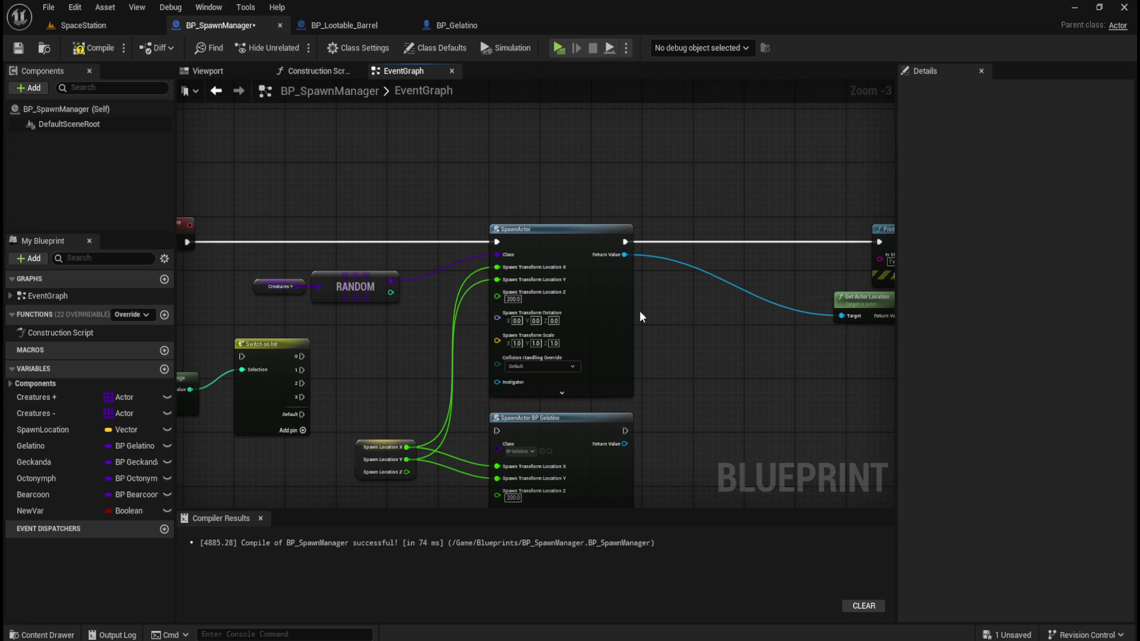
Add a Remove Item node from the Creatures + array getter, leaving its class unset.
mouse_move(298, 287)
mouse_down()
mouse_move(613, 328)
mouse_move(672, 315)
mouse_up()
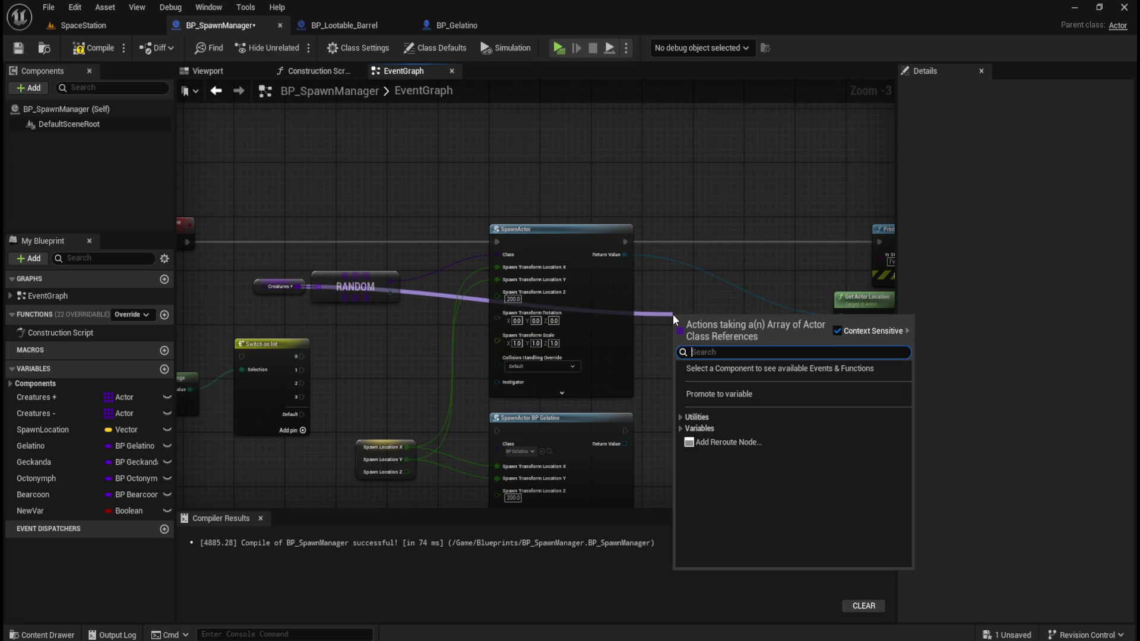
text(remove)
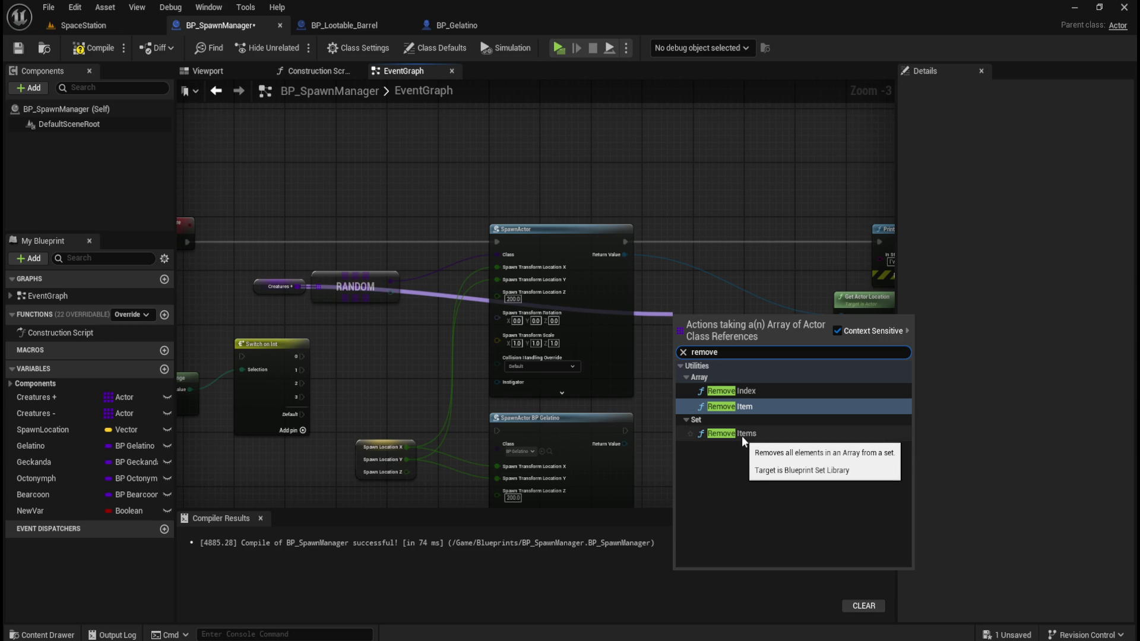
click(739, 408)
drag(731, 322, 733, 304)
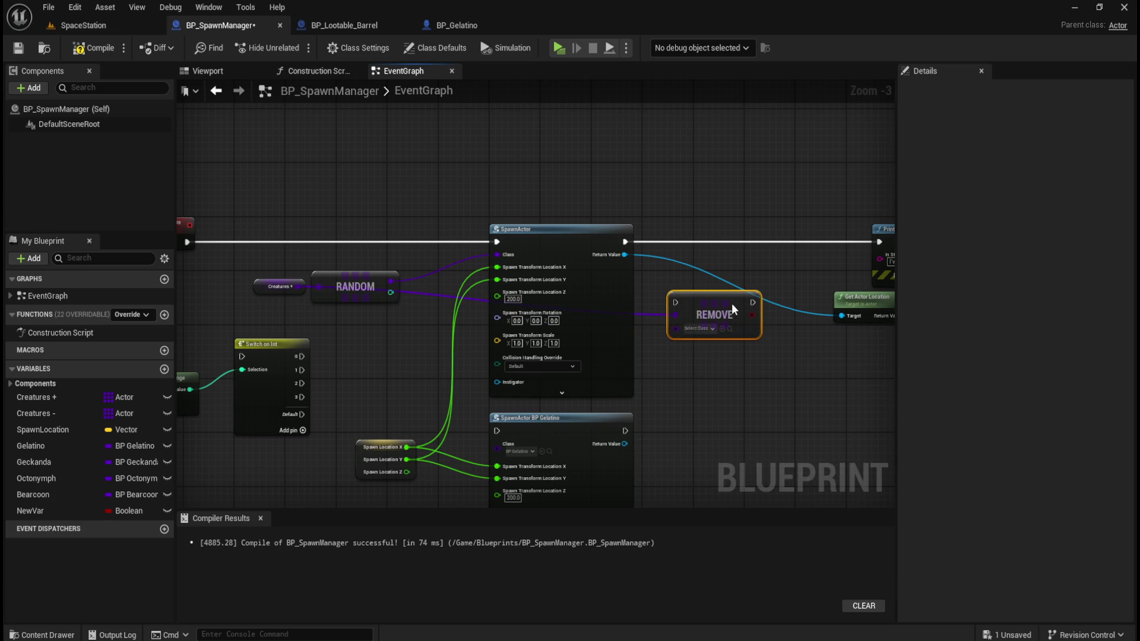
click(711, 330)
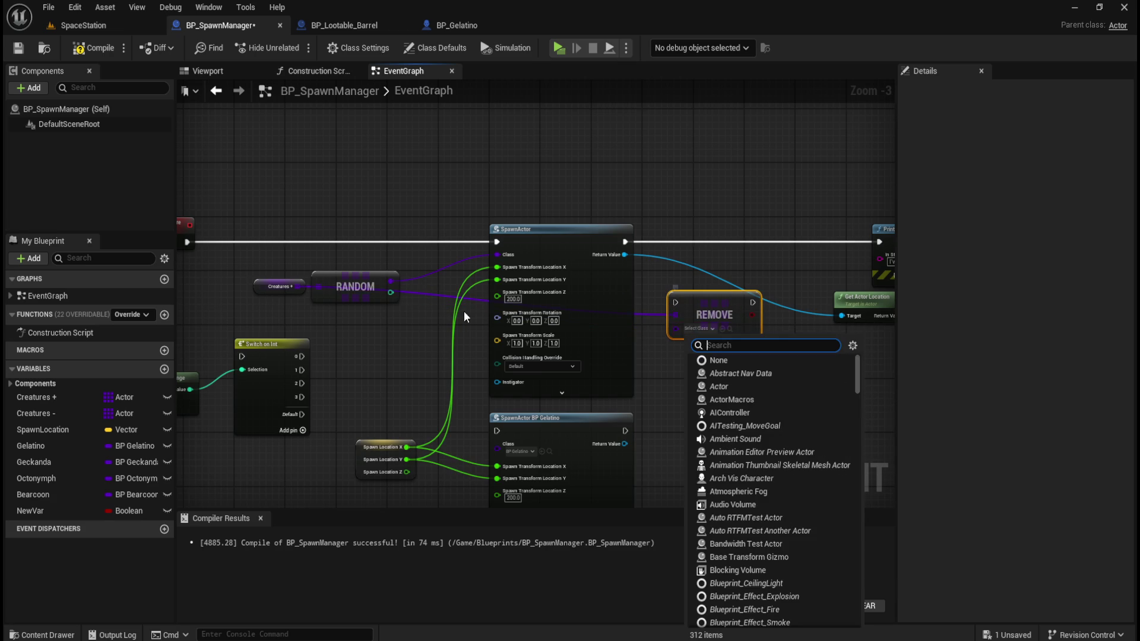
click(406, 330)
Wire the random class into REMOVE's item, insert it after SpawnActor, and drag in Creatures -.
mouse_move(391, 278)
mouse_down()
mouse_move(632, 300)
mouse_move(683, 331)
mouse_up()
click(695, 281)
mouse_move(695, 280)
mouse_down()
mouse_move(696, 235)
mouse_move(664, 241)
mouse_move(878, 246)
mouse_move(838, 243)
mouse_up()
drag(623, 202, 720, 217)
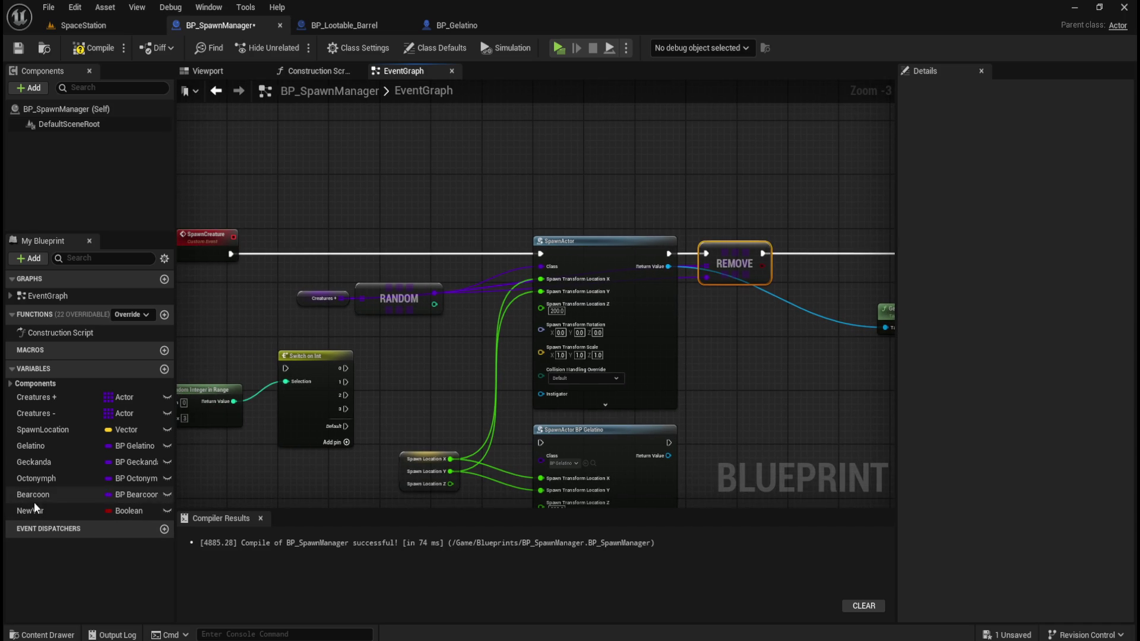
mouse_move(56, 414)
mouse_down()
mouse_move(738, 326)
mouse_move(728, 332)
mouse_up()
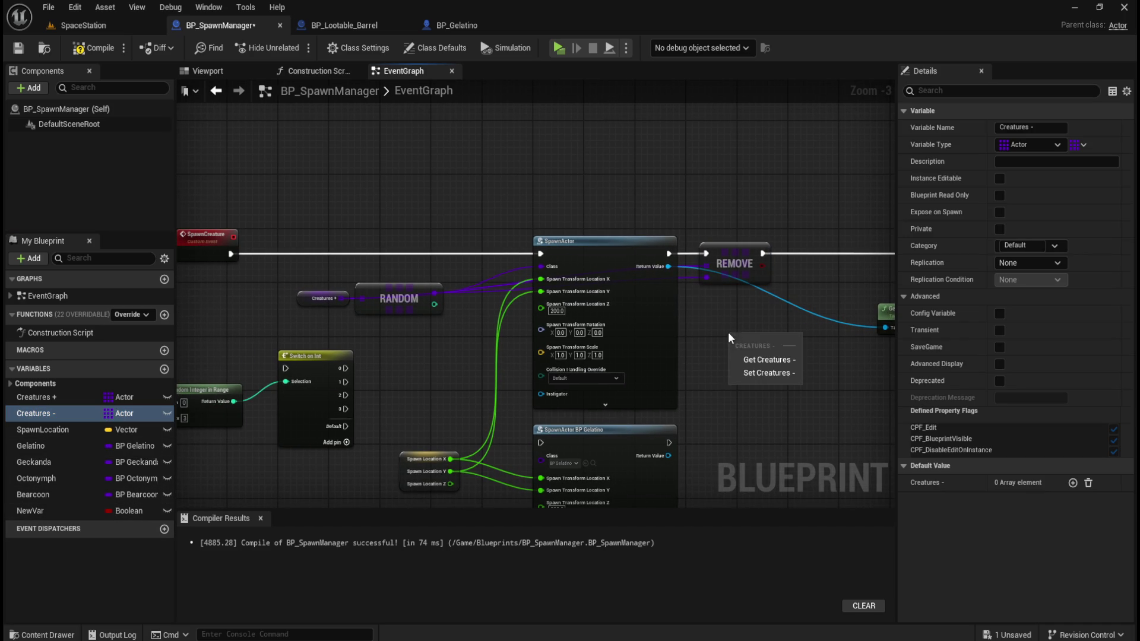
Place a Creatures - getter below REMOVE and search its array actions for 'add', then 'set'.
click(768, 360)
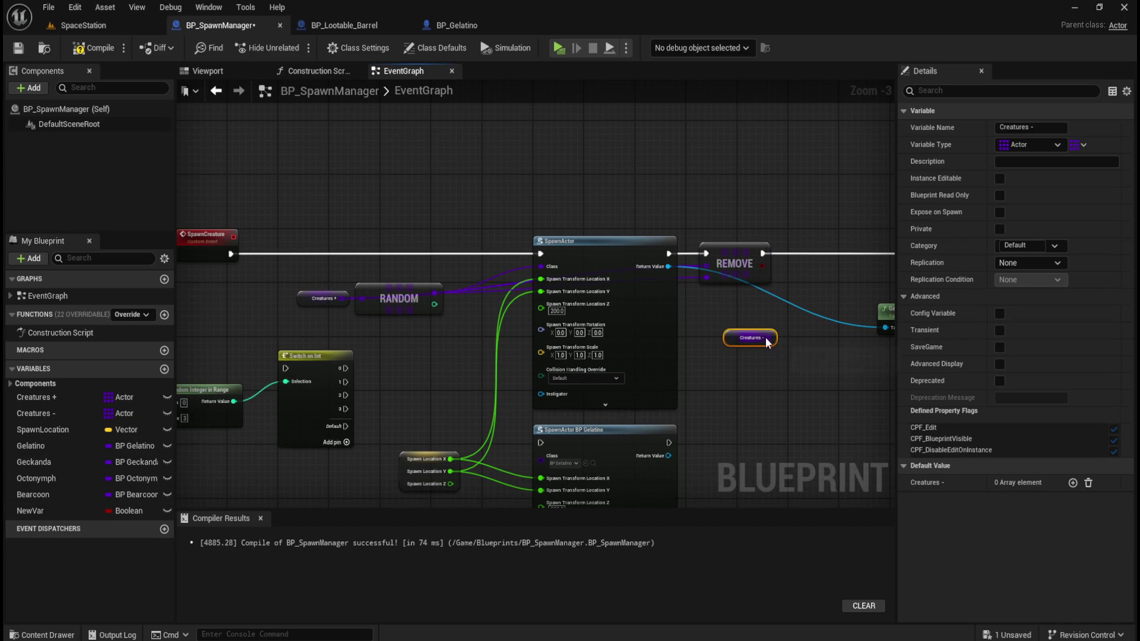
mouse_move(733, 337)
mouse_down()
mouse_move(712, 351)
mouse_move(785, 352)
mouse_up()
text(add)
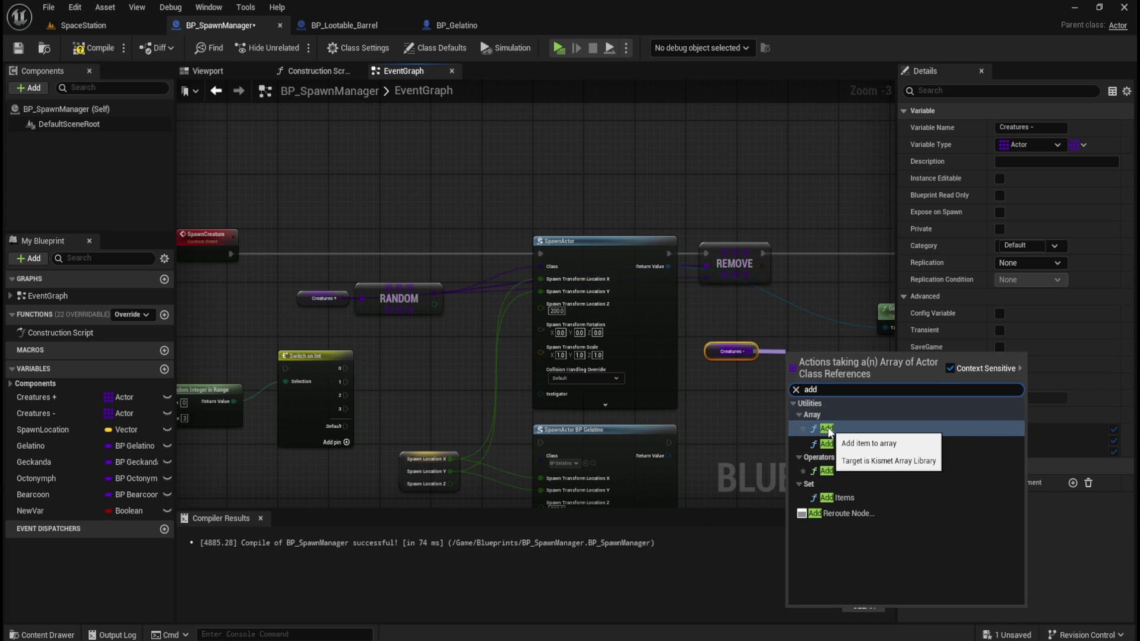
key(ctrl+a)
text(set)
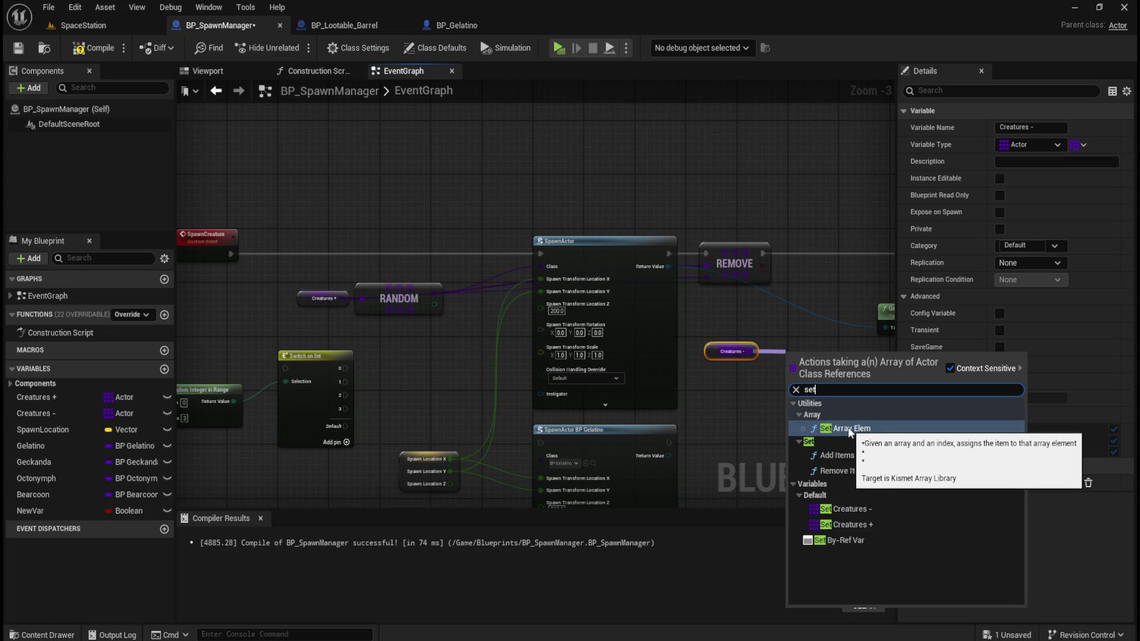
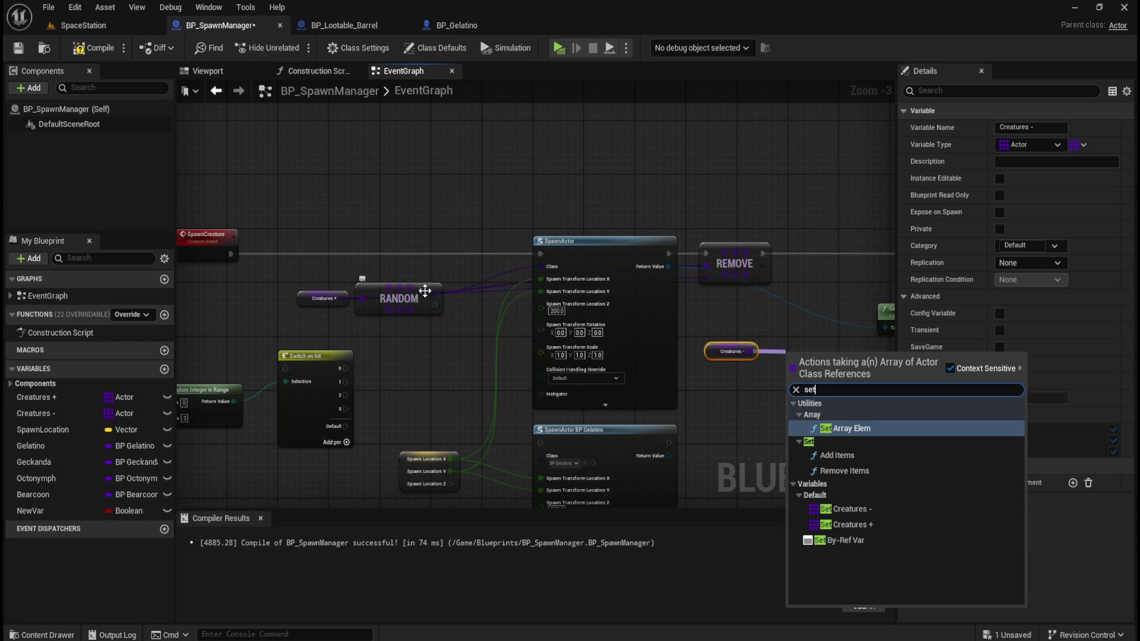
Place an Array Add node for the Creatures - array beside REMOVE.
click(719, 323)
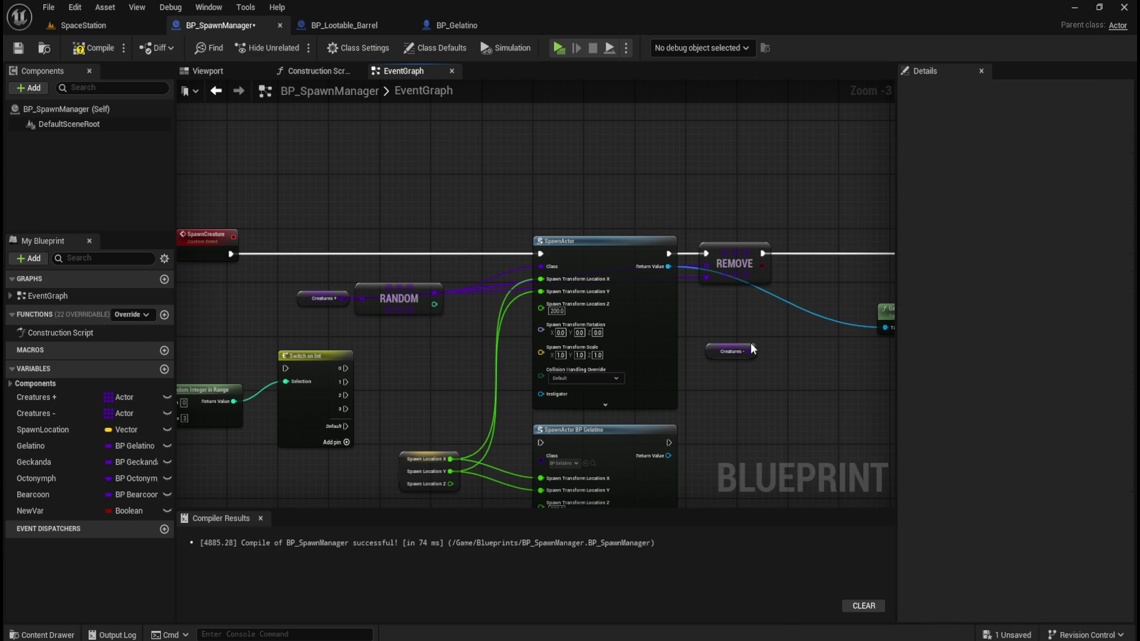
drag(749, 349, 783, 348)
text(add)
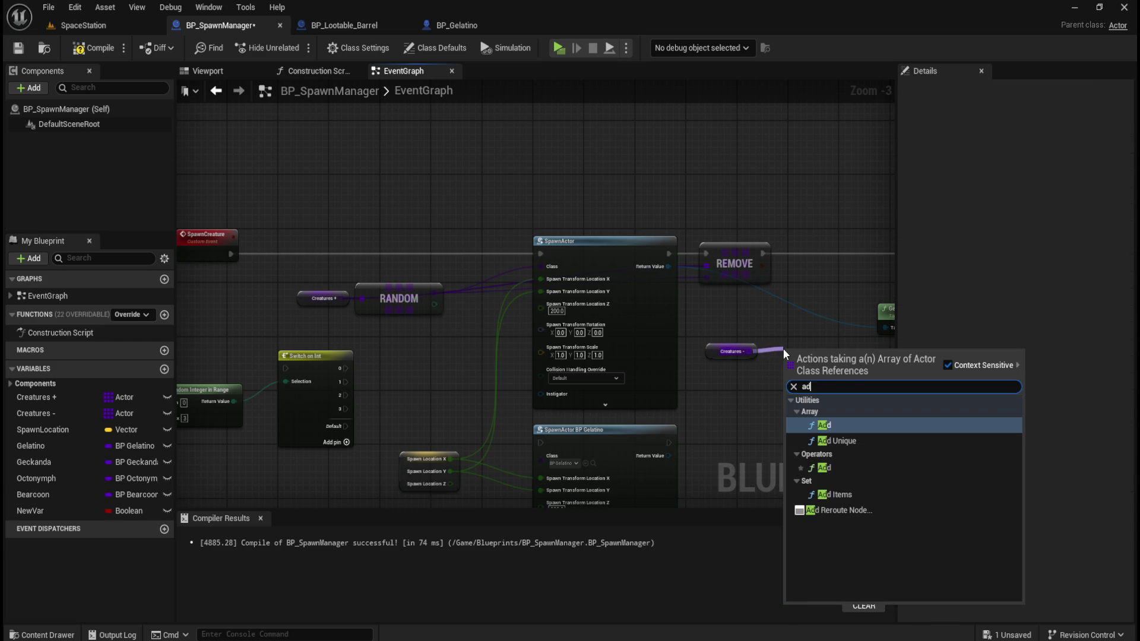
click(824, 426)
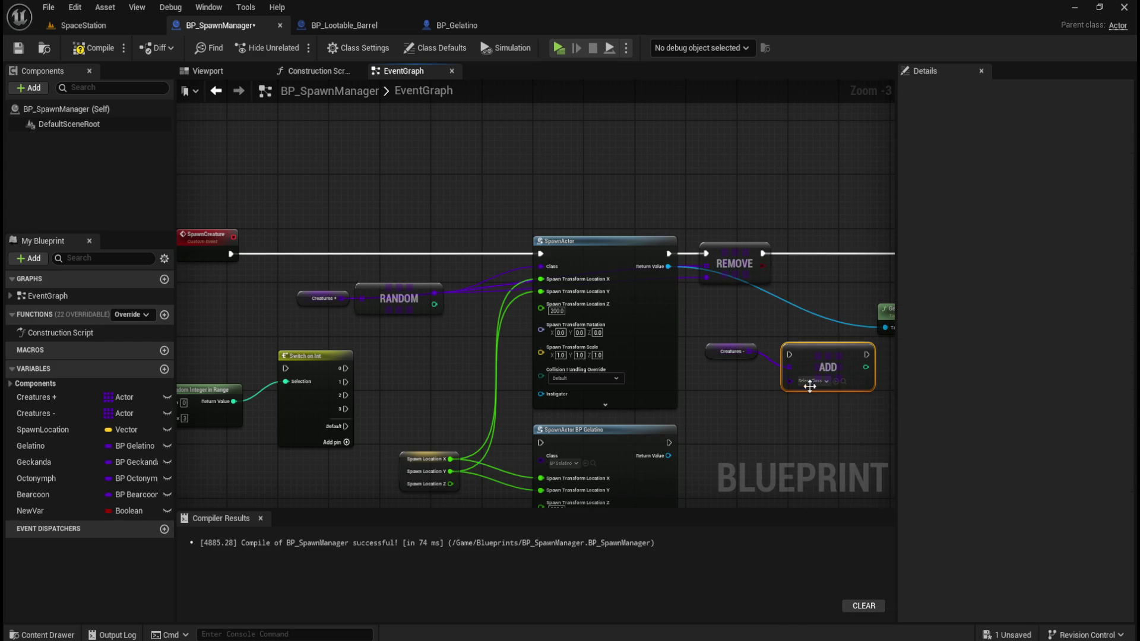
drag(822, 357, 825, 252)
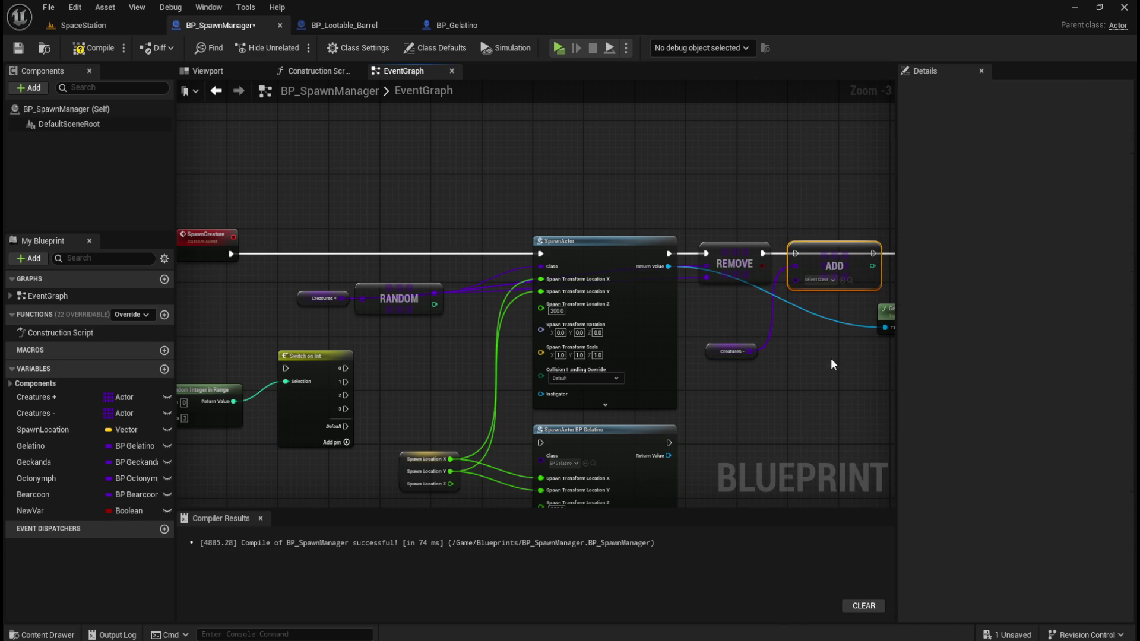
Chain execution from REMOVE through the Add node into Print String.
drag(829, 351, 718, 384)
drag(652, 273, 683, 272)
drag(761, 273, 811, 273)
drag(657, 339, 728, 338)
Feed the RANDOM result into Add's item pin through a raised reroute knot.
mouse_move(390, 315)
mouse_down()
mouse_move(426, 325)
mouse_move(749, 304)
mouse_up()
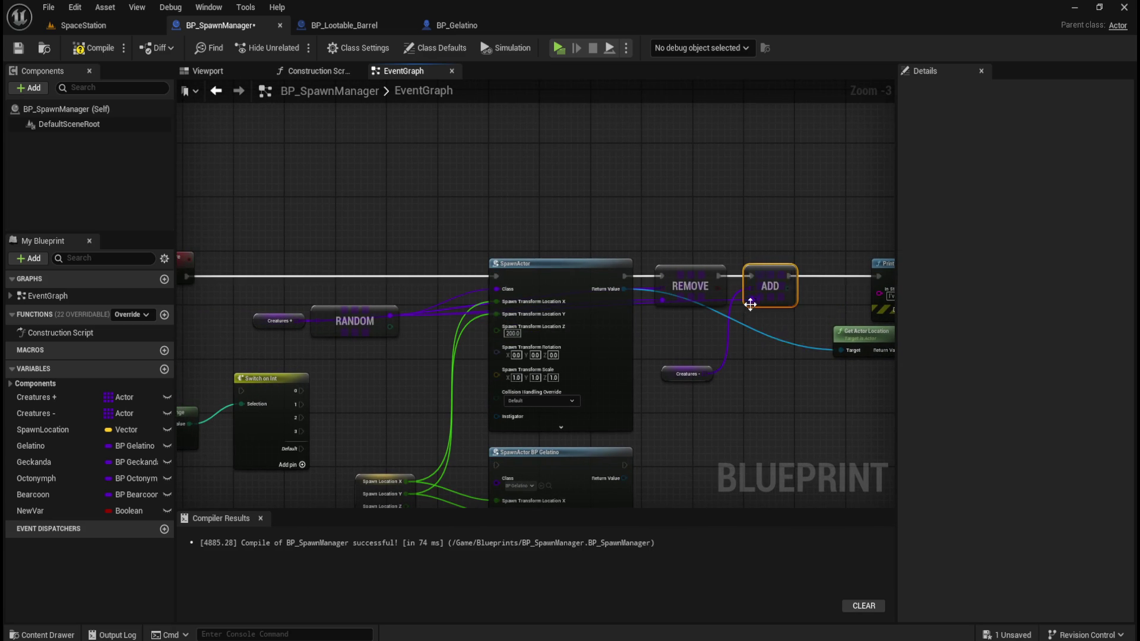
double_click(448, 305)
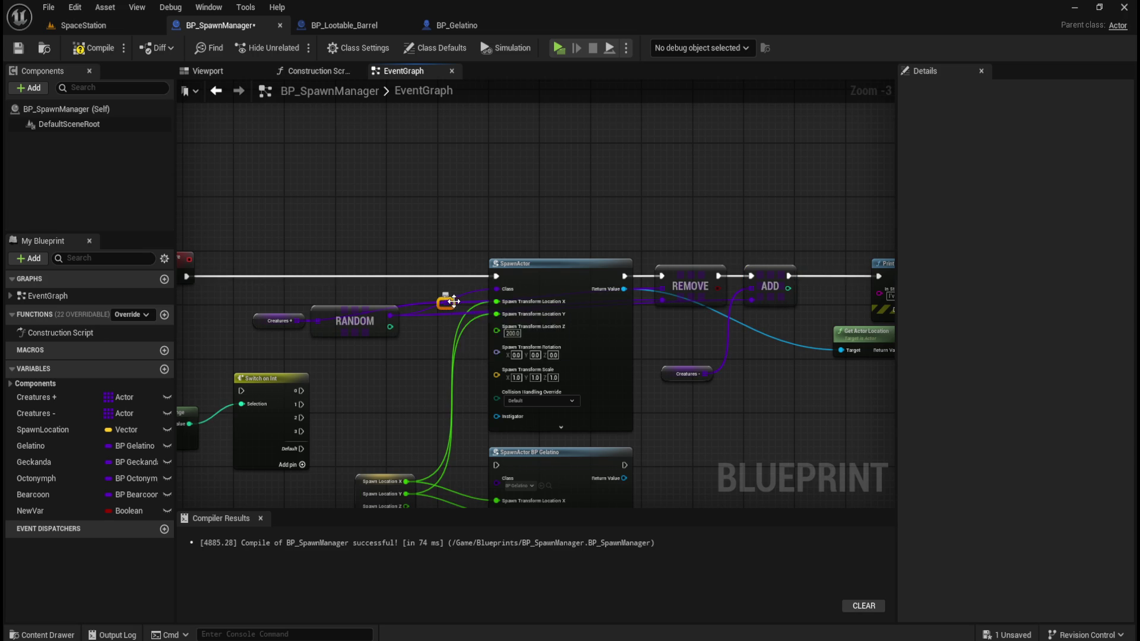
drag(455, 300, 457, 234)
Undo the first reroute and route the RANDOM wire through a knot along the execution line.
key(ctrl+z)
key(ctrl+z)
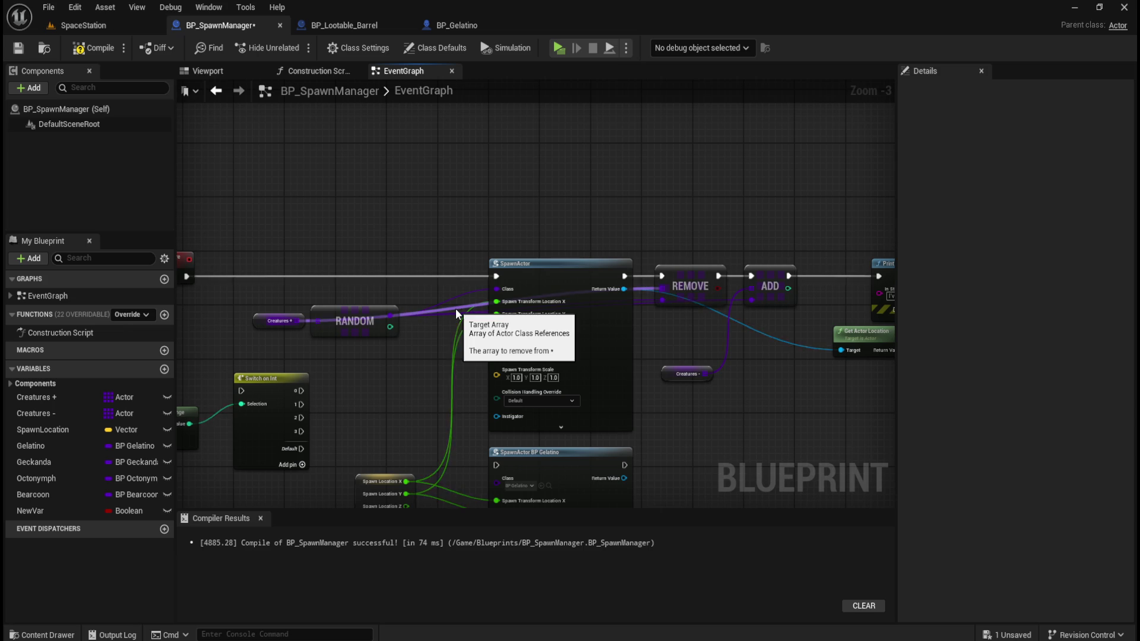
double_click(455, 305)
mouse_move(455, 303)
mouse_down()
mouse_move(440, 269)
mouse_move(364, 248)
mouse_move(313, 257)
mouse_up()
click(264, 319)
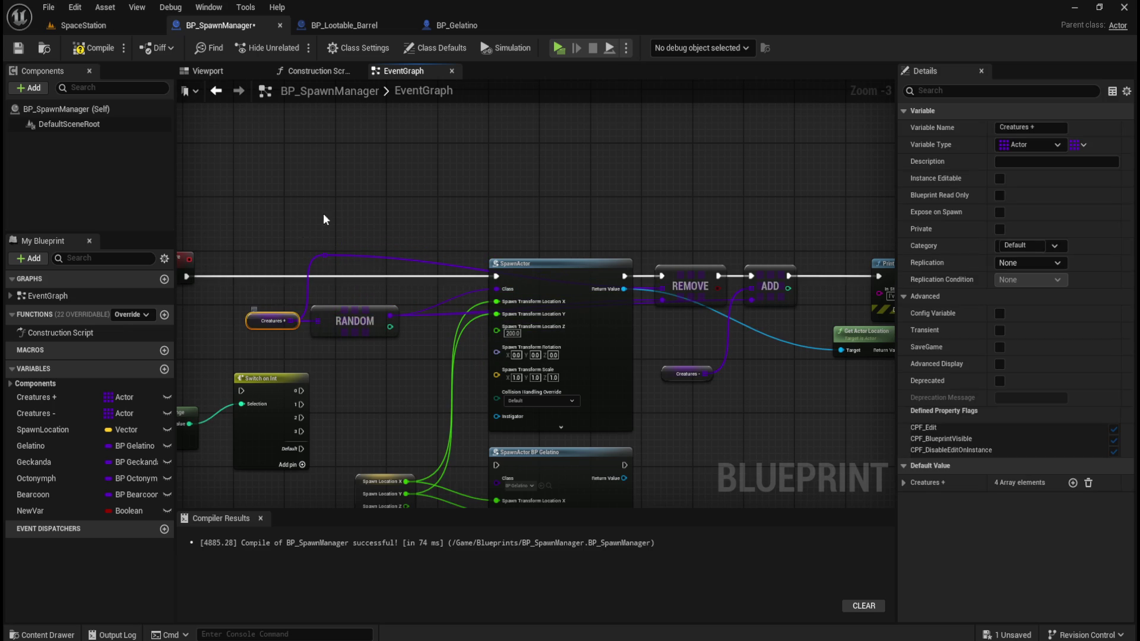
click(326, 258)
drag(330, 260, 631, 256)
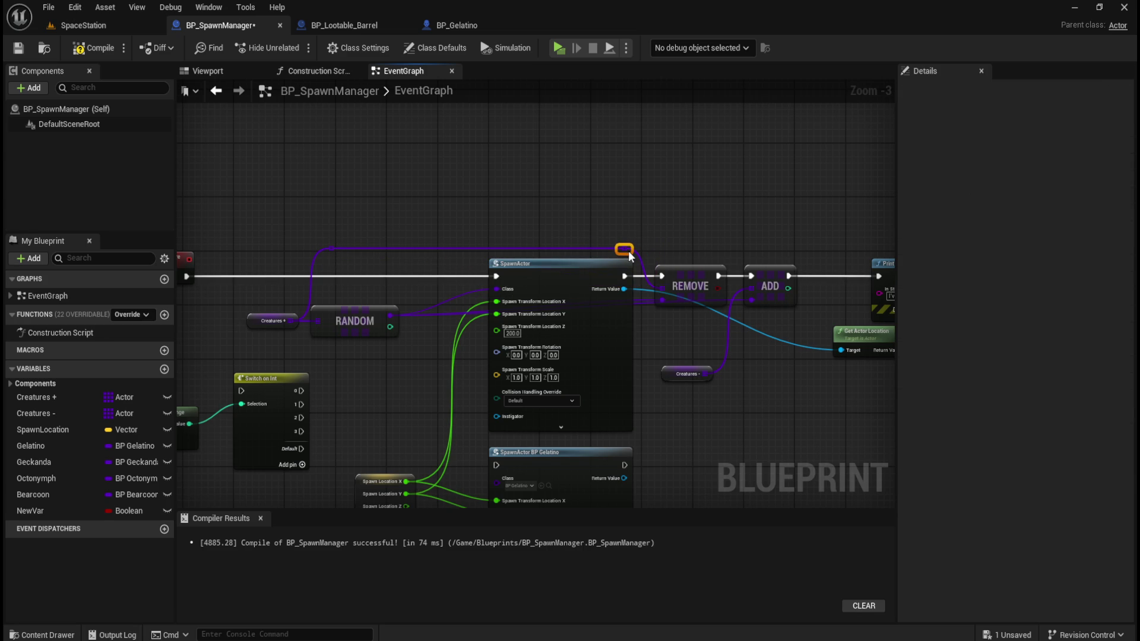
click(534, 200)
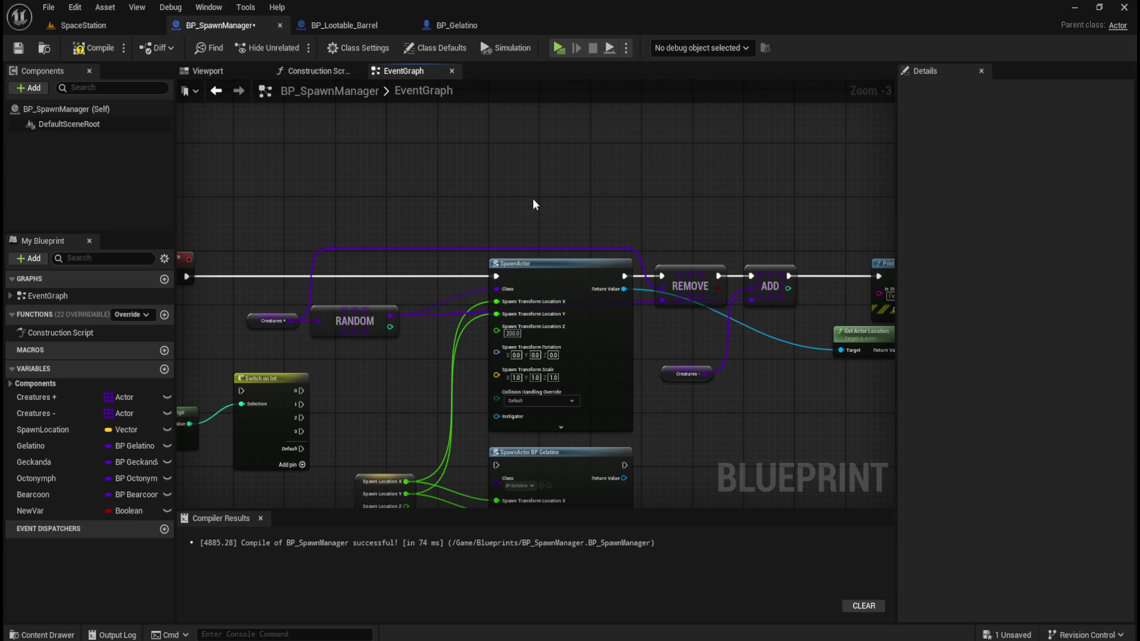
Add more reroute knots on the purple wires, placing them above SpawnActor and REMOVE.
double_click(436, 317)
drag(453, 274, 454, 244)
double_click(515, 240)
drag(514, 240, 724, 237)
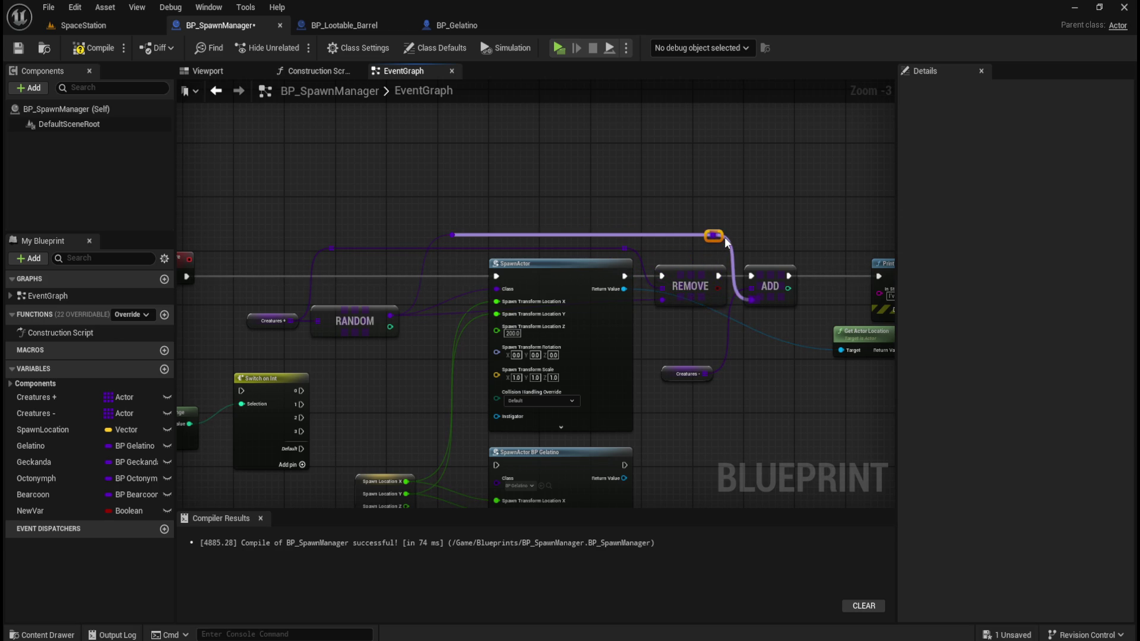
click(625, 185)
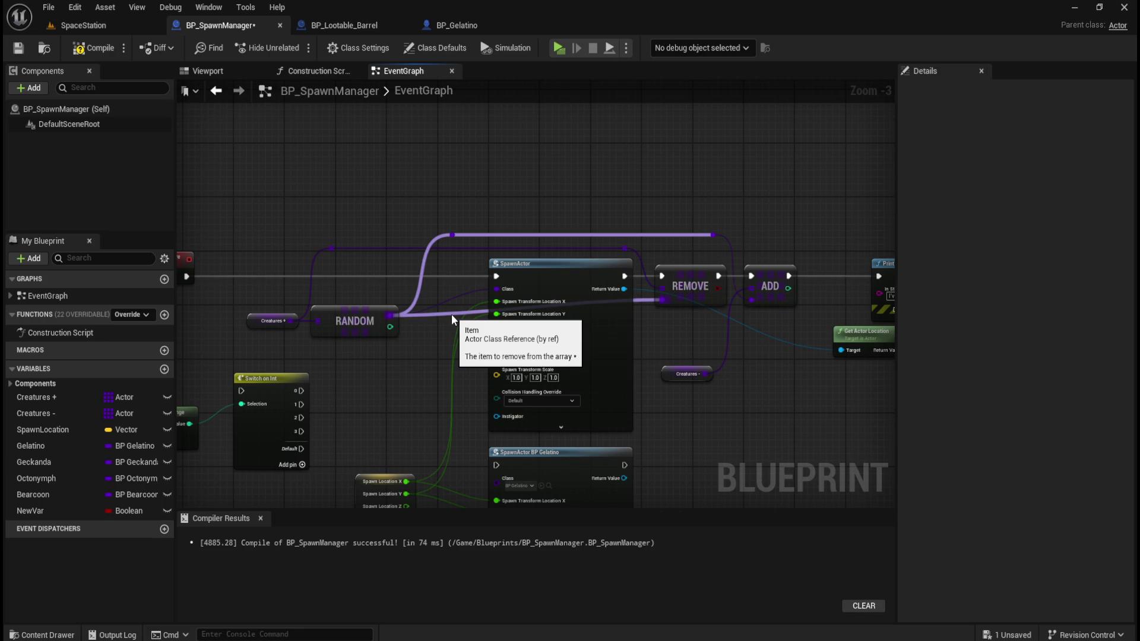
mouse_move(287, 157)
mouse_down()
mouse_move(758, 209)
mouse_move(764, 247)
mouse_up()
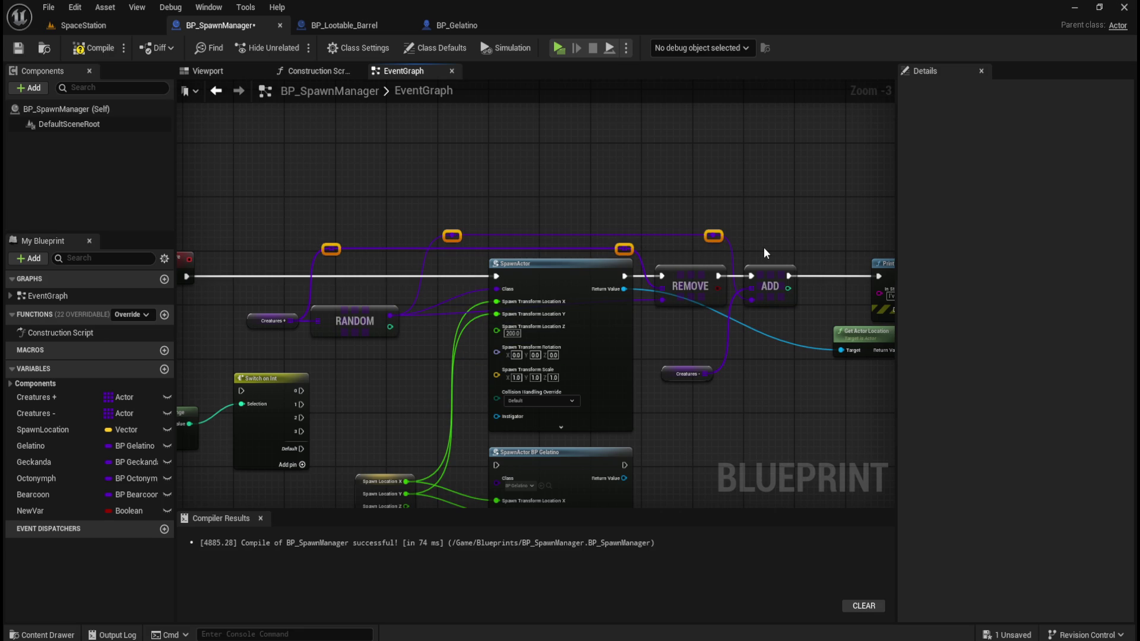
double_click(443, 315)
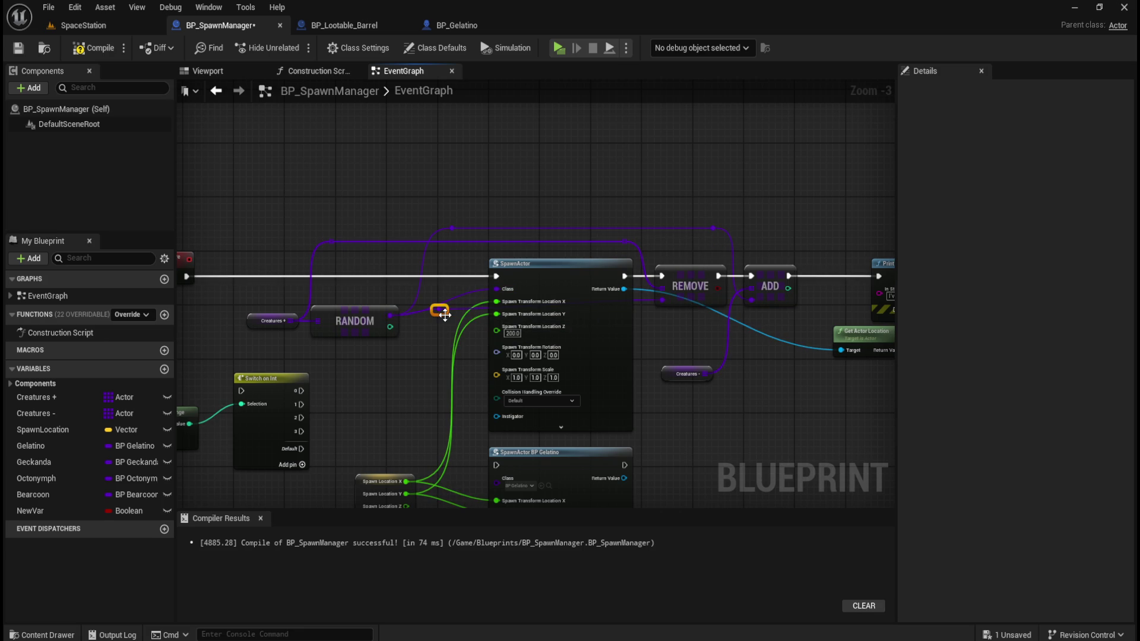
drag(452, 255, 579, 253)
click(543, 251)
Delete the Random Integer in Range and Switch on Int nodes.
scroll(425, 363, up, 1)
scroll(519, 368, down, 2)
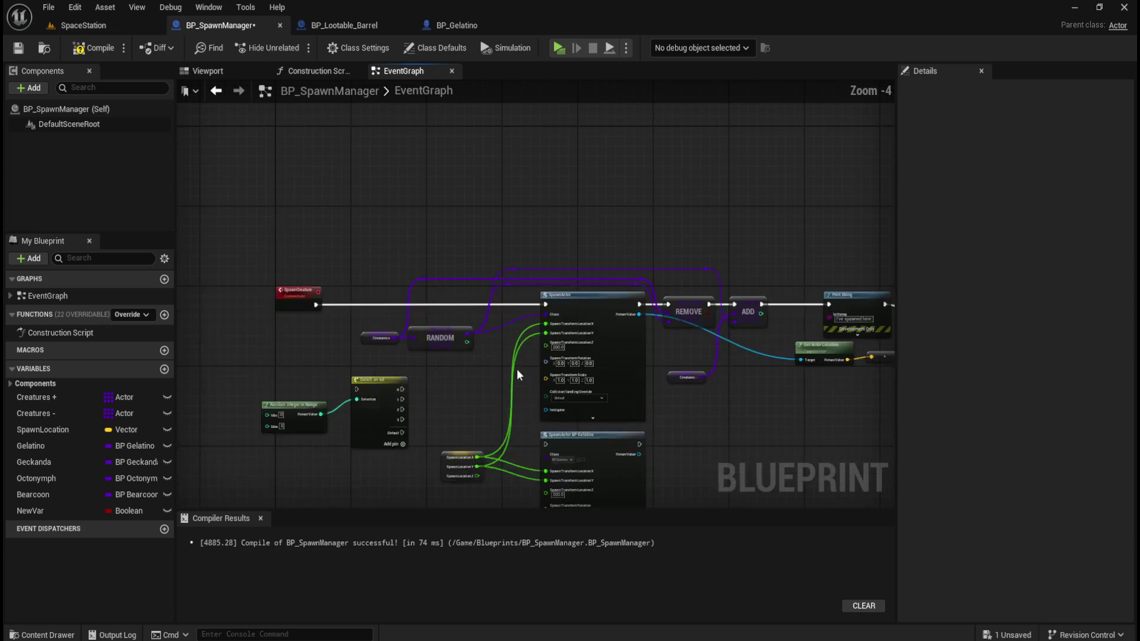
scroll(469, 359, up, 2)
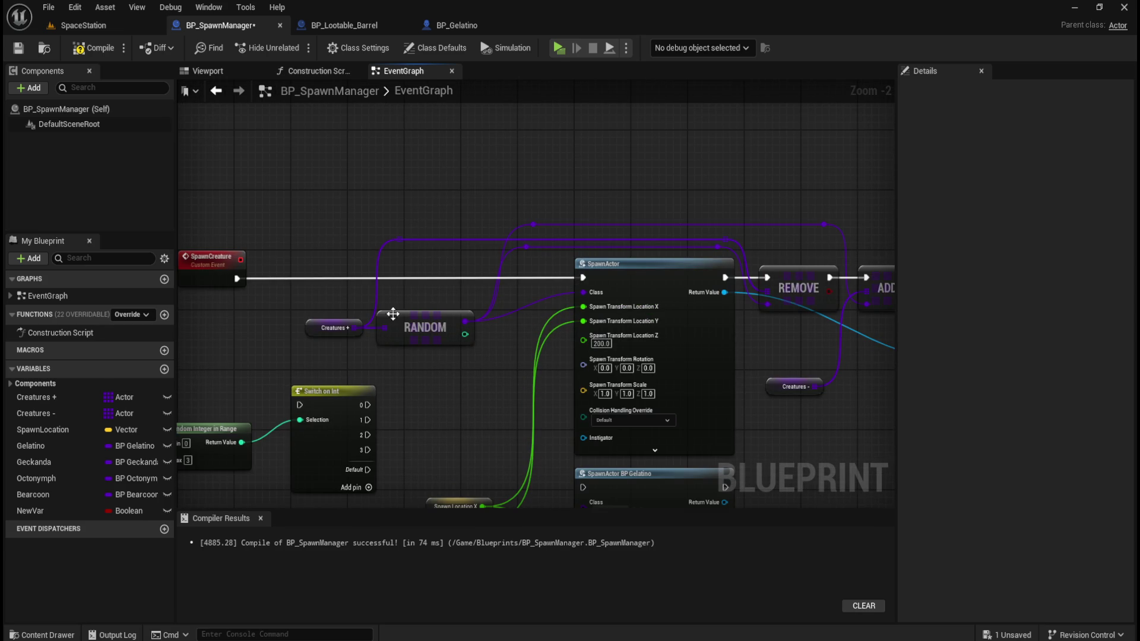
scroll(449, 327, down, 2)
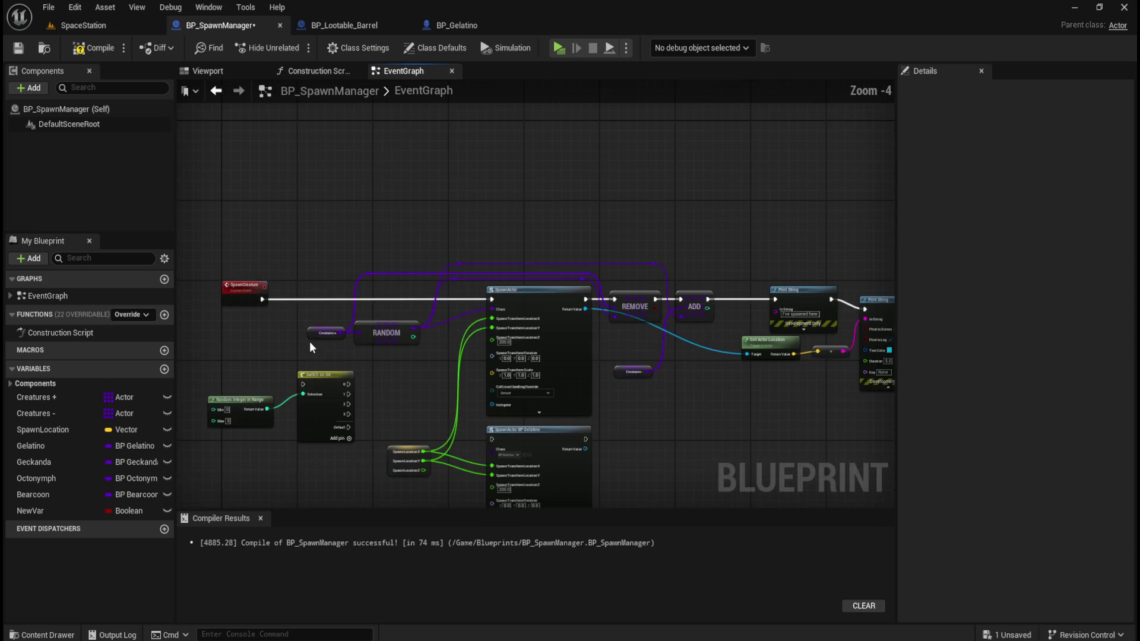
scroll(537, 324, up, 1)
mouse_move(343, 390)
mouse_down()
mouse_move(469, 380)
mouse_move(421, 364)
mouse_up()
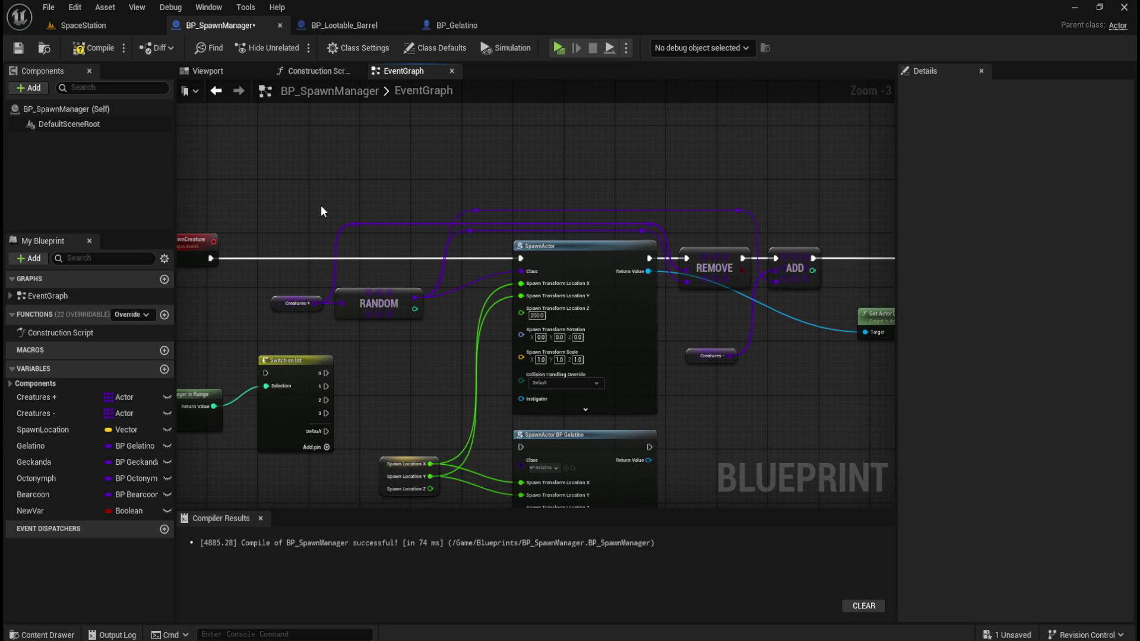
drag(313, 215, 450, 158)
mouse_move(272, 304)
mouse_down()
mouse_move(443, 374)
mouse_move(390, 366)
mouse_up()
key(Delete)
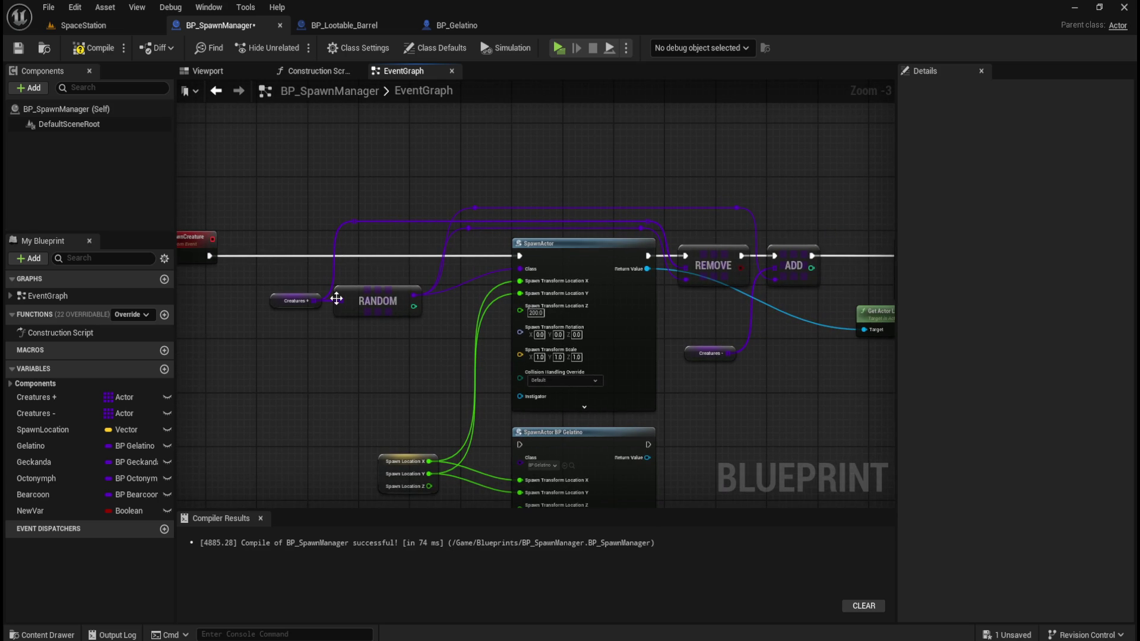
Show the Creatures + variable's details with its four default array entries expanded.
click(37, 397)
click(46, 414)
click(55, 401)
click(50, 410)
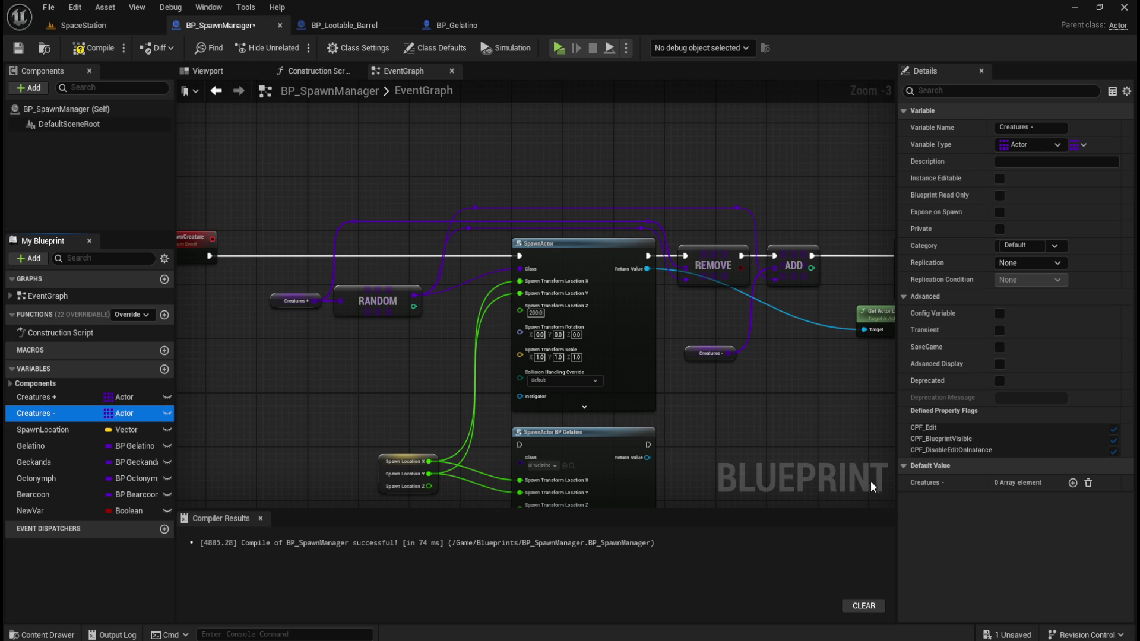
drag(315, 301, 341, 351)
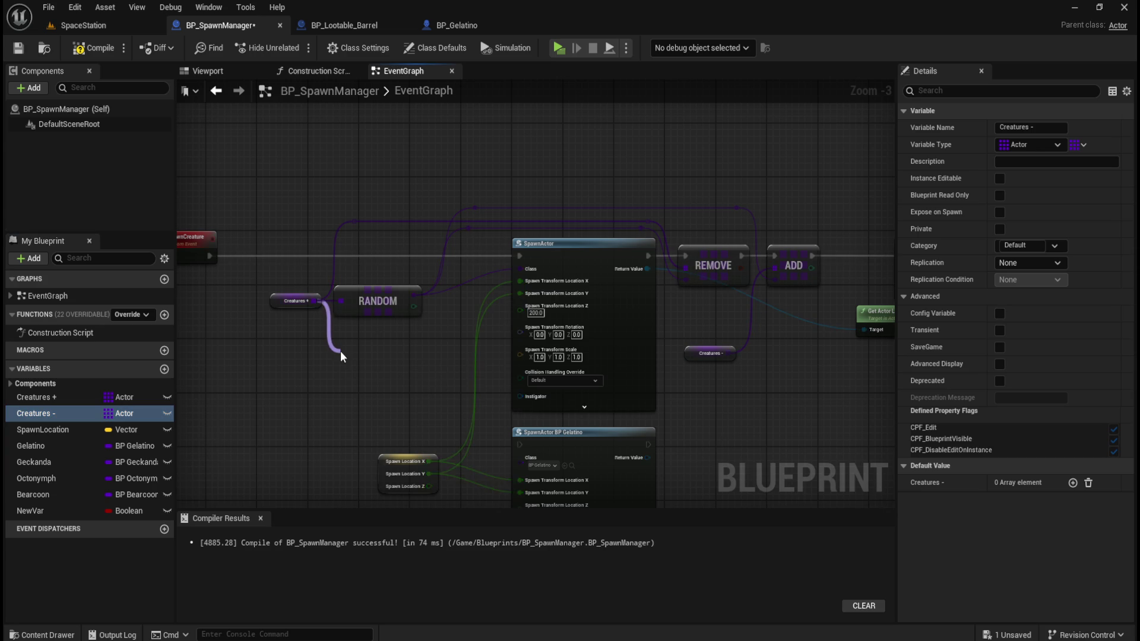
text(element)
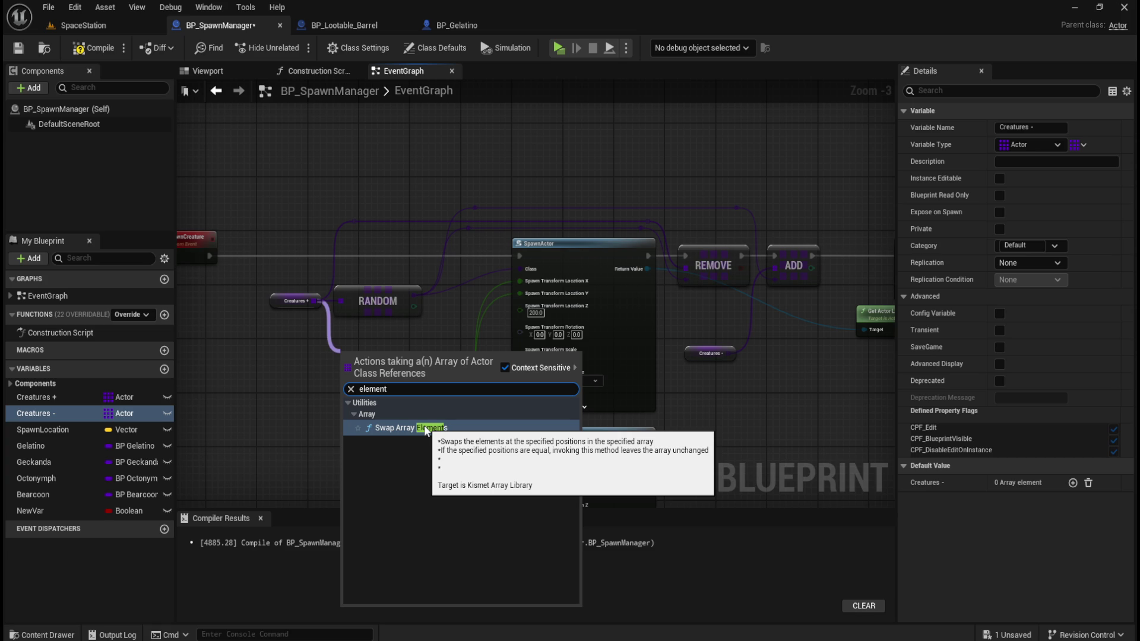
click(280, 387)
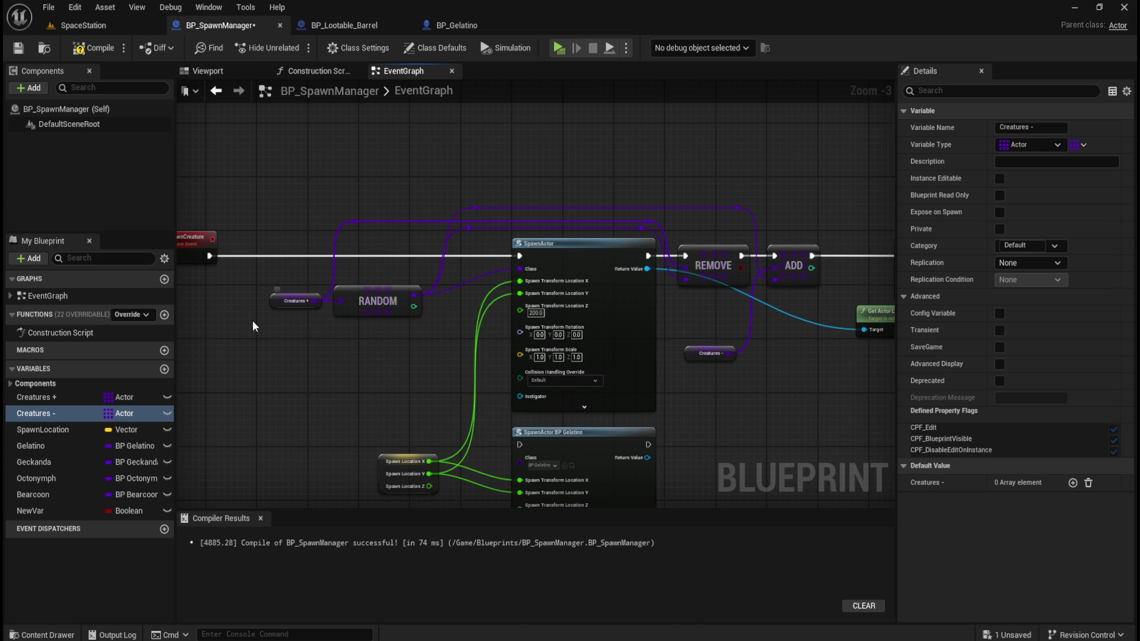
click(37, 397)
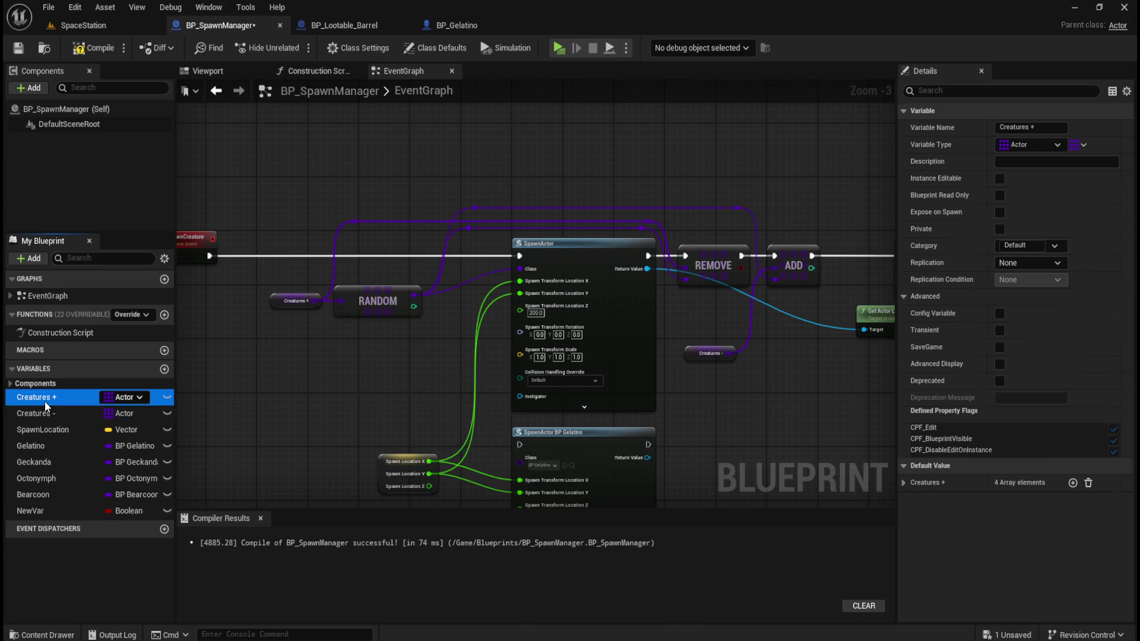
click(904, 483)
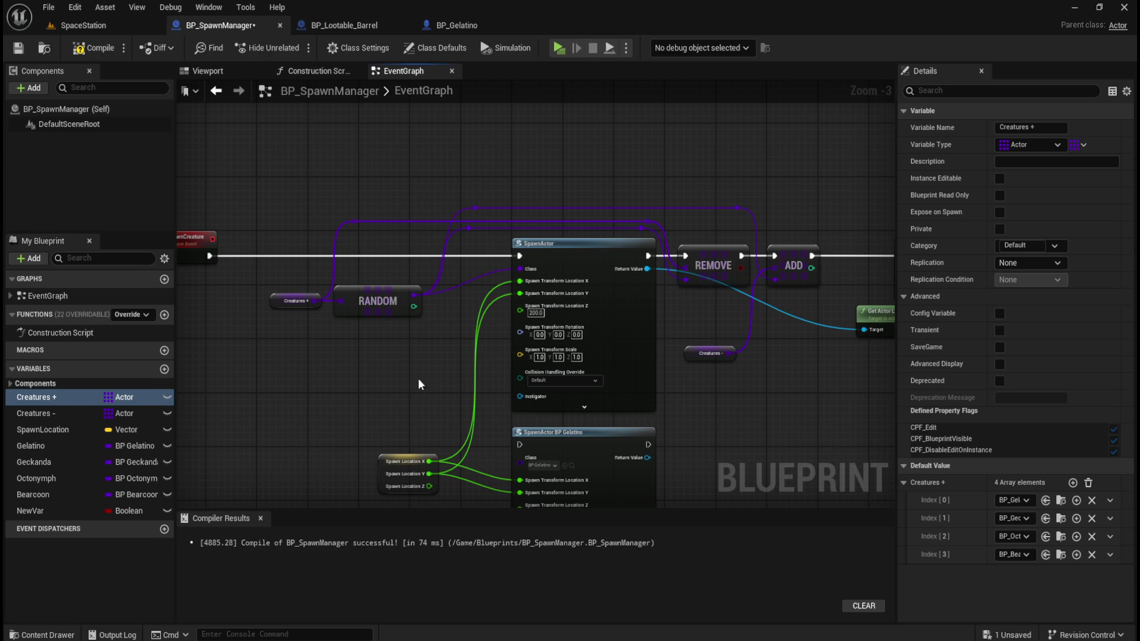
drag(423, 383, 435, 389)
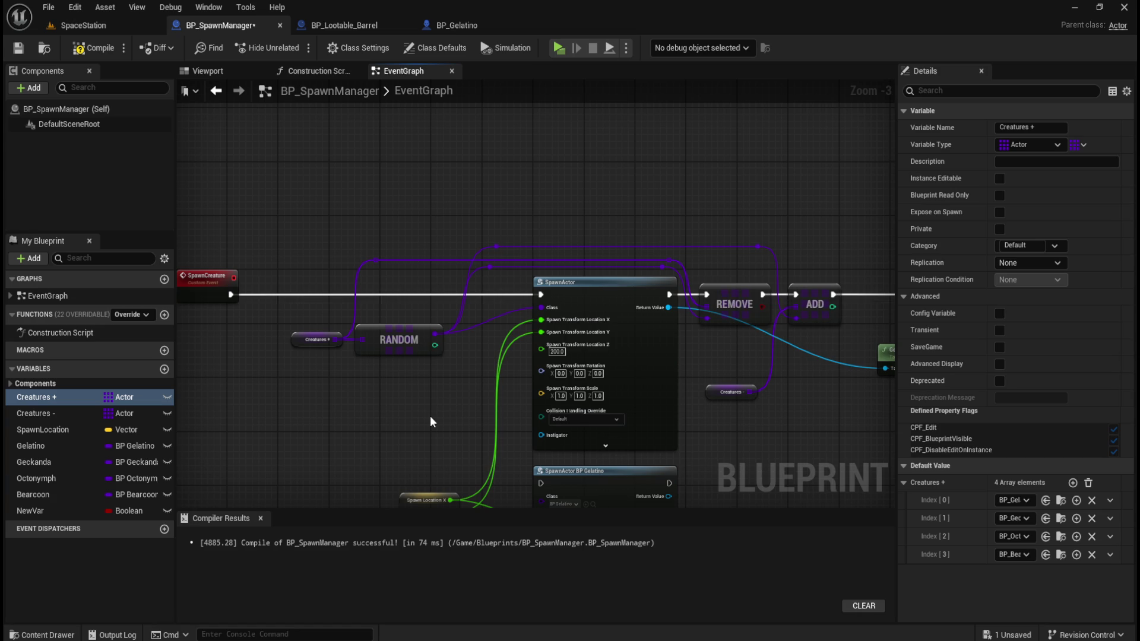
Review BP_Lootable_Barrel's event graph, from Reset Lootable to the SpawnCreature? event chain.
click(367, 31)
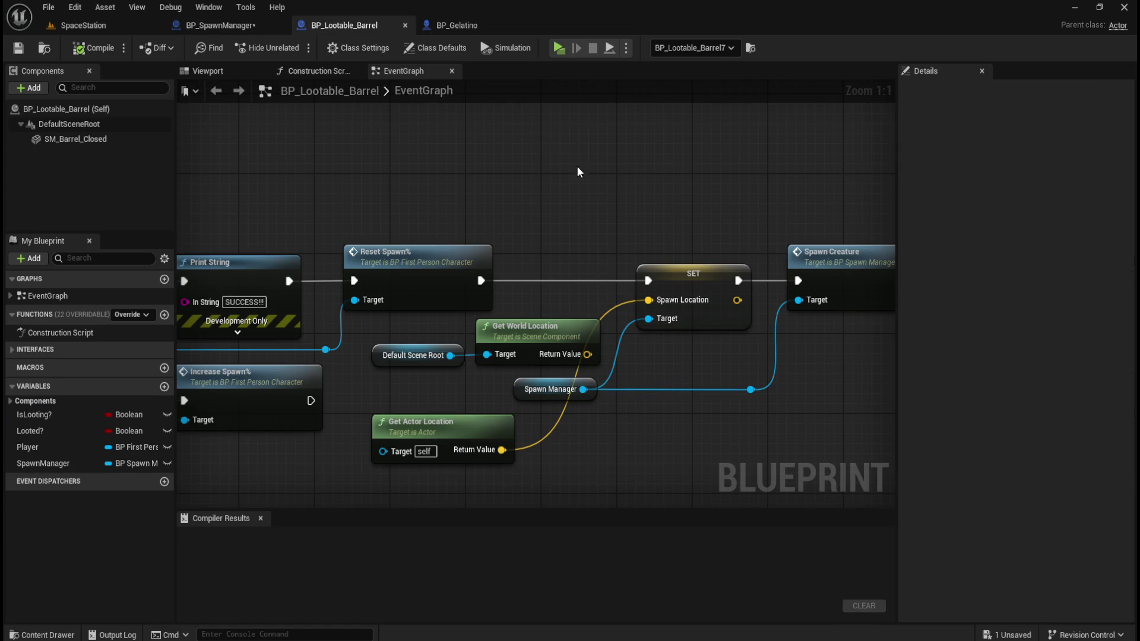
scroll(682, 228, down, 3)
scroll(269, 233, down, 2)
scroll(454, 170, up, 2)
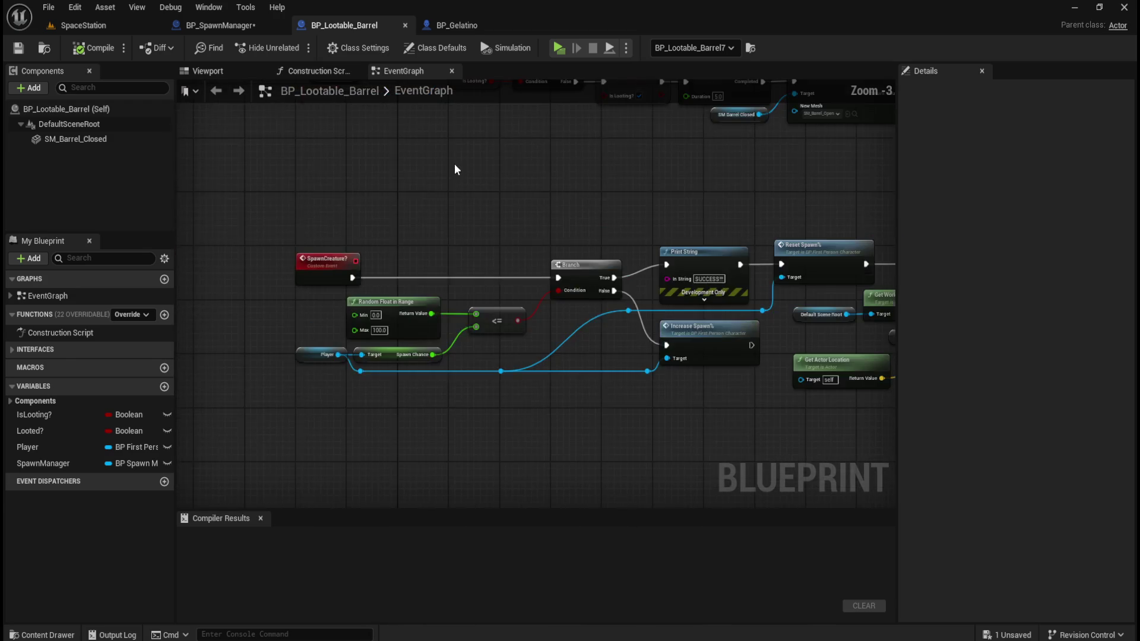
scroll(382, 387, down, 1)
scroll(623, 394, up, 4)
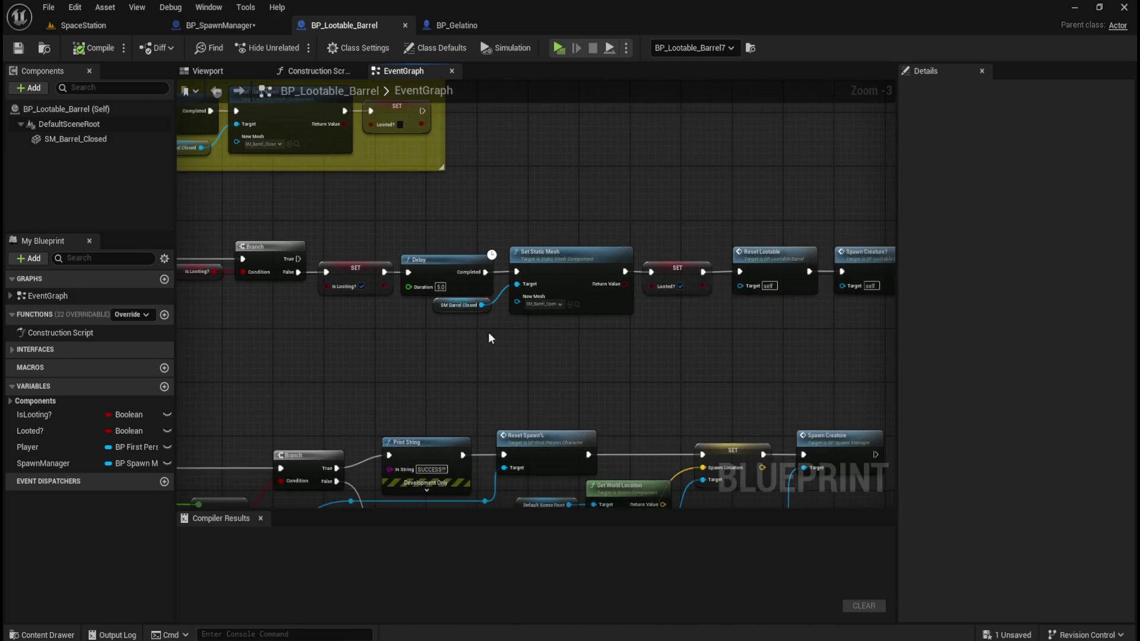
mouse_move(679, 416)
mouse_down()
mouse_move(606, 400)
mouse_move(507, 297)
mouse_move(554, 377)
mouse_up()
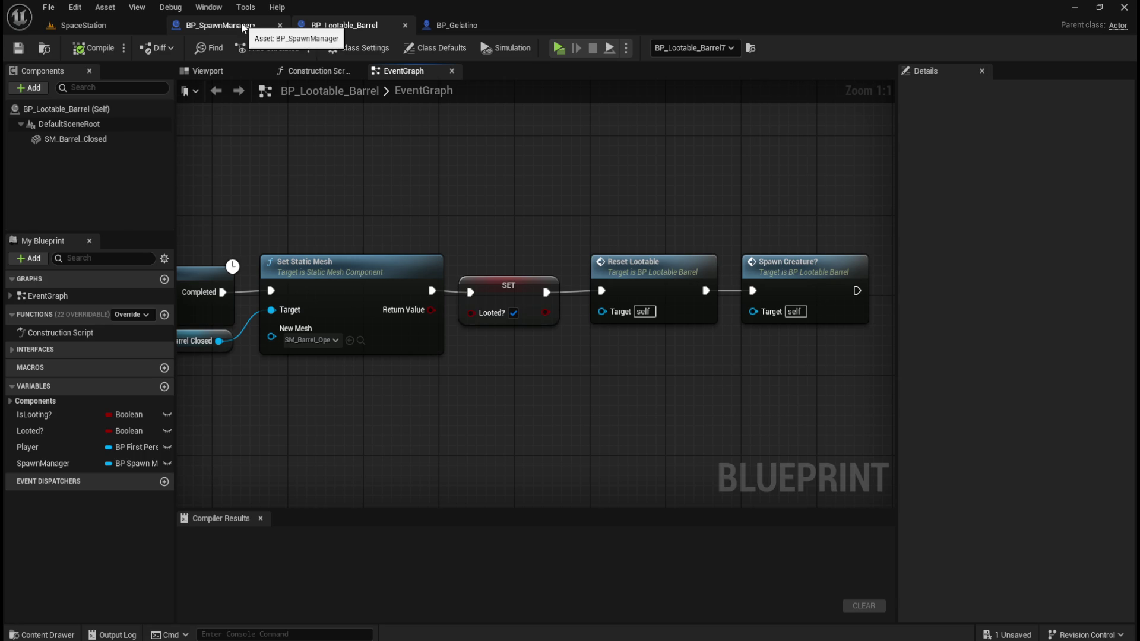
scroll(579, 308, down, 4)
drag(452, 387, 762, 239)
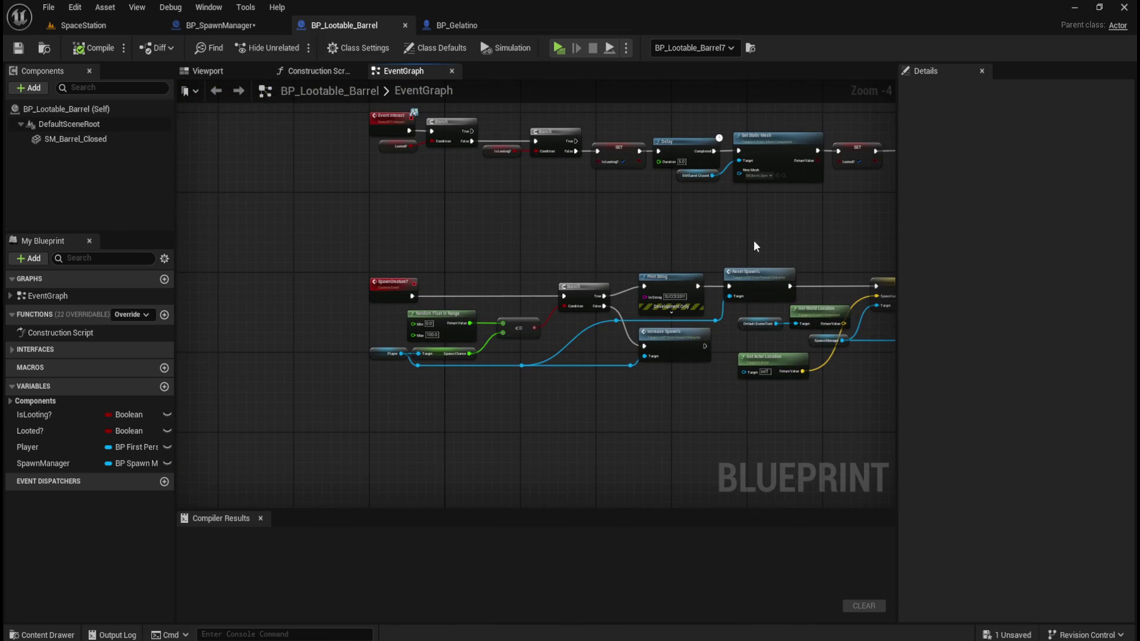
scroll(479, 319, up, 3)
mouse_move(670, 233)
mouse_down()
mouse_move(438, 211)
mouse_move(489, 168)
mouse_move(379, 168)
mouse_move(560, 323)
mouse_move(620, 438)
mouse_move(555, 382)
mouse_move(450, 385)
mouse_up()
mouse_move(310, 426)
mouse_down()
mouse_move(484, 349)
mouse_move(443, 287)
mouse_move(639, 320)
mouse_move(711, 414)
mouse_move(609, 364)
mouse_move(603, 427)
mouse_move(395, 303)
mouse_up()
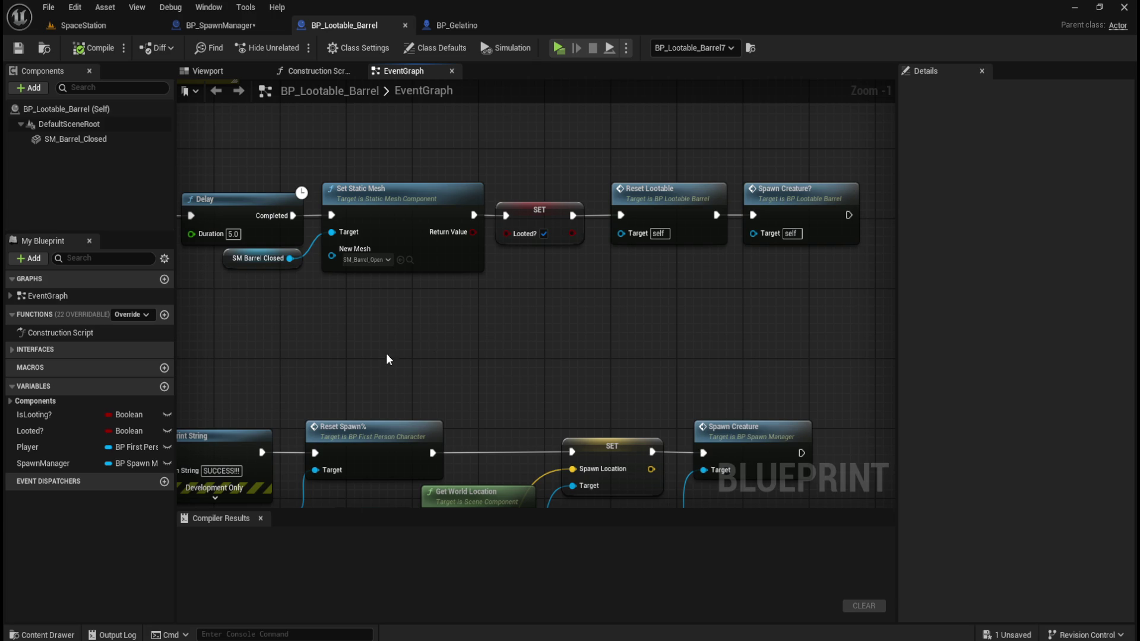
mouse_move(378, 366)
mouse_down()
mouse_move(437, 202)
mouse_move(614, 191)
mouse_move(720, 208)
mouse_move(398, 213)
mouse_move(414, 211)
mouse_up()
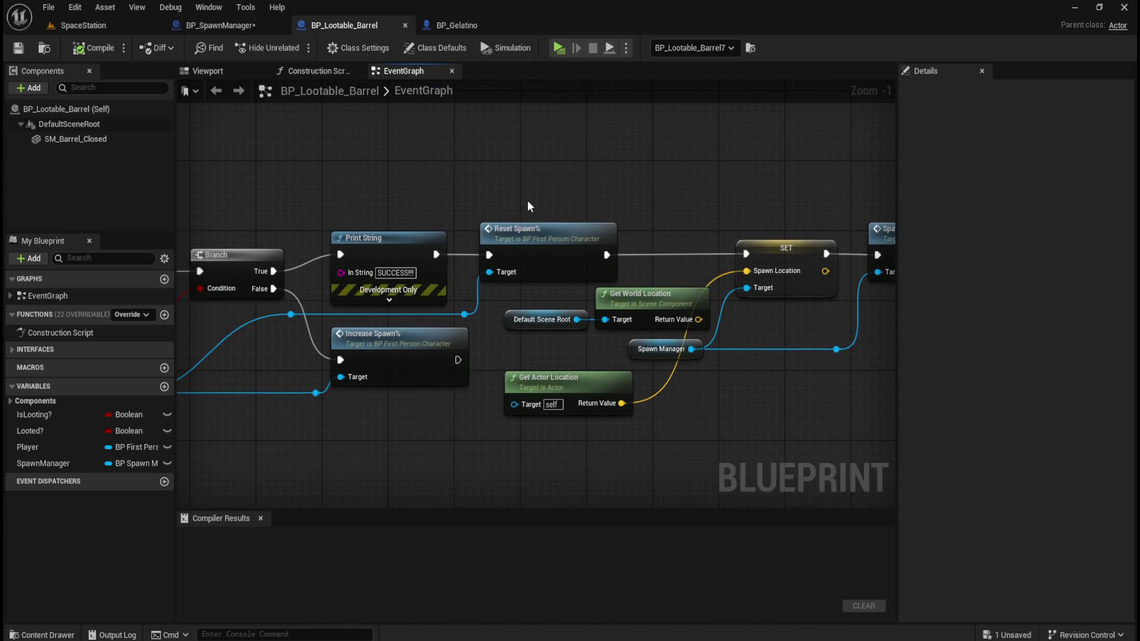
Compile and save BP_SpawnManager.
click(229, 26)
click(87, 50)
click(19, 48)
drag(439, 212, 465, 155)
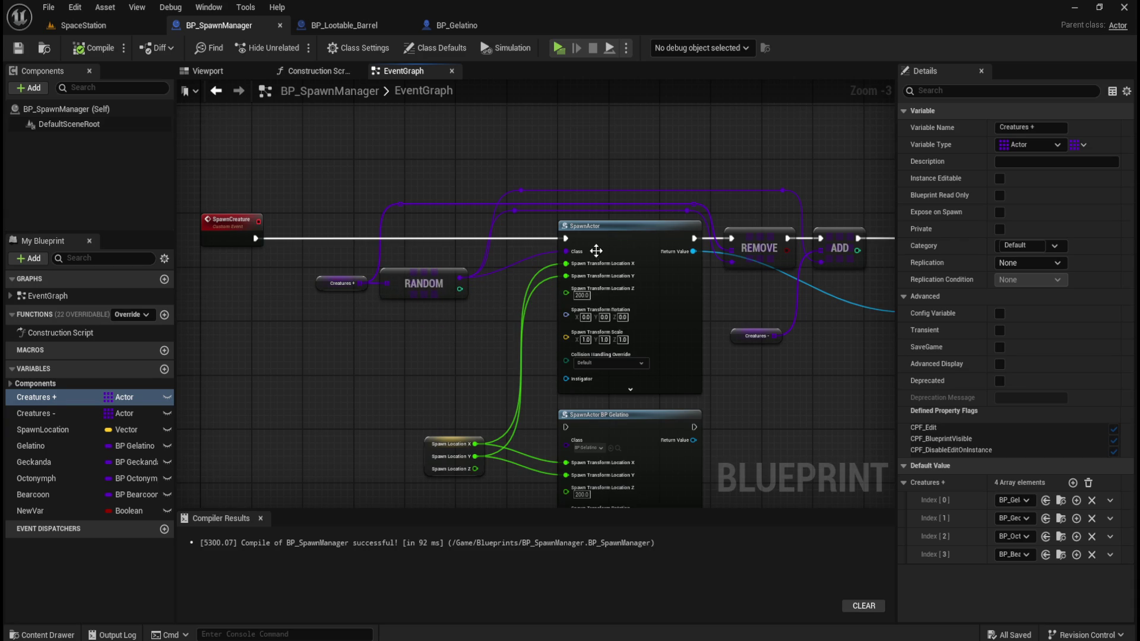
Raise the Creatures - getter slightly so it sits just below the REMOVE node.
drag(724, 300, 597, 329)
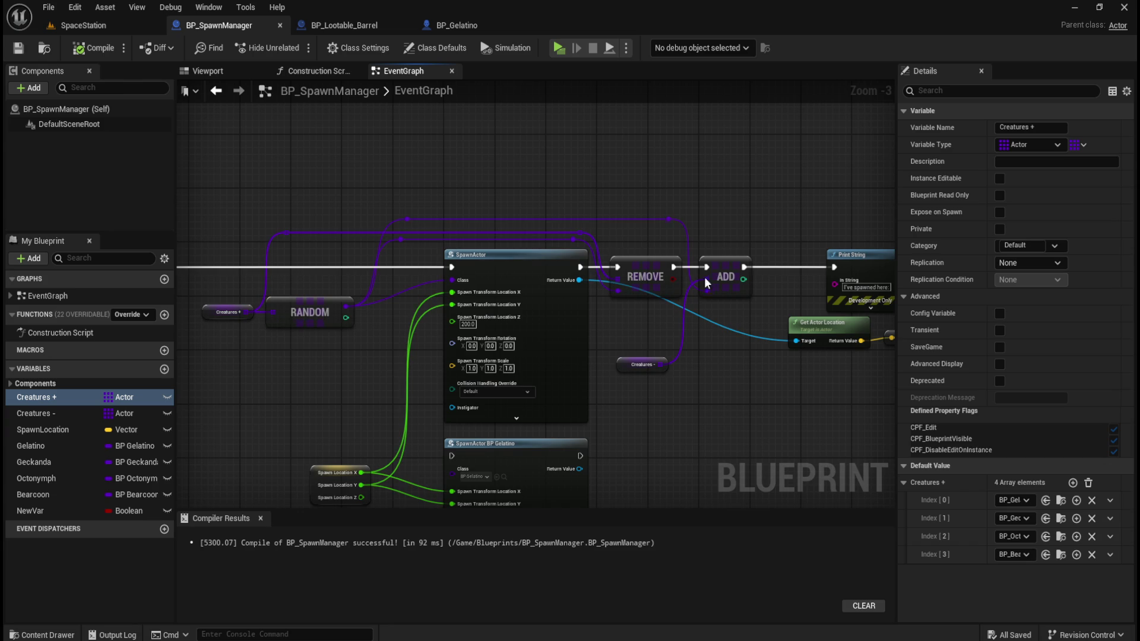
mouse_move(625, 366)
mouse_down()
mouse_move(623, 319)
mouse_move(636, 322)
mouse_up()
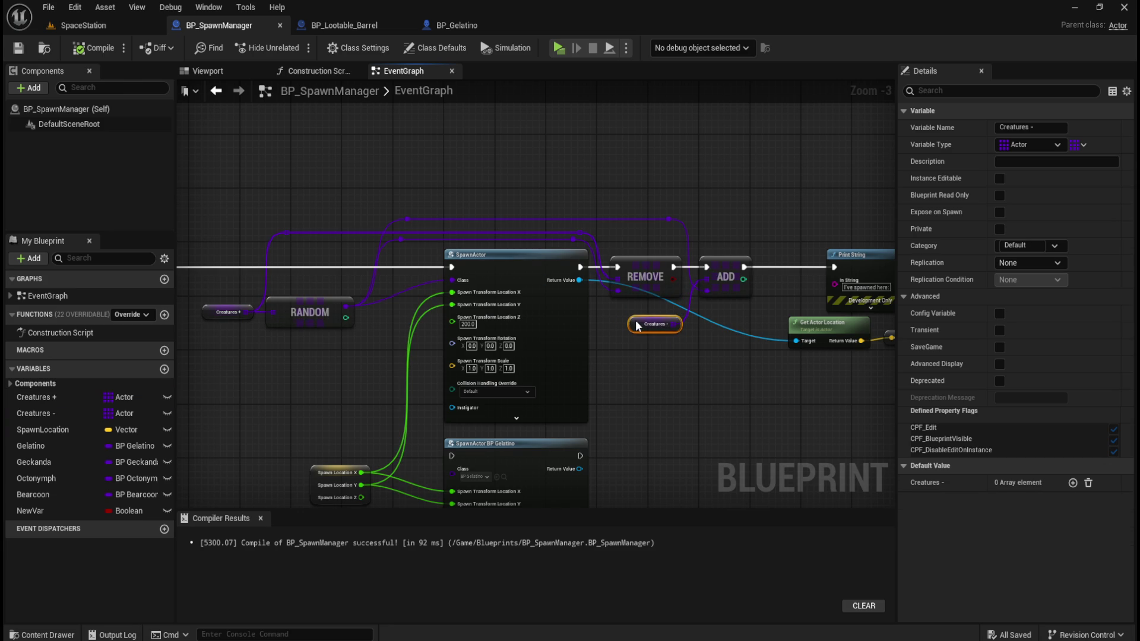
click(661, 363)
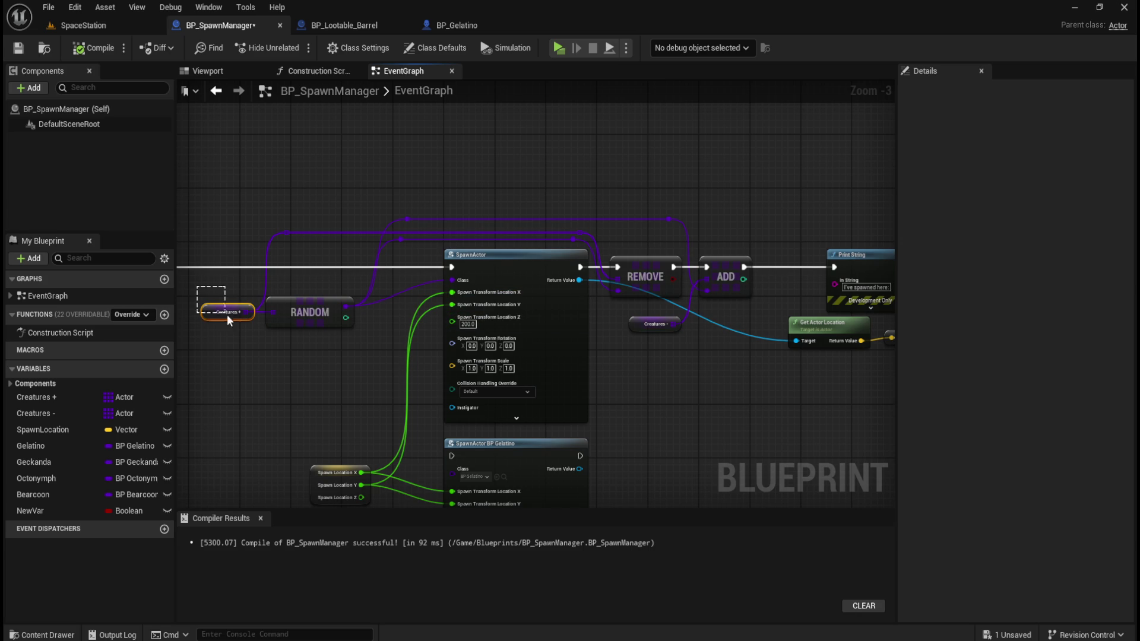
drag(253, 334, 259, 340)
click(639, 348)
mouse_move(626, 341)
mouse_down()
mouse_move(697, 313)
mouse_move(683, 317)
mouse_up()
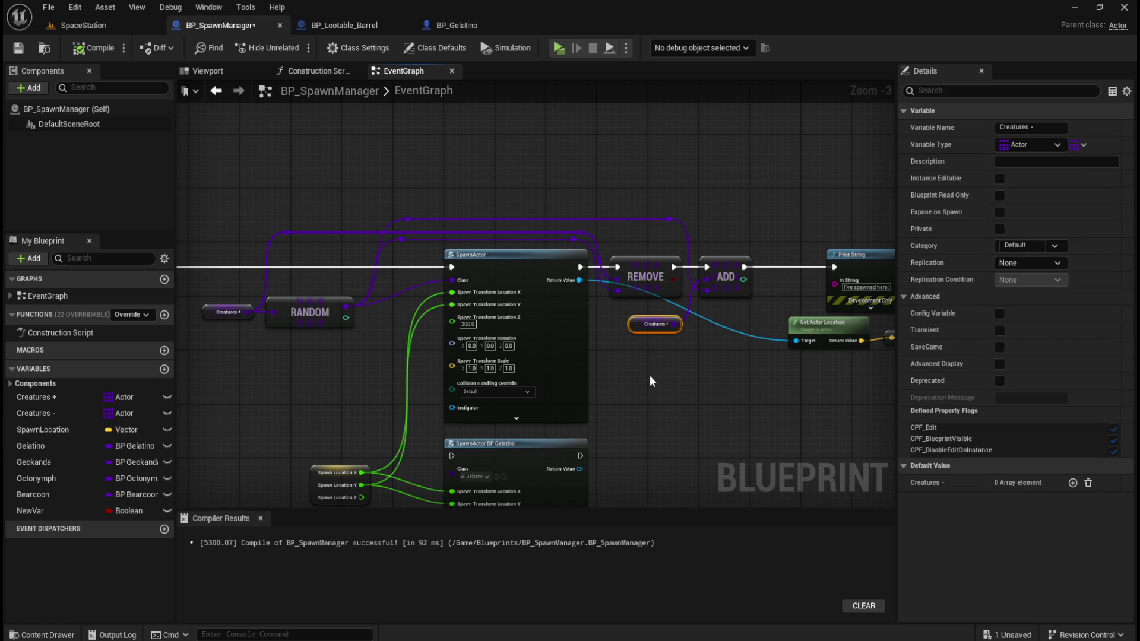
mouse_move(653, 373)
mouse_down()
mouse_move(685, 359)
mouse_move(634, 389)
mouse_move(545, 381)
mouse_up()
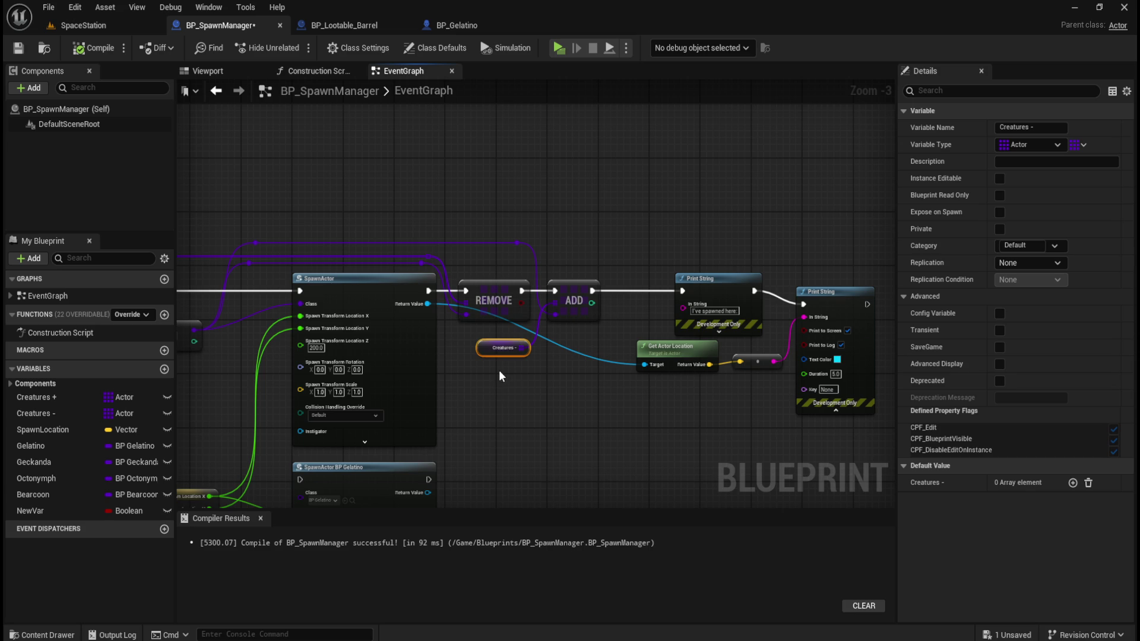
drag(351, 308, 462, 302)
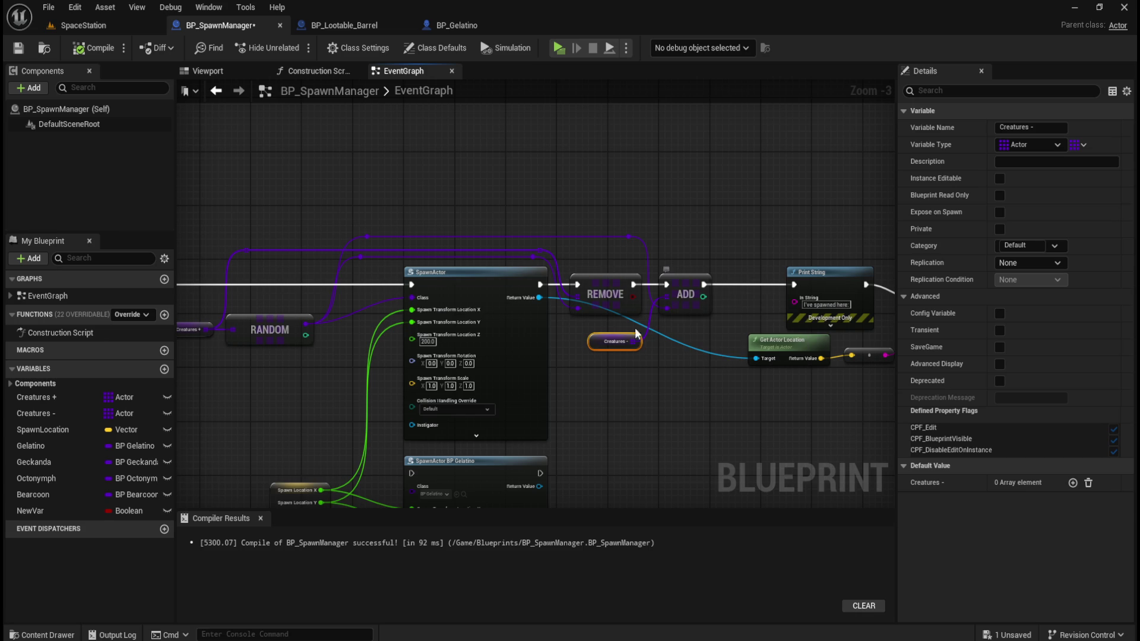
drag(608, 354, 696, 369)
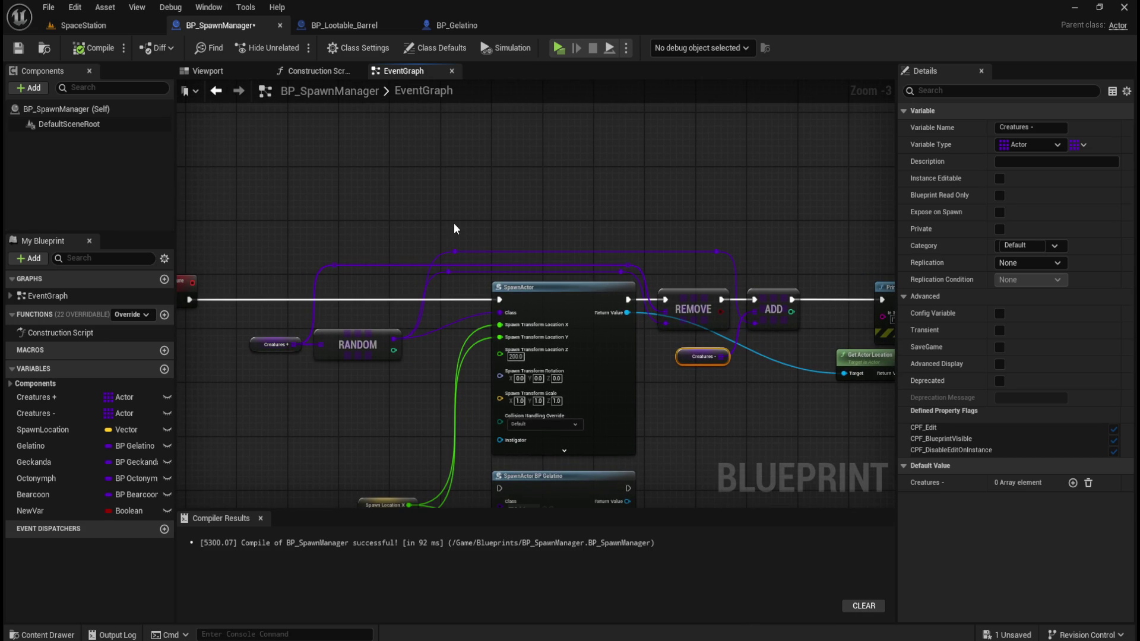
mouse_move(655, 204)
mouse_down()
mouse_move(430, 210)
mouse_move(661, 186)
mouse_move(676, 167)
mouse_up()
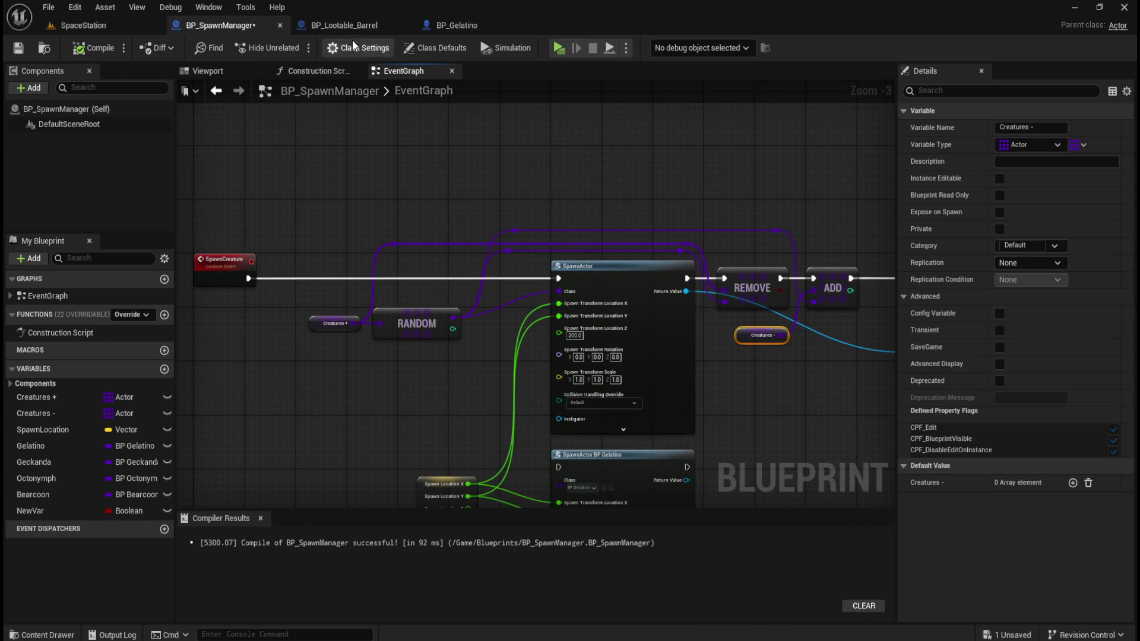
click(92, 48)
Compile and save BP_SpawnManager, then compile BP_Lootable_Barrel.
click(18, 47)
click(344, 25)
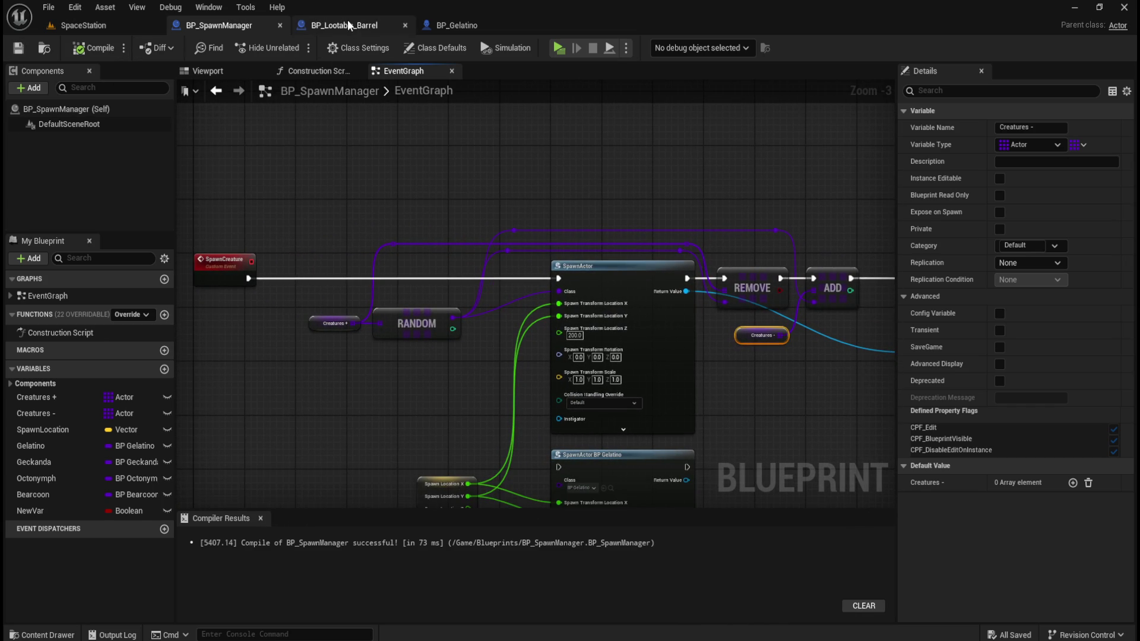
scroll(385, 190, down, 3)
scroll(491, 353, down, 3)
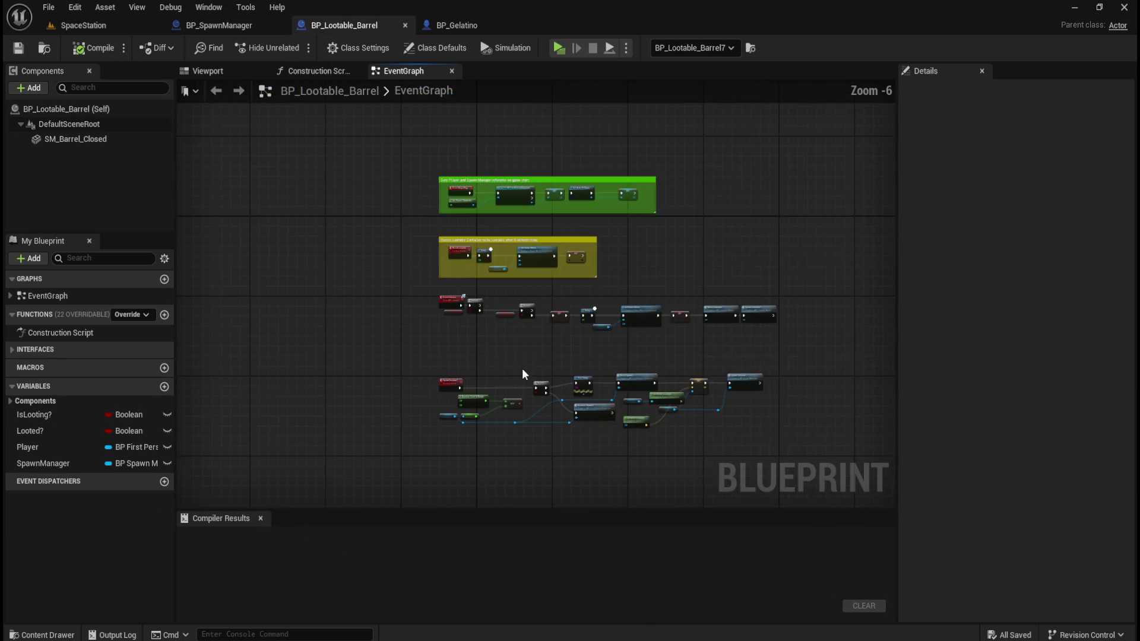
scroll(475, 241, up, 4)
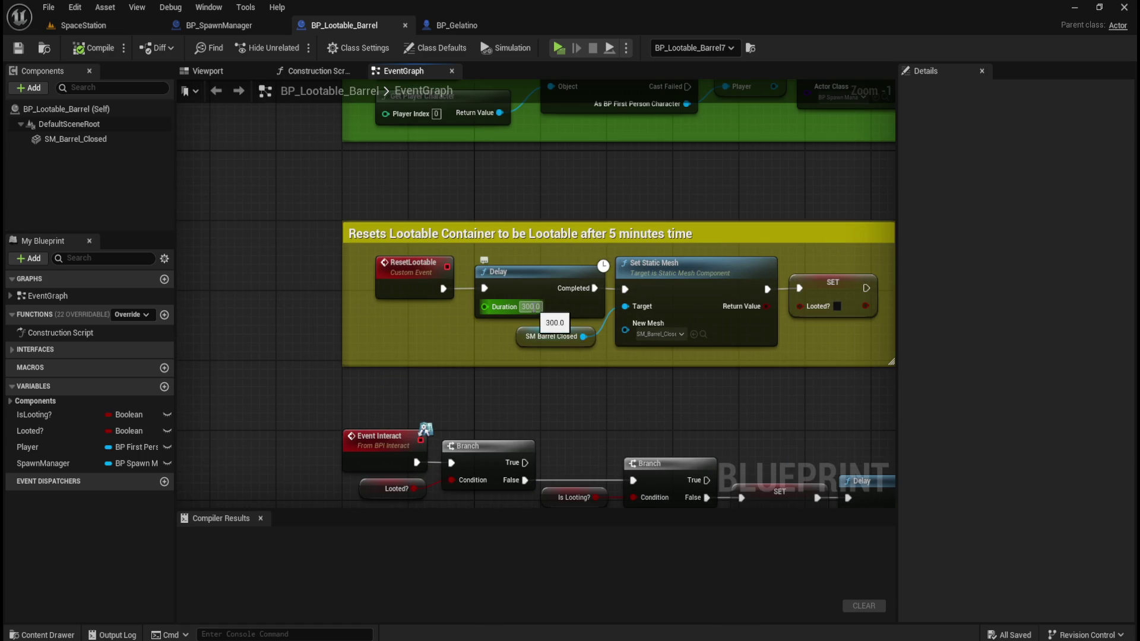
scroll(397, 272, down, 4)
mouse_move(575, 425)
mouse_down()
mouse_move(394, 232)
mouse_move(473, 308)
mouse_move(483, 356)
mouse_up()
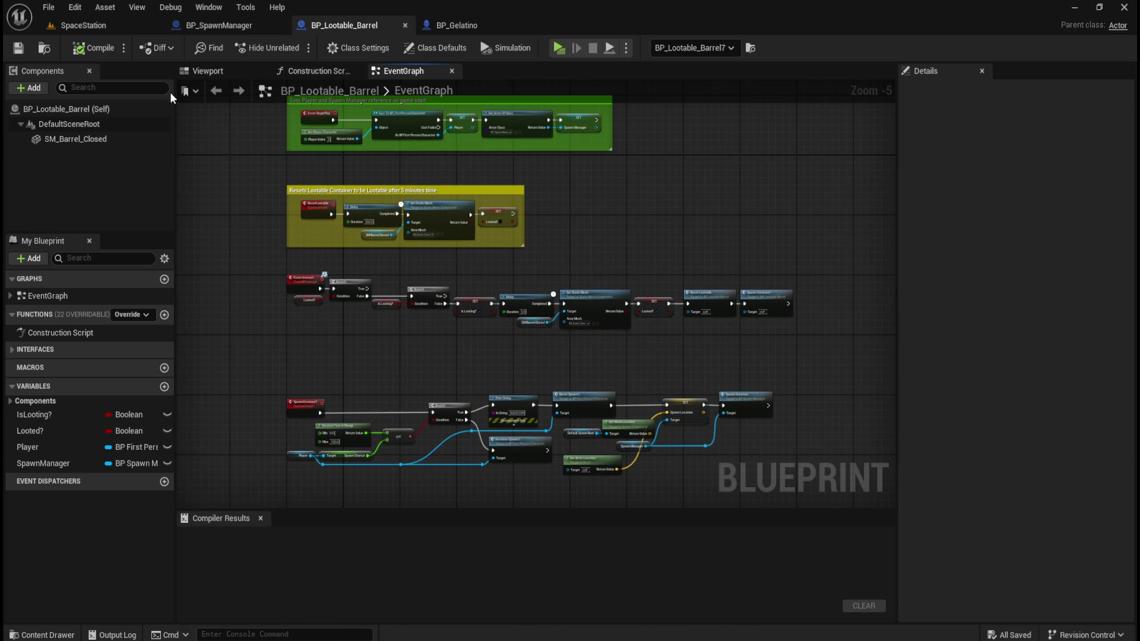
click(75, 49)
Close the BP_Gelatino blueprint.
click(90, 26)
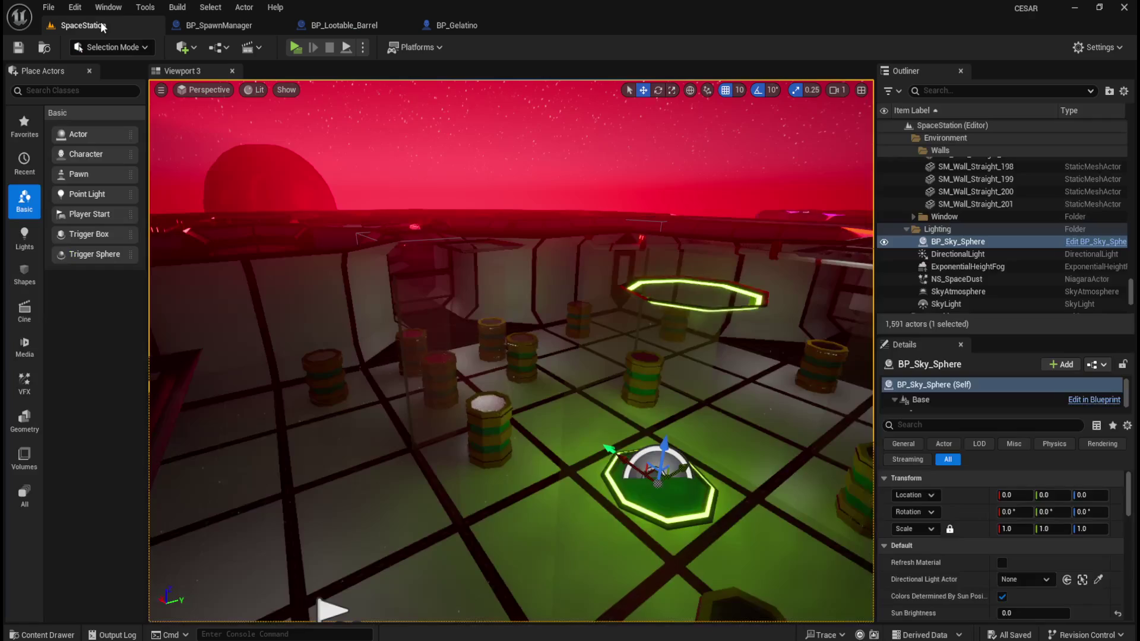
click(517, 27)
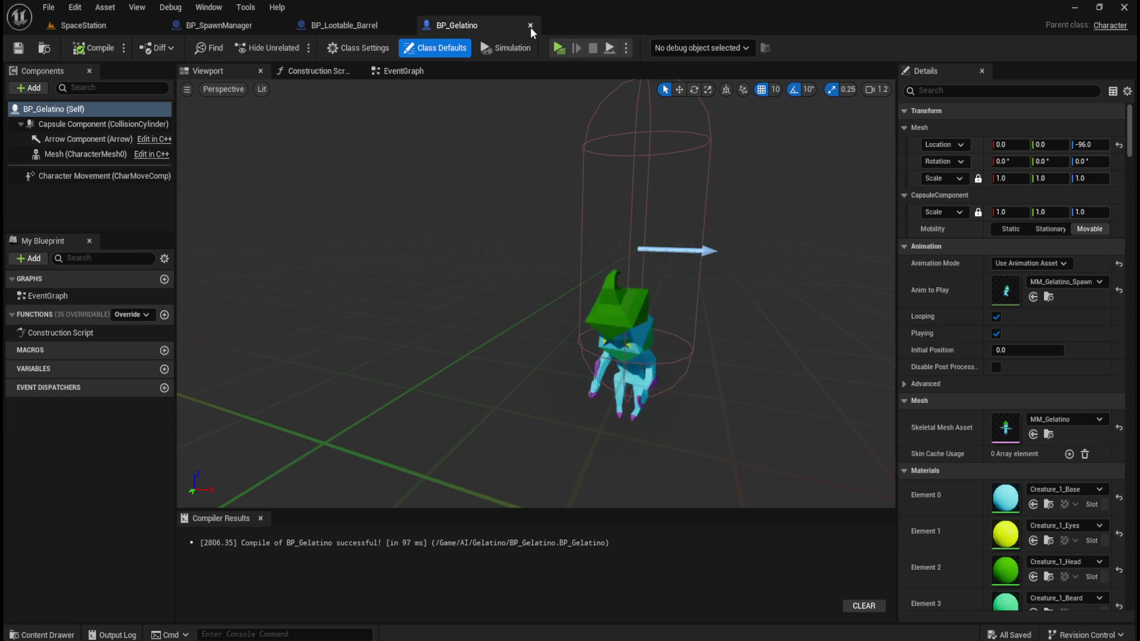
click(333, 26)
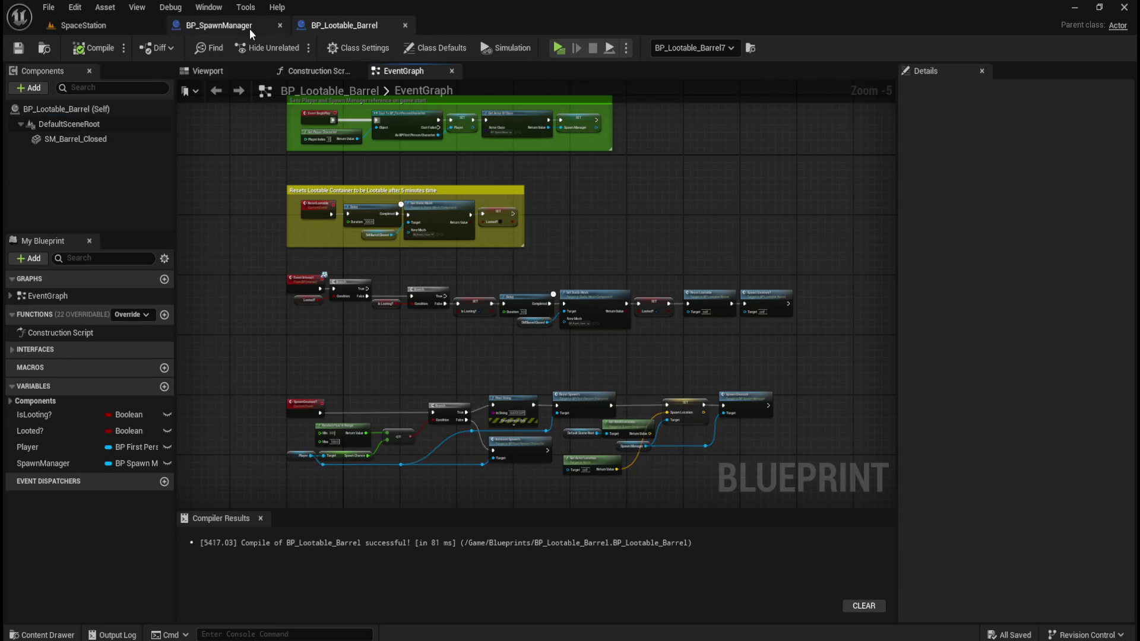
Clear the node selection in BP_SpawnManager and return to the SpaceStation level.
click(250, 27)
scroll(485, 290, down, 3)
scroll(394, 241, up, 2)
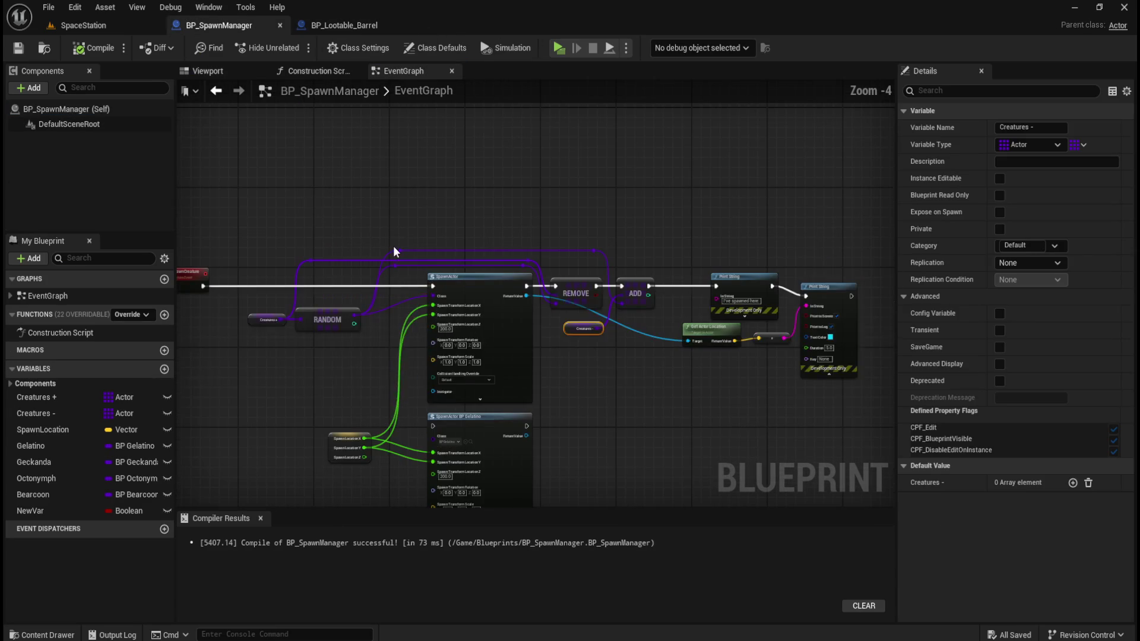
click(248, 194)
scroll(248, 193, up, 1)
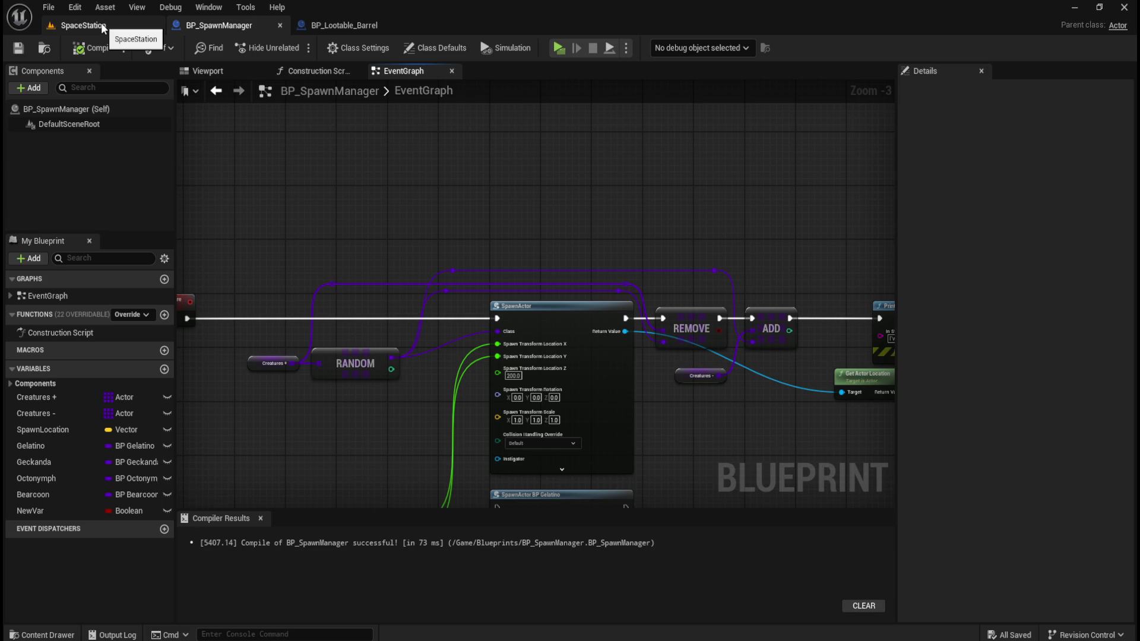
click(103, 28)
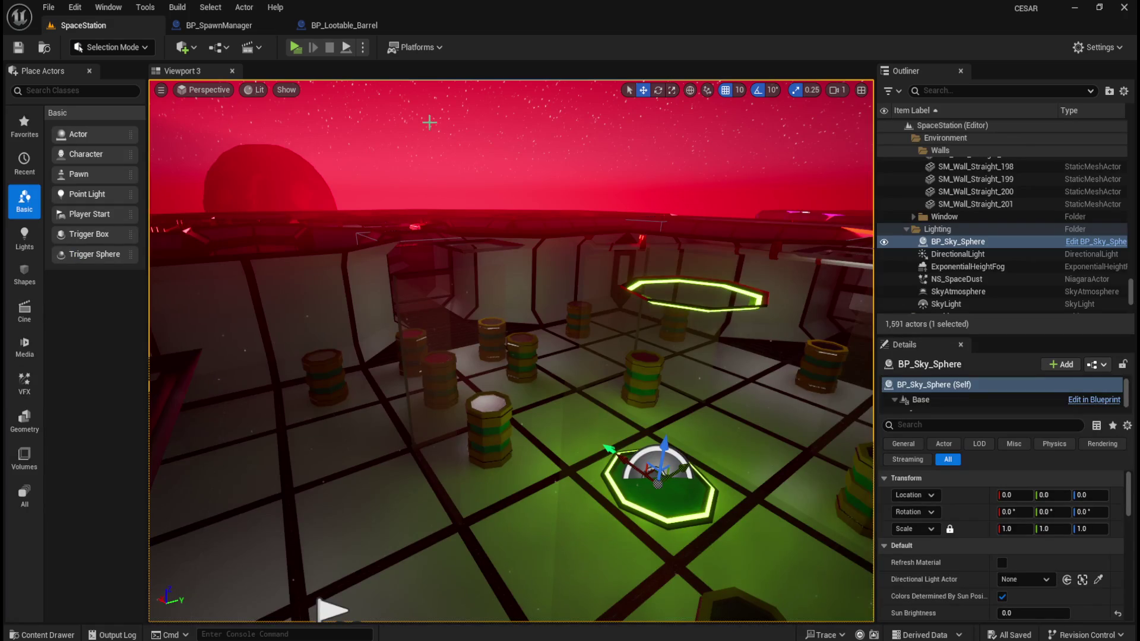
Playtest SpaceStation, walking past the barrels onto the green teleport pad, then return to BP_SpawnManager.
click(295, 51)
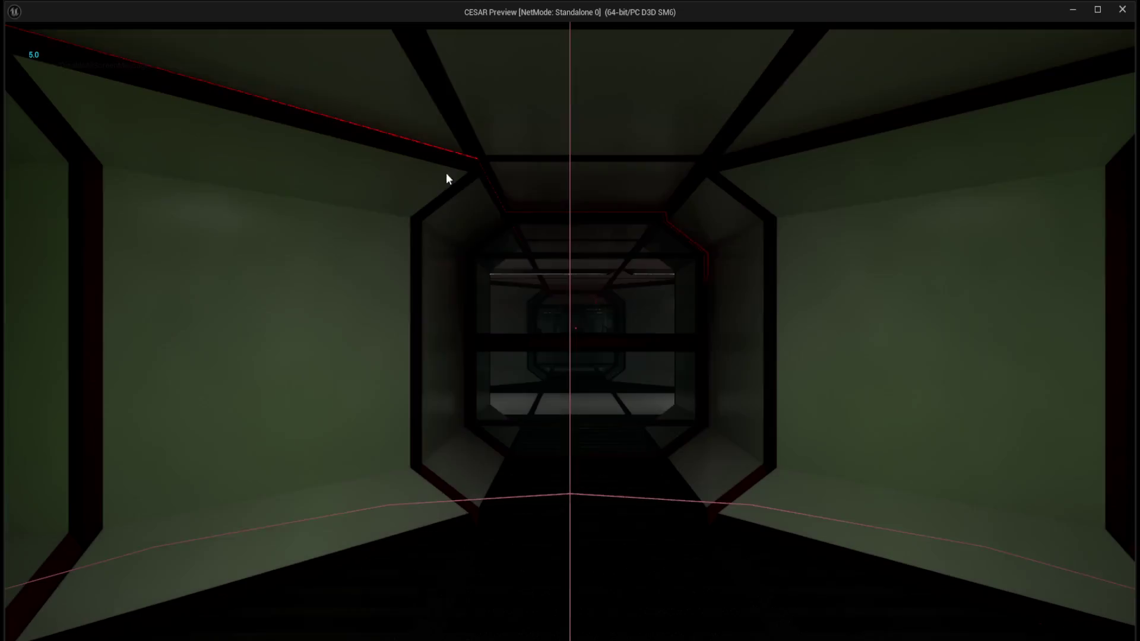
key(w)
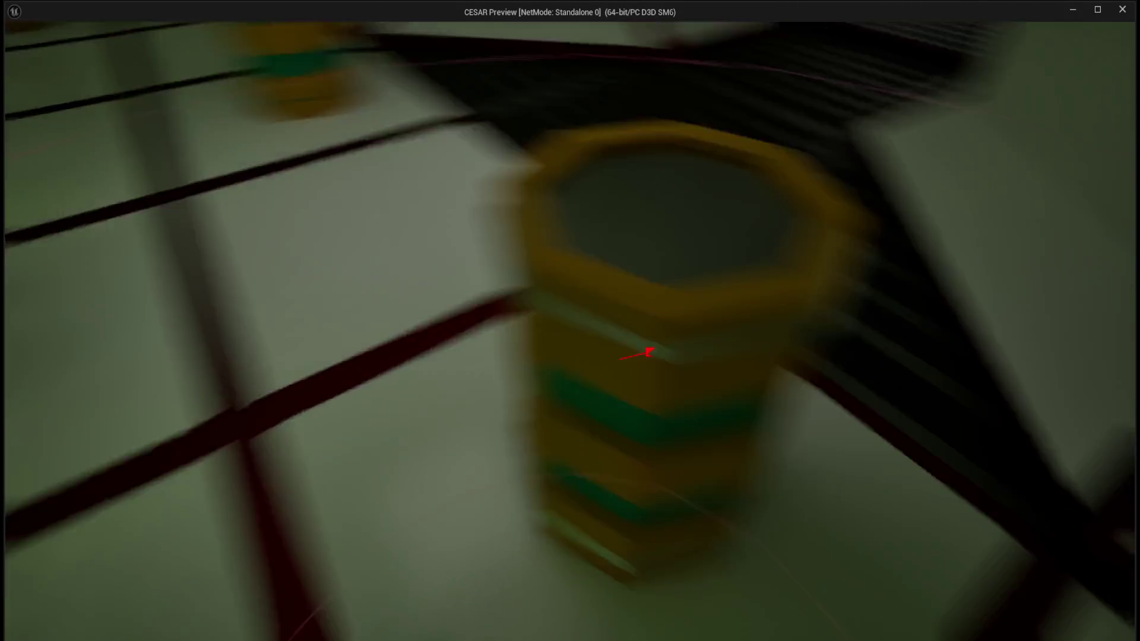
key(s)
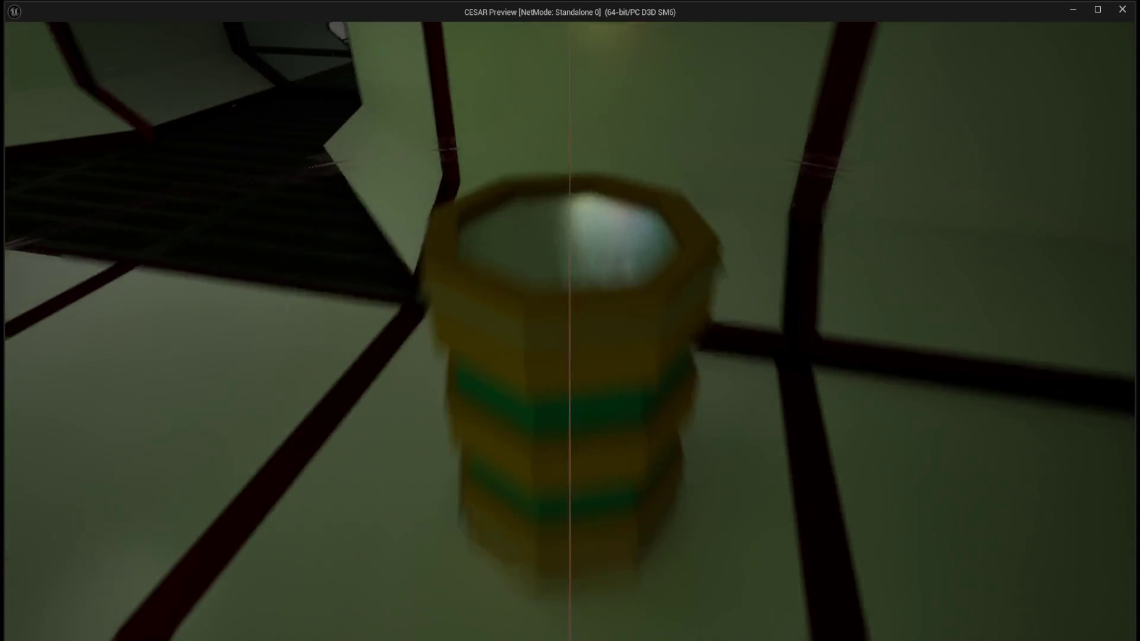
key(w)
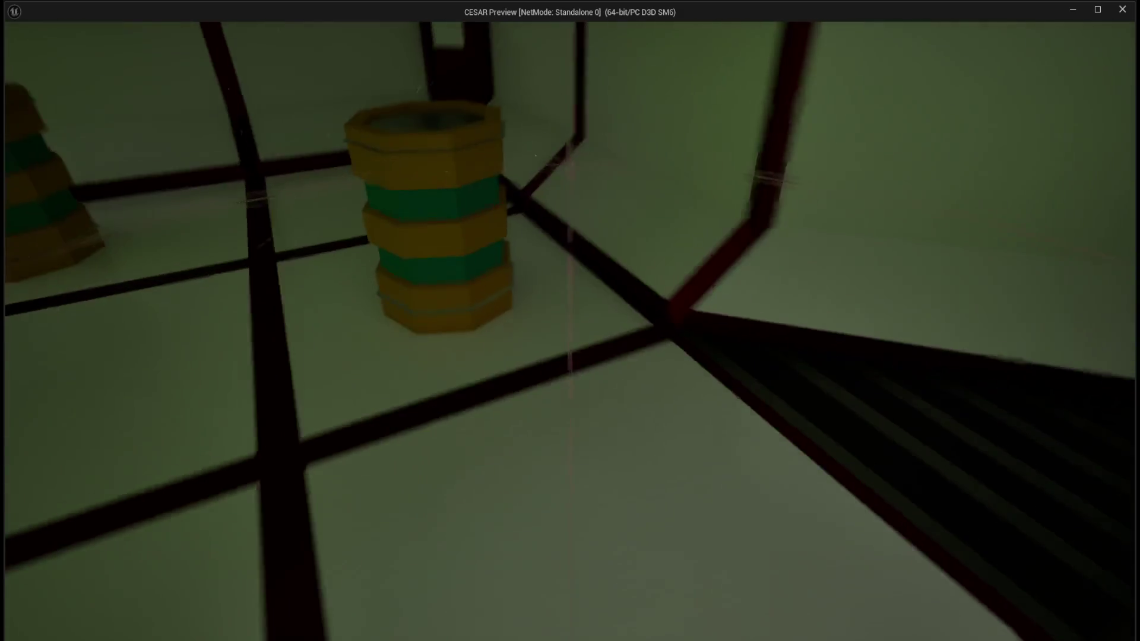
key(w)
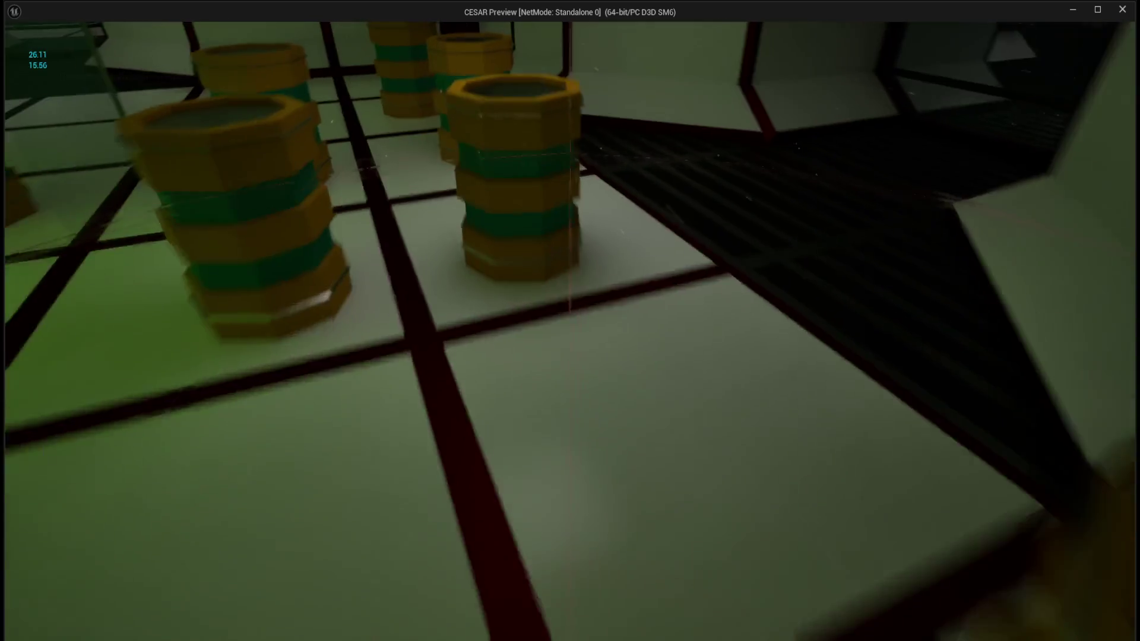
key(w)
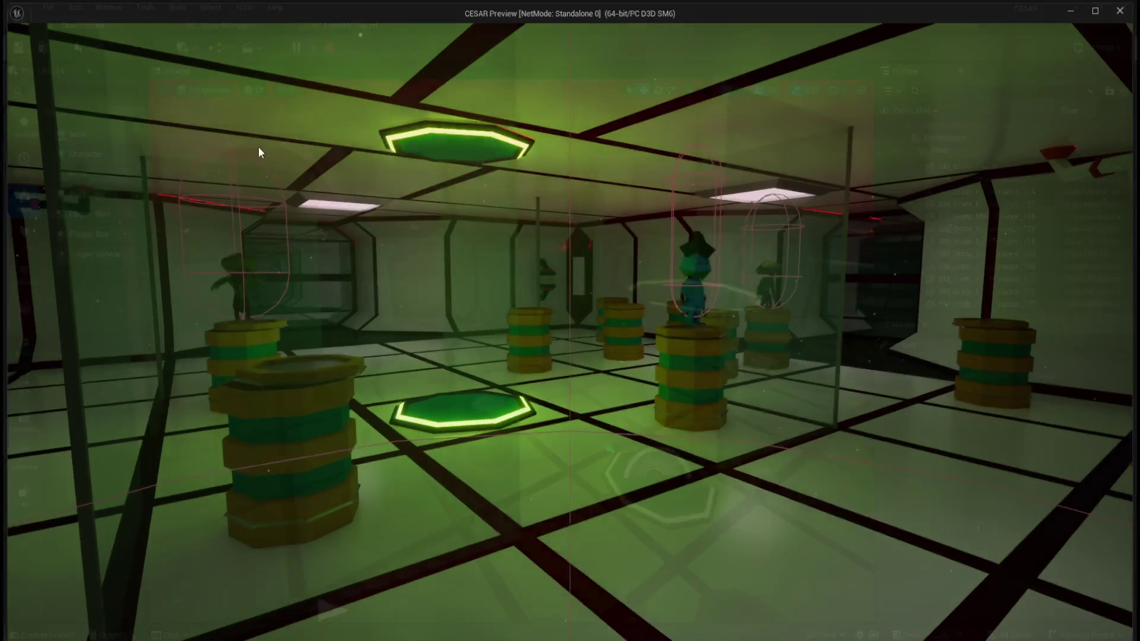
key(Escape)
click(255, 20)
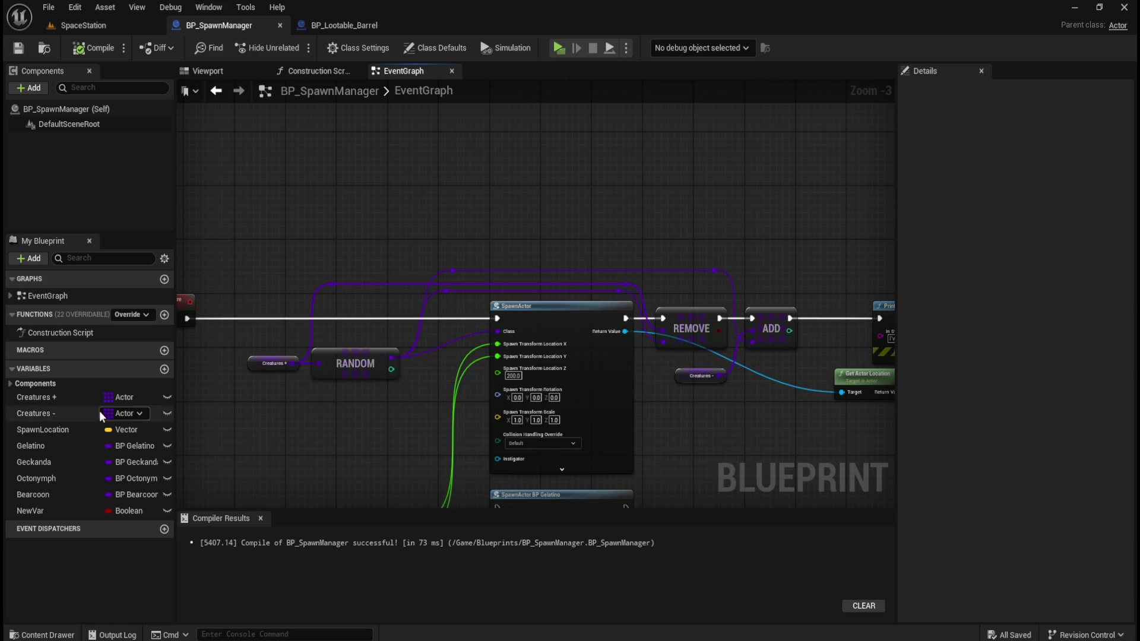
Check Creatures + has a 4-element default array, then cancel an 'element' action search.
click(256, 357)
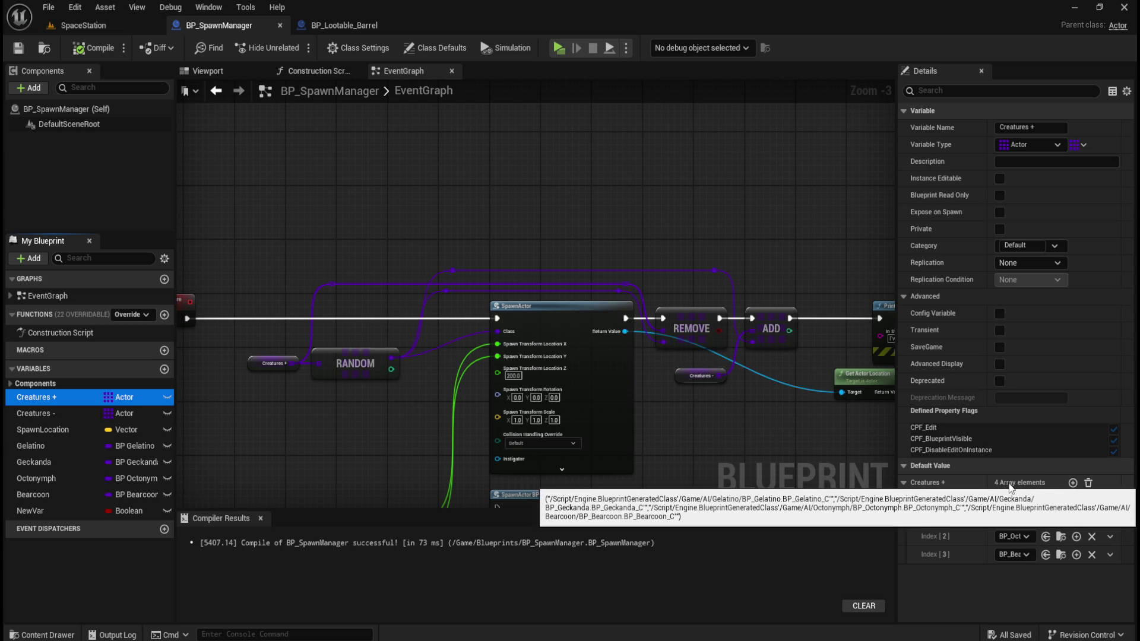
drag(295, 362, 400, 243)
text(element)
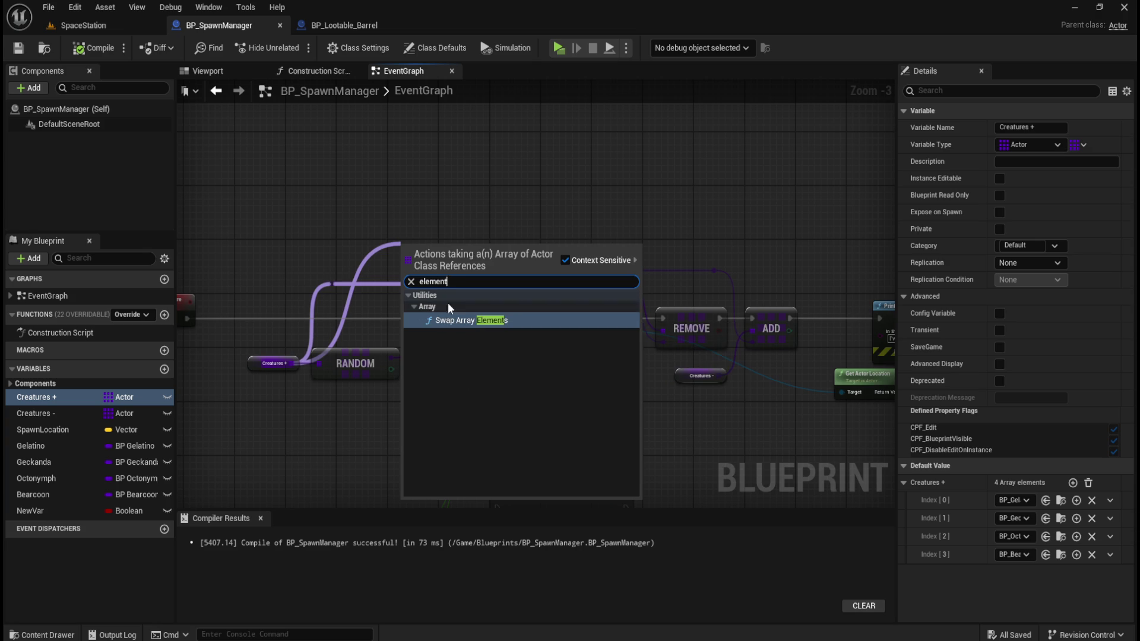
click(463, 173)
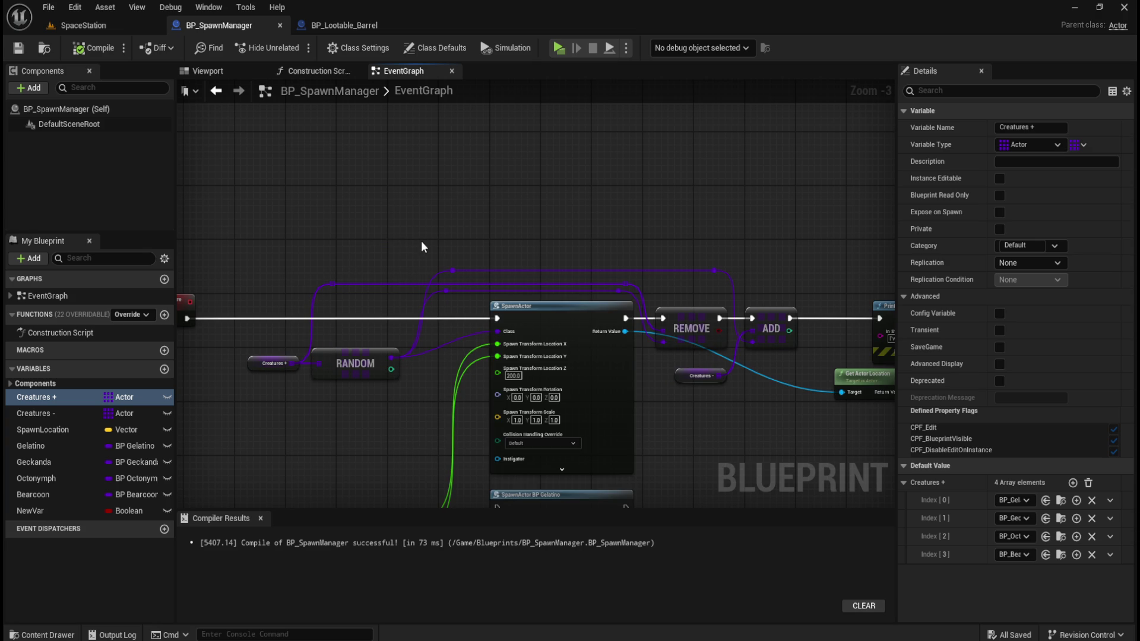
mouse_move(395, 233)
mouse_down()
mouse_move(581, 267)
mouse_move(436, 260)
mouse_up()
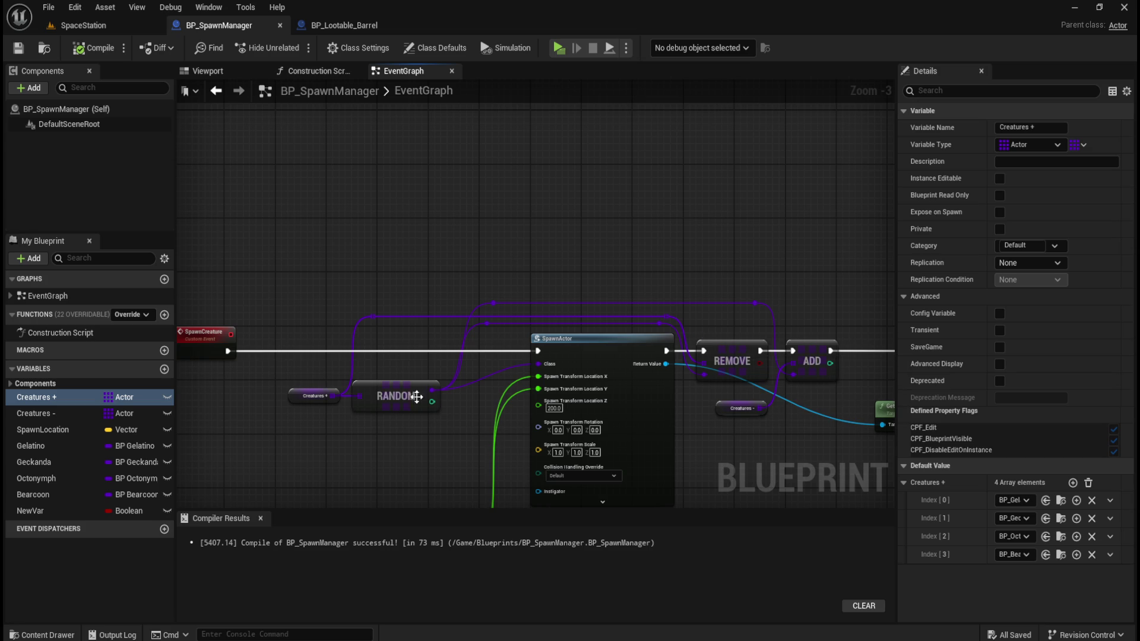
drag(334, 393, 425, 275)
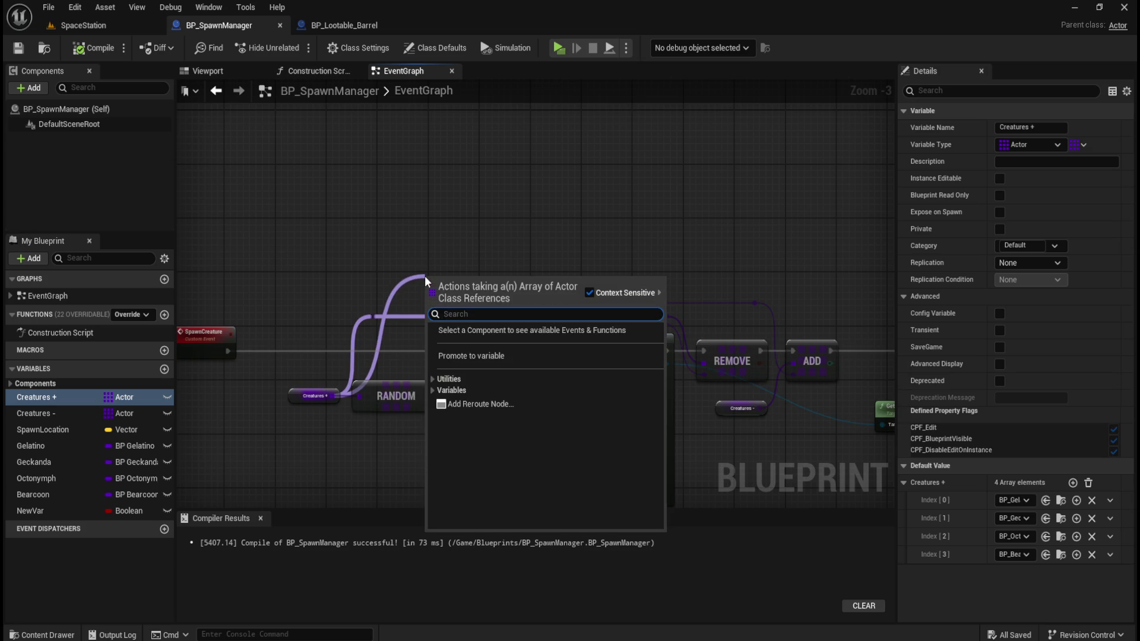
text(remove)
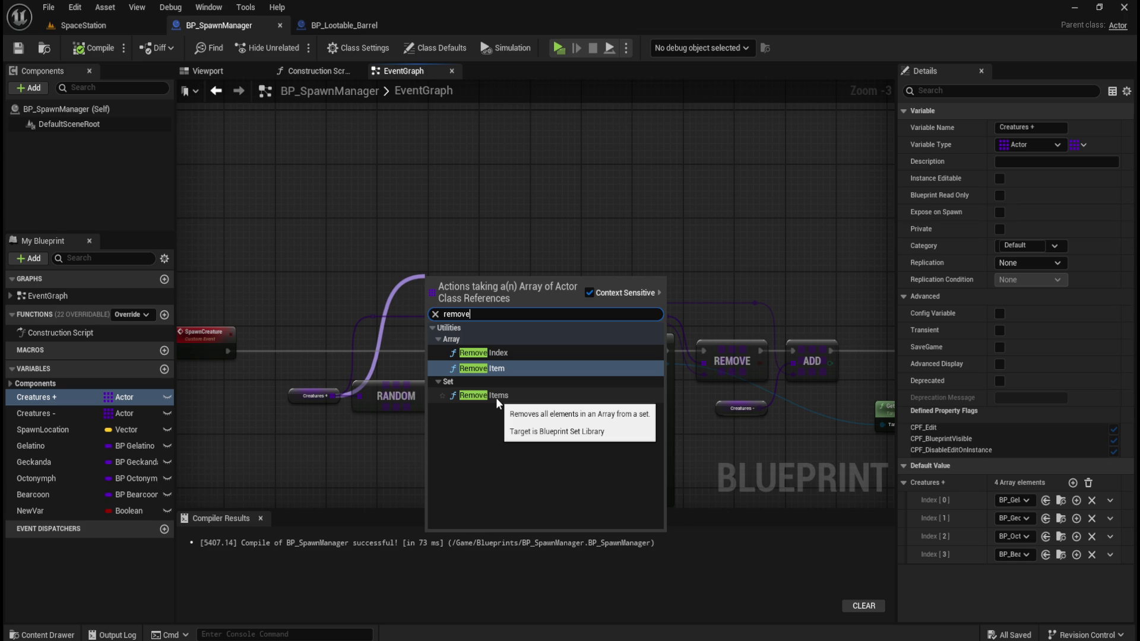
click(497, 398)
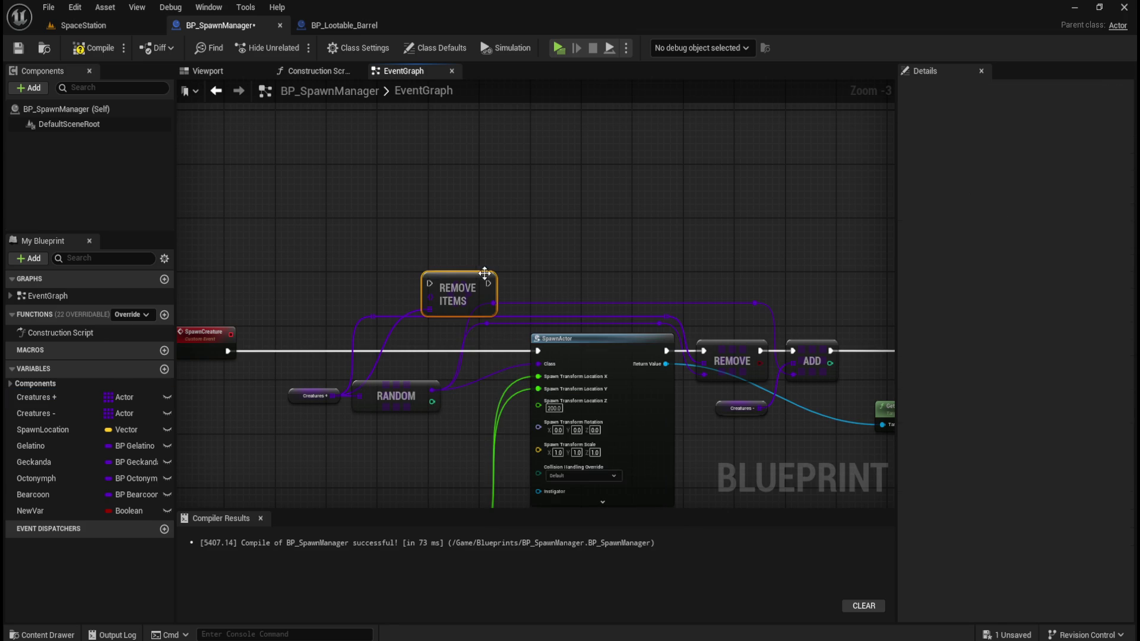
drag(467, 283, 473, 257)
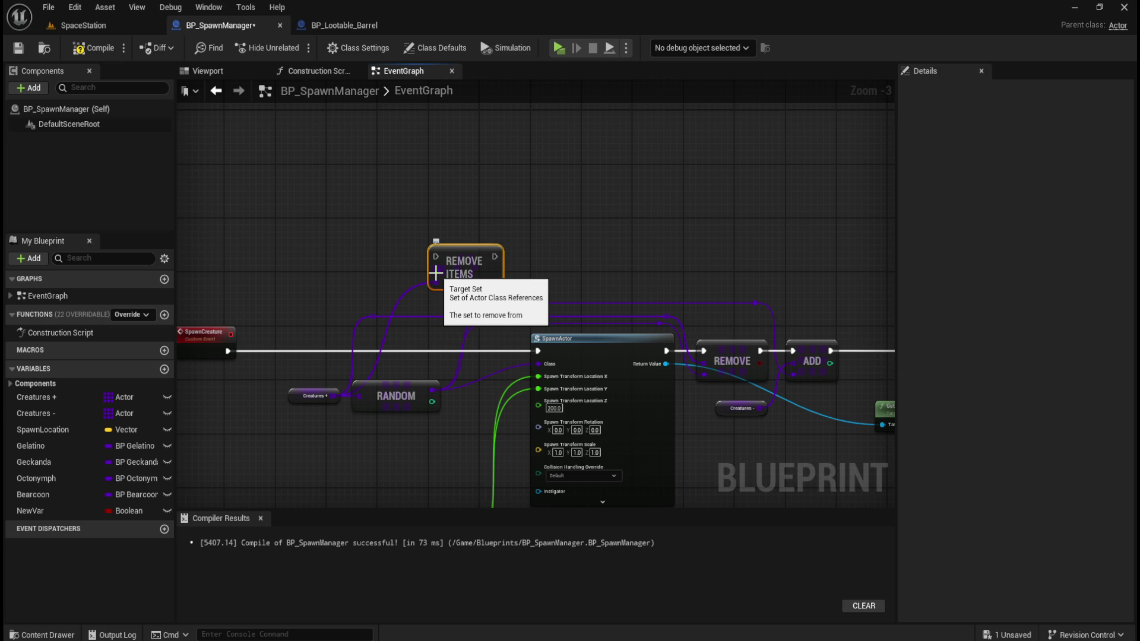
scroll(436, 275, up, 2)
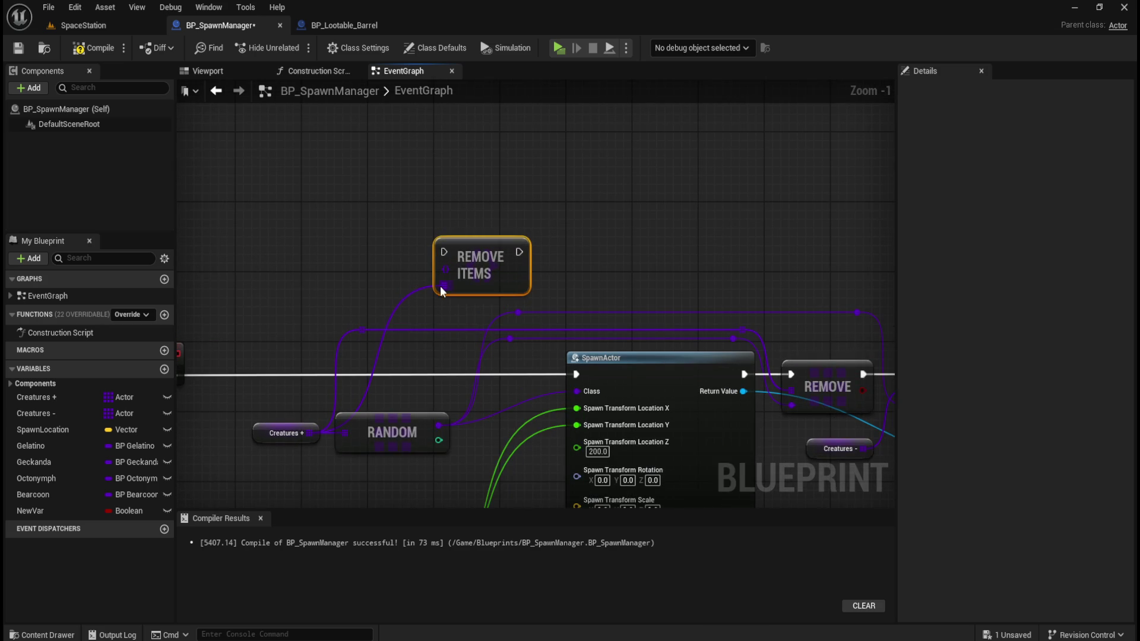
key(Delete)
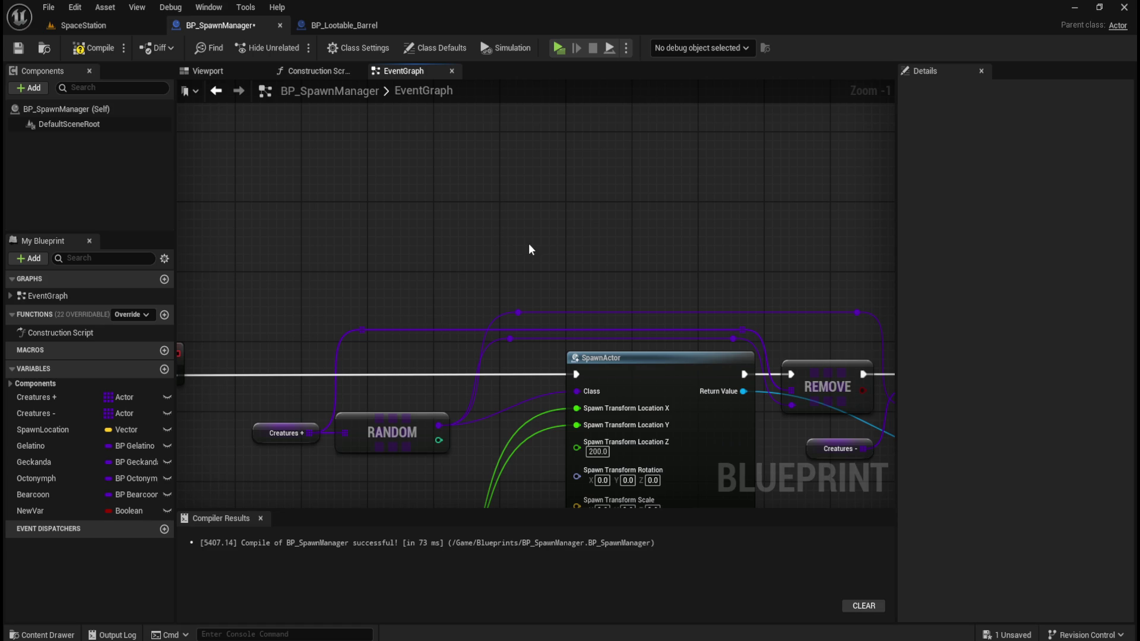
mouse_move(480, 262)
mouse_down()
mouse_move(572, 208)
mouse_move(404, 222)
mouse_up()
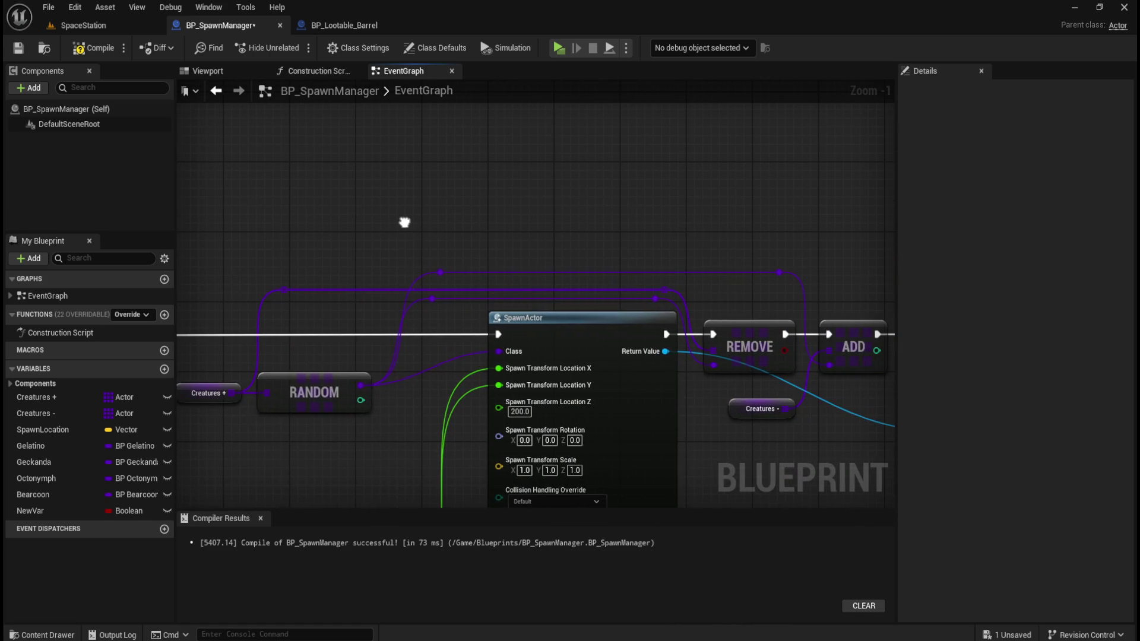
click(67, 397)
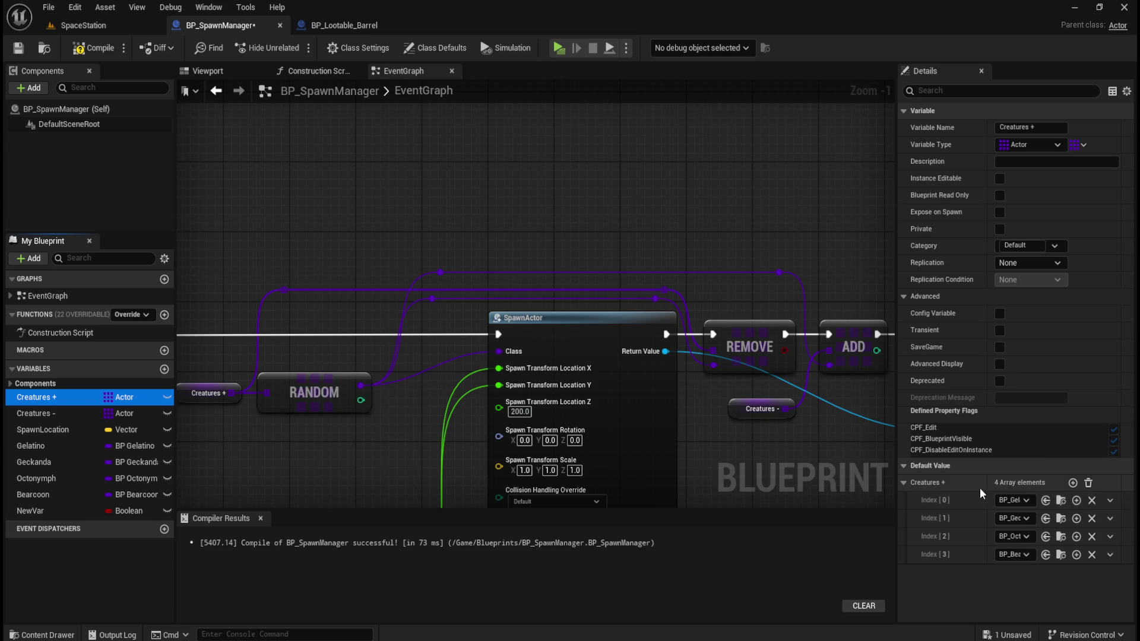
click(1111, 501)
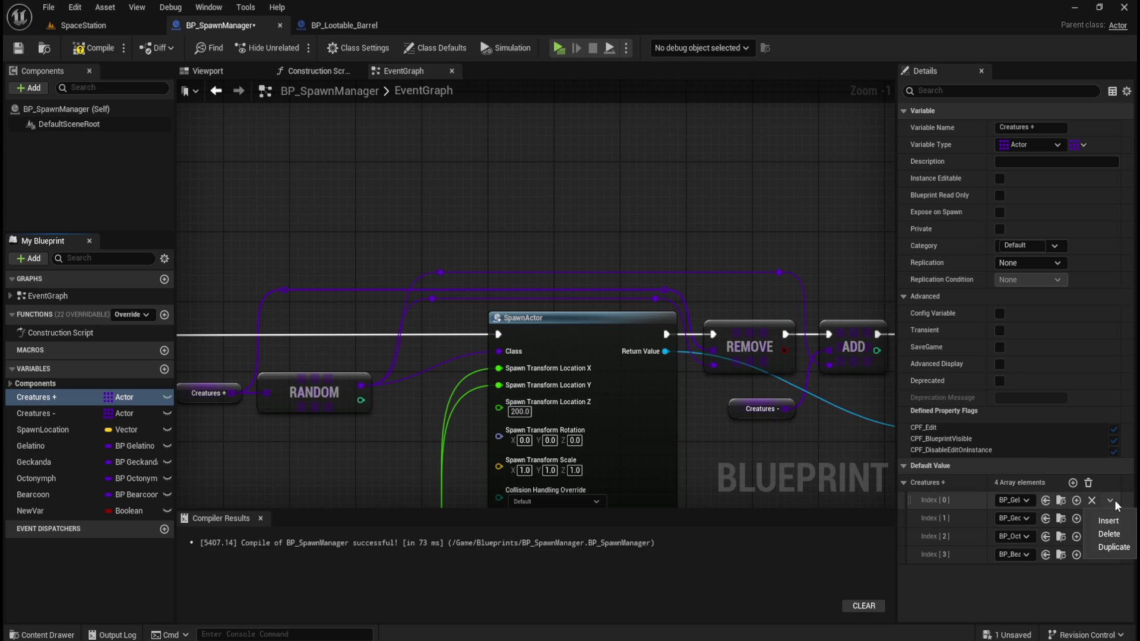
click(1114, 500)
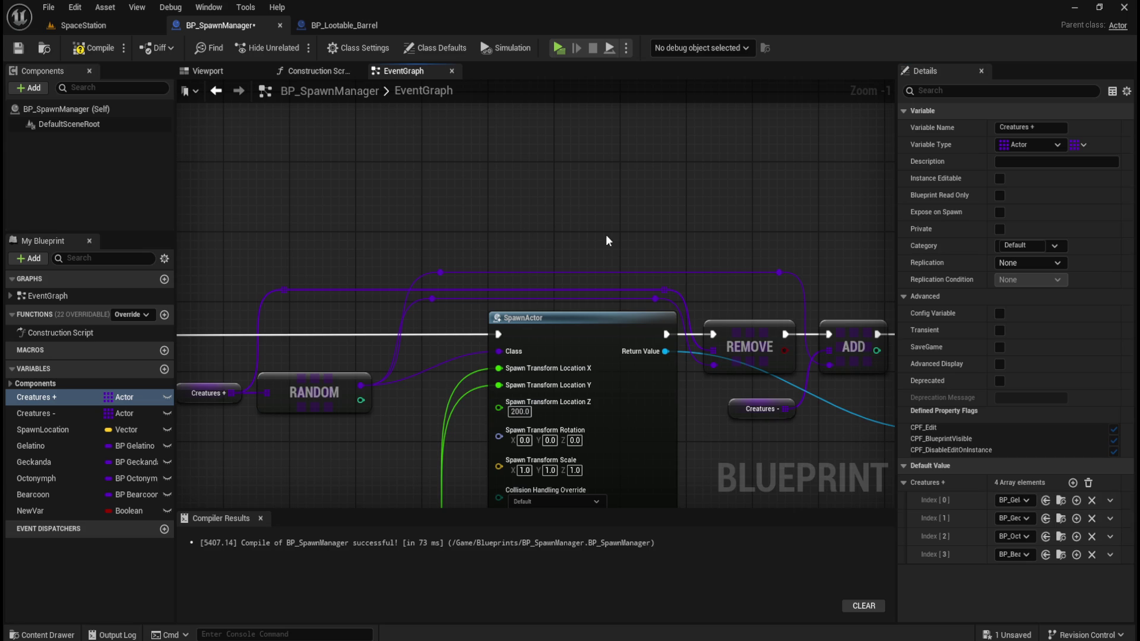
mouse_move(512, 235)
mouse_down()
mouse_move(502, 235)
mouse_move(716, 254)
mouse_move(556, 238)
mouse_move(510, 217)
mouse_up()
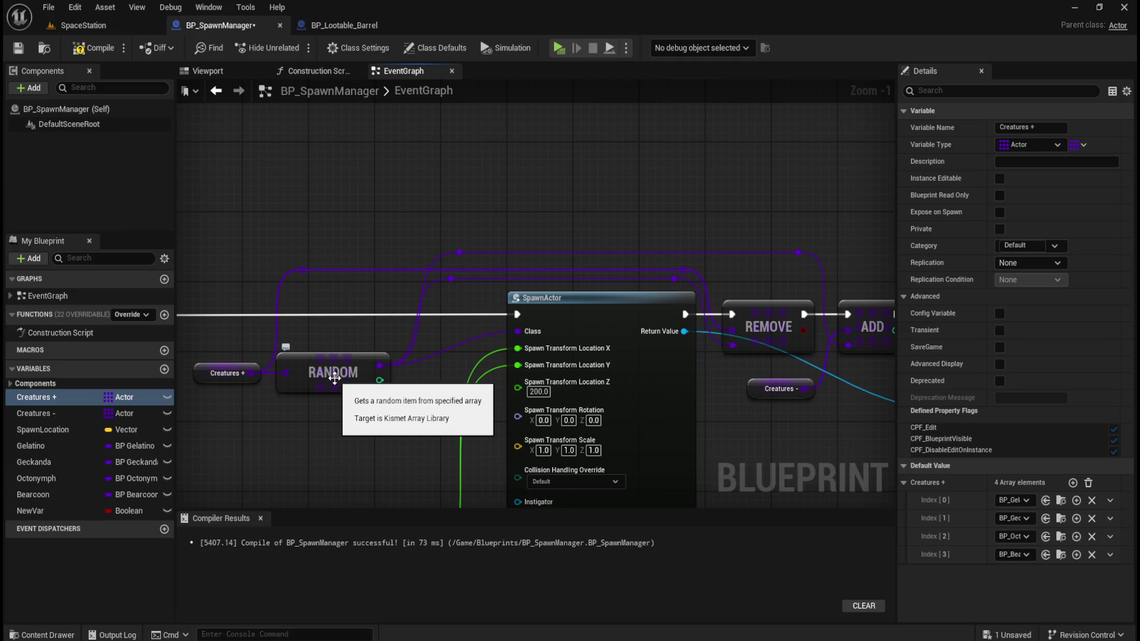
mouse_move(320, 194)
mouse_down()
mouse_move(509, 267)
mouse_move(497, 300)
mouse_up()
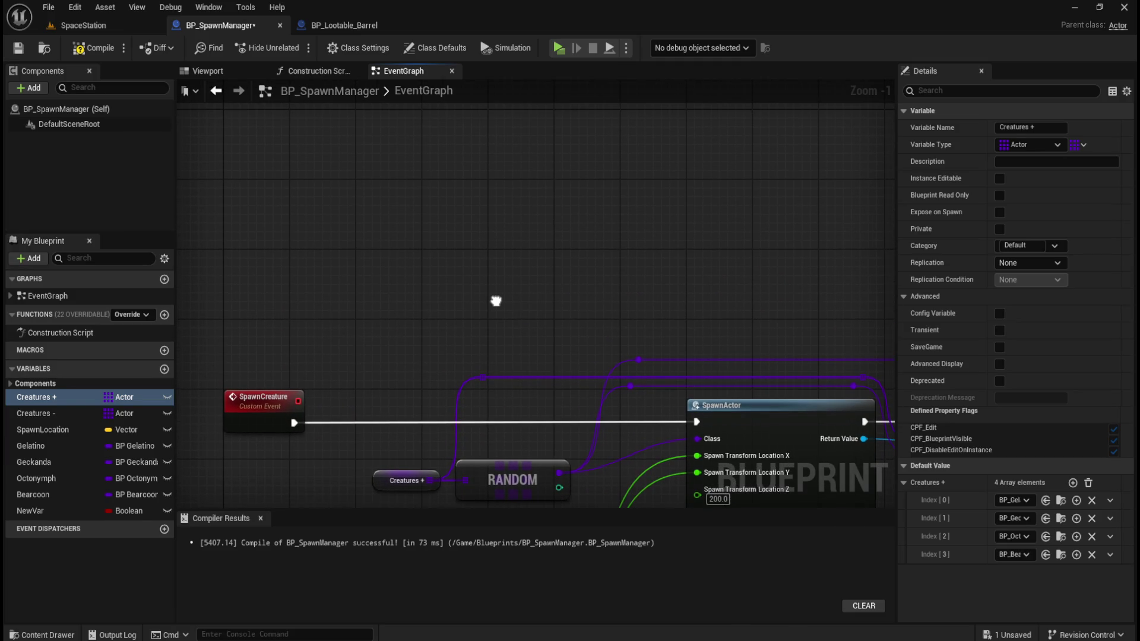
drag(446, 265, 542, 221)
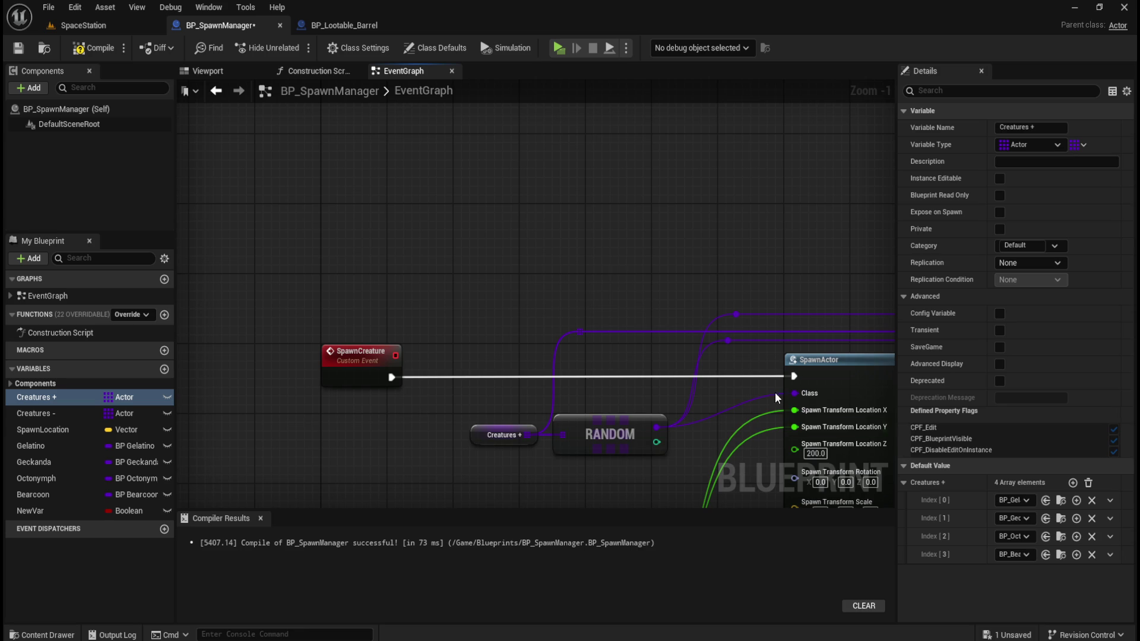
mouse_move(663, 242)
mouse_down()
mouse_move(463, 214)
mouse_move(674, 197)
mouse_up()
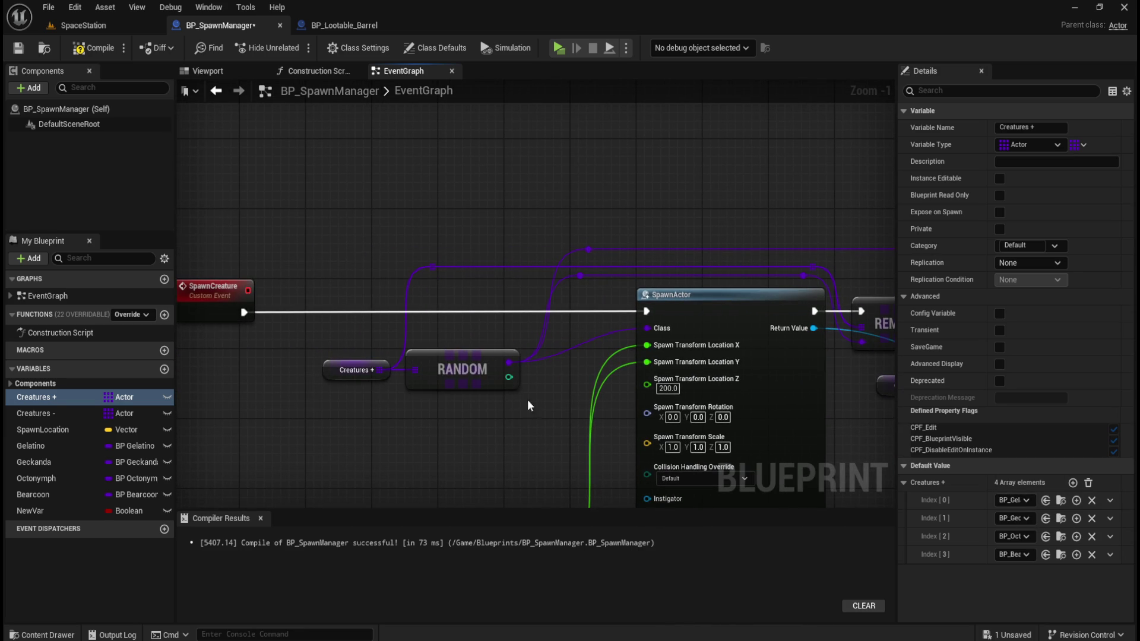
drag(380, 370, 484, 217)
text(eleme)
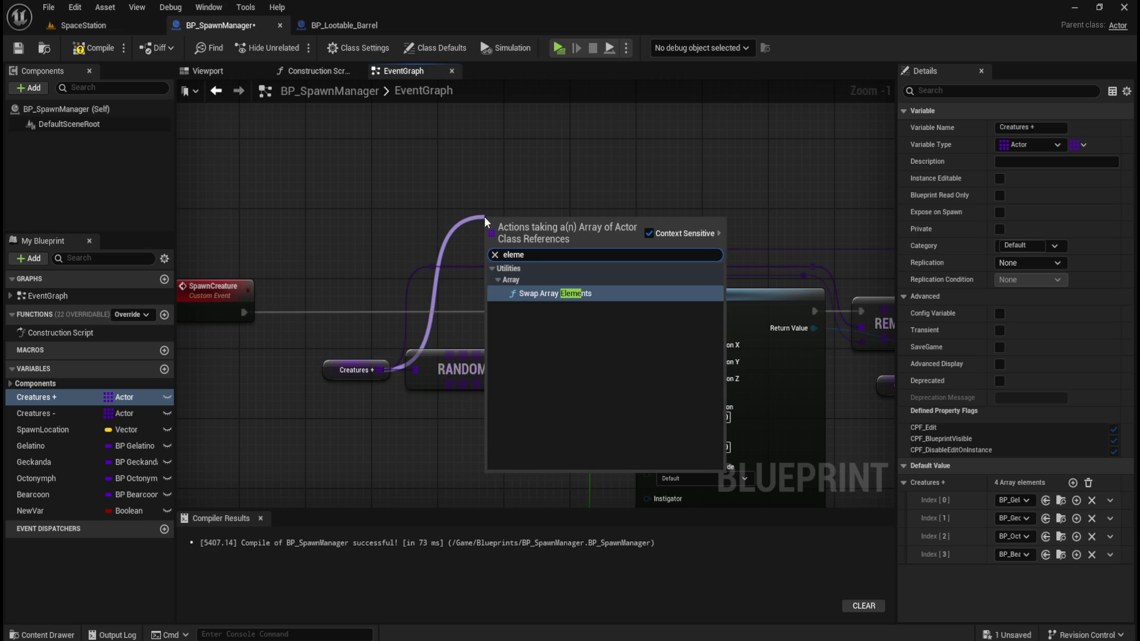
click(548, 294)
drag(547, 227, 547, 172)
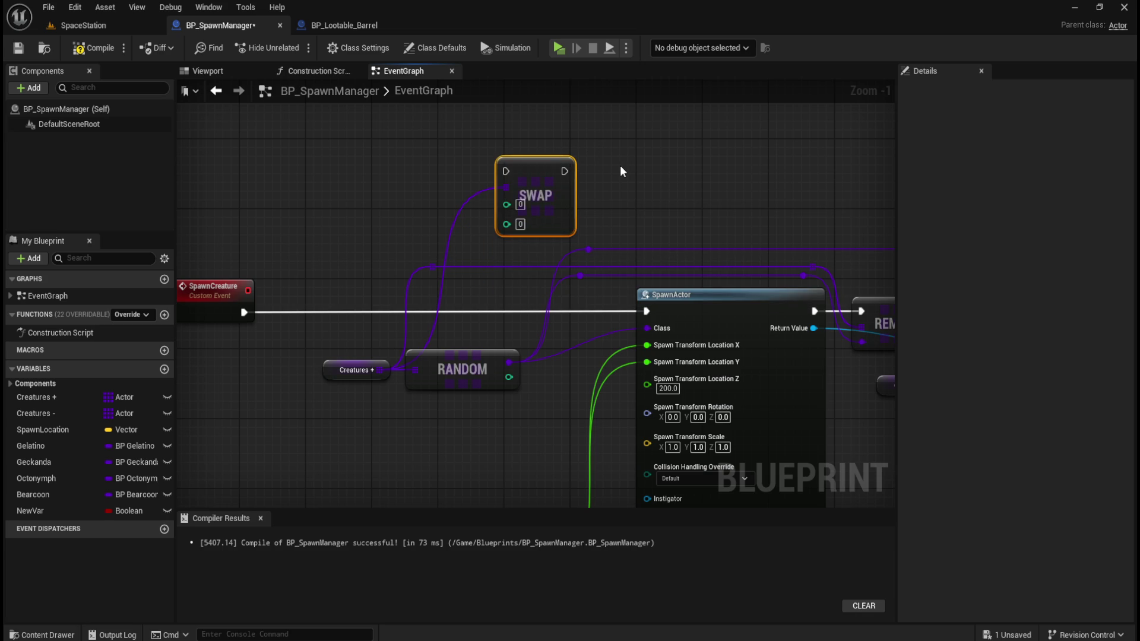
key(Delete)
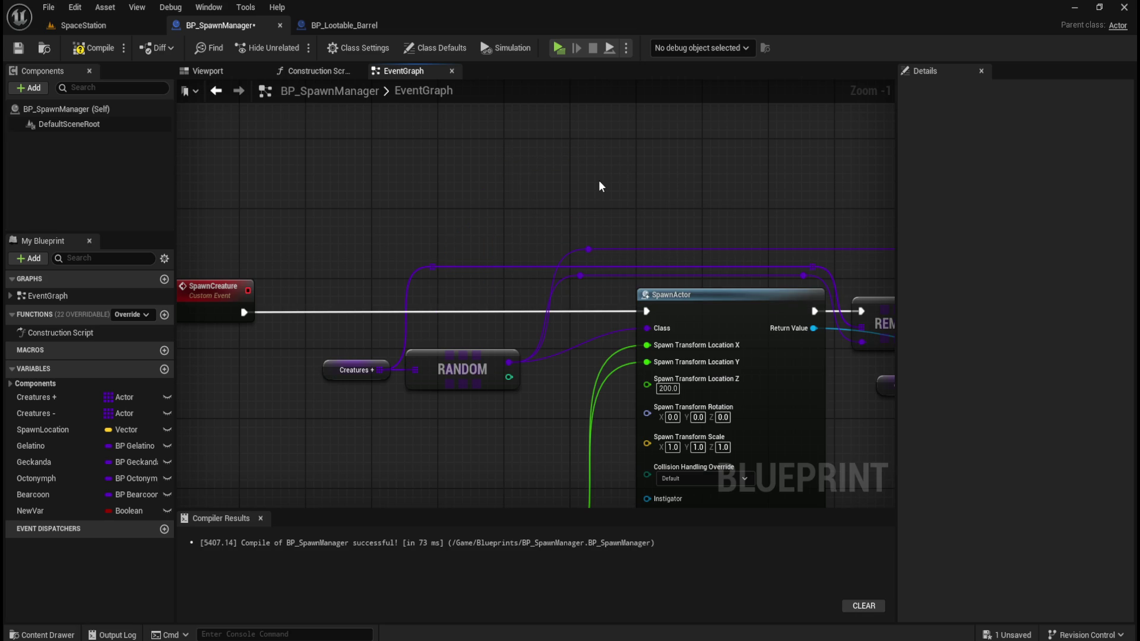
drag(379, 368, 491, 209)
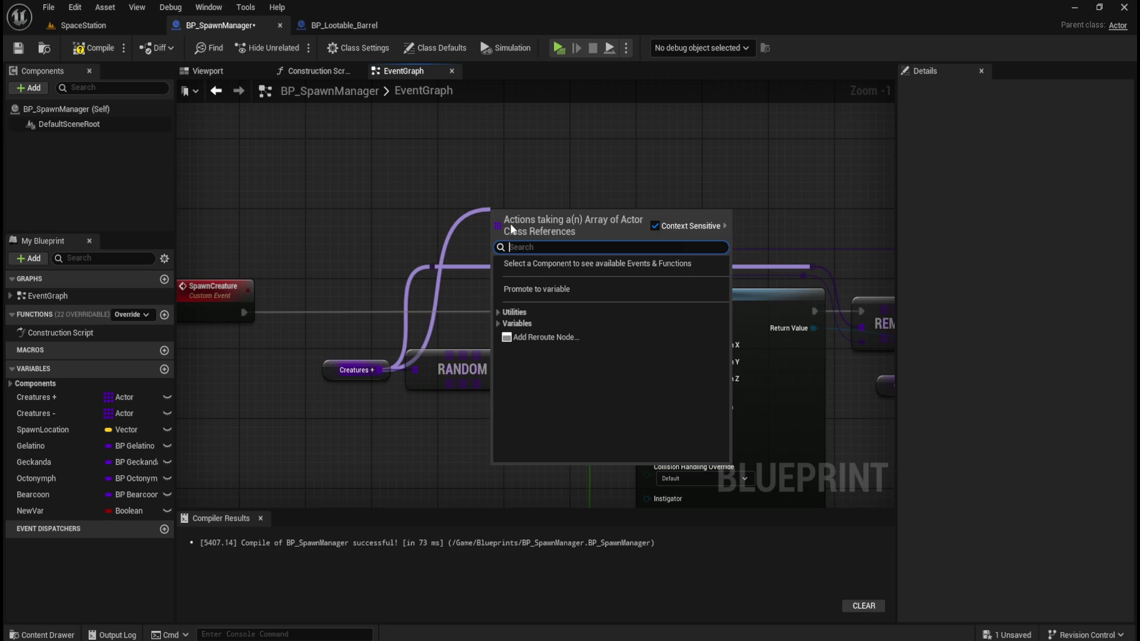
click(497, 313)
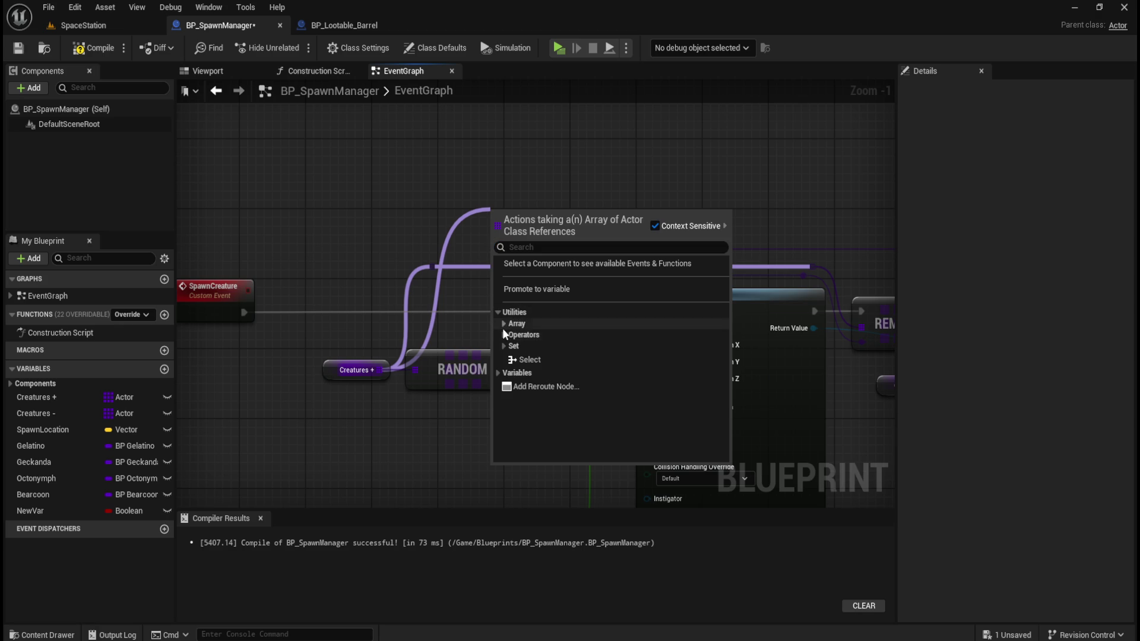
click(503, 335)
click(502, 326)
scroll(608, 350, down, 5)
scroll(609, 347, down, 3)
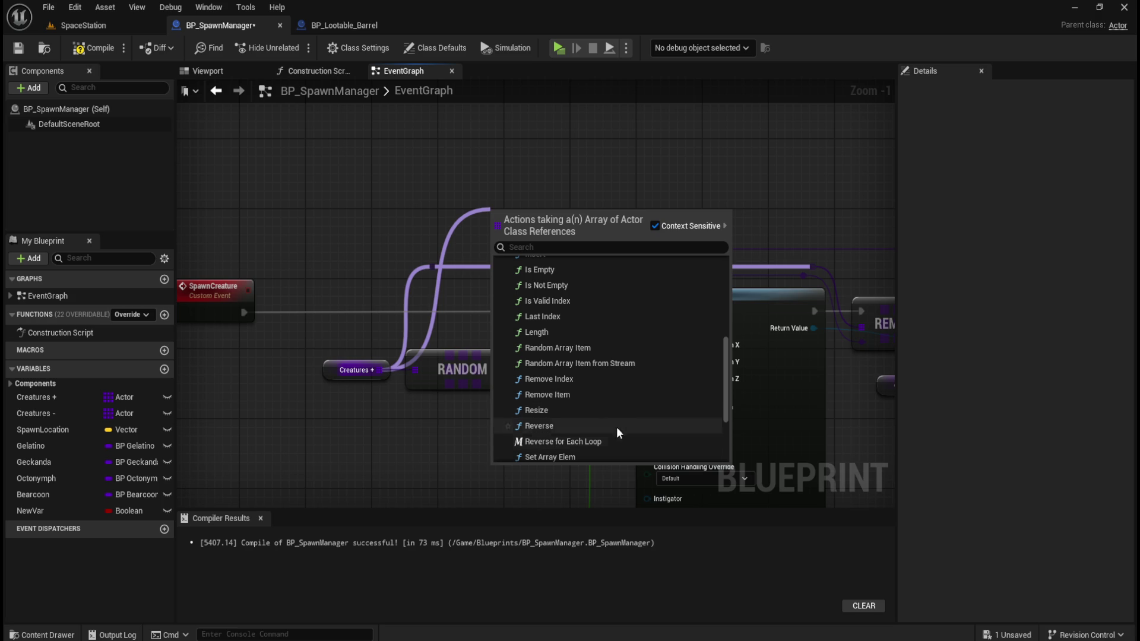
scroll(592, 367, down, 3)
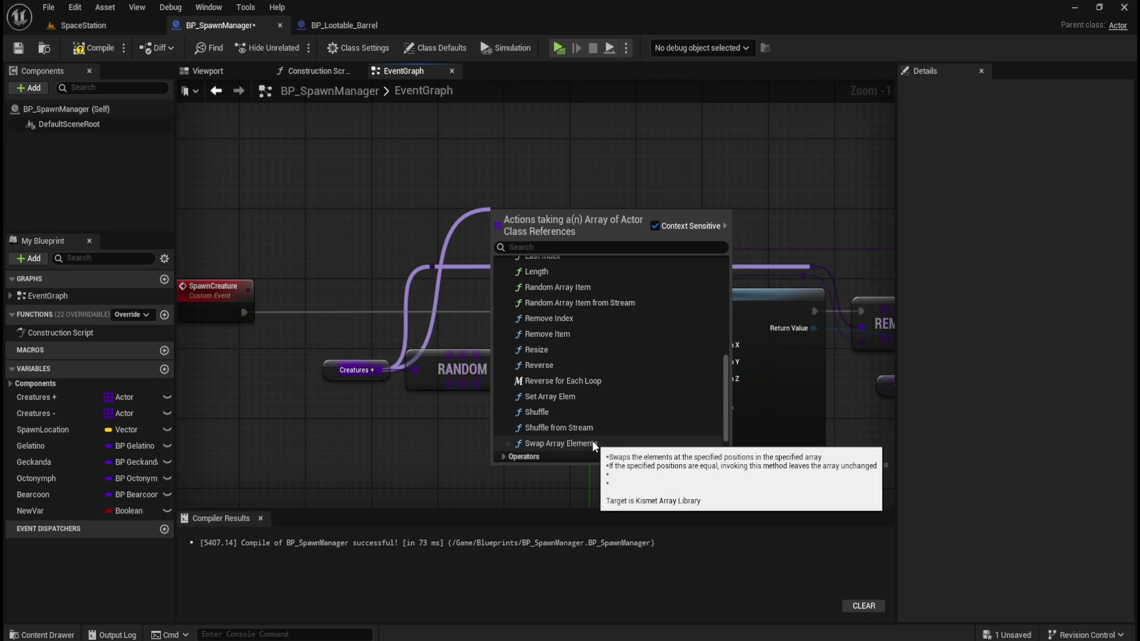
scroll(593, 441, down, 2)
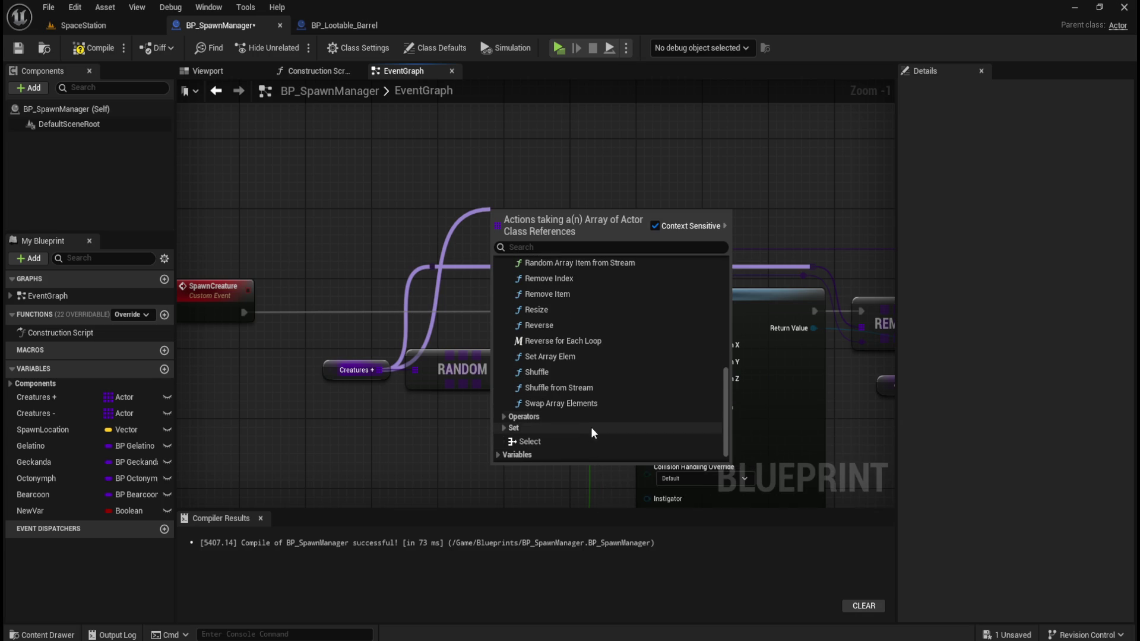
scroll(564, 410, down, 1)
click(501, 400)
scroll(564, 400, down, 5)
scroll(588, 392, down, 3)
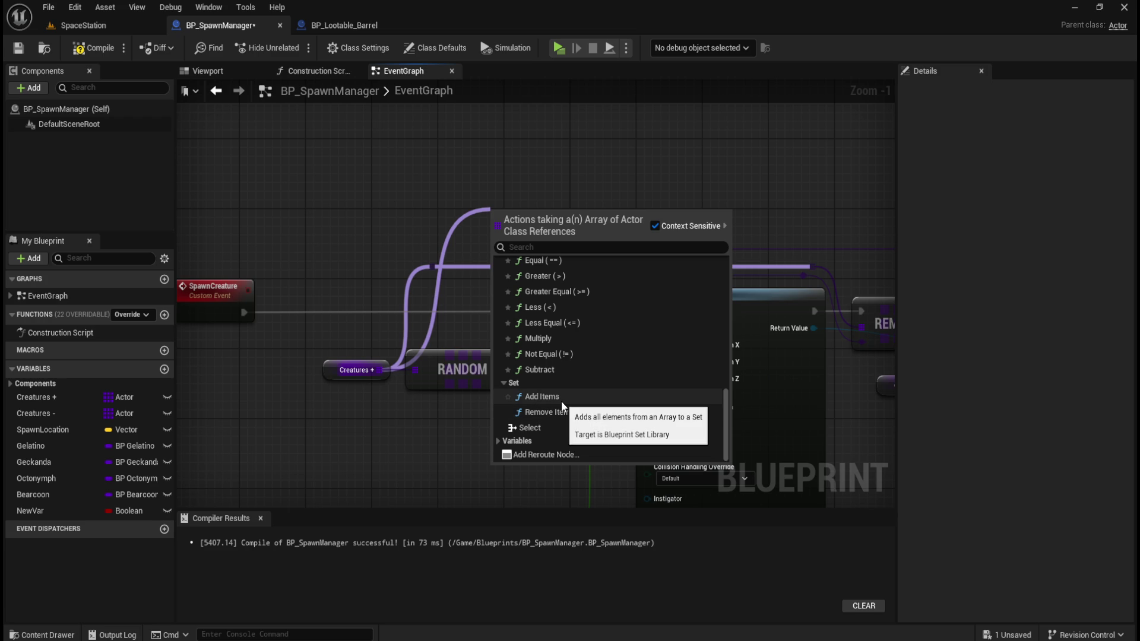
key(Escape)
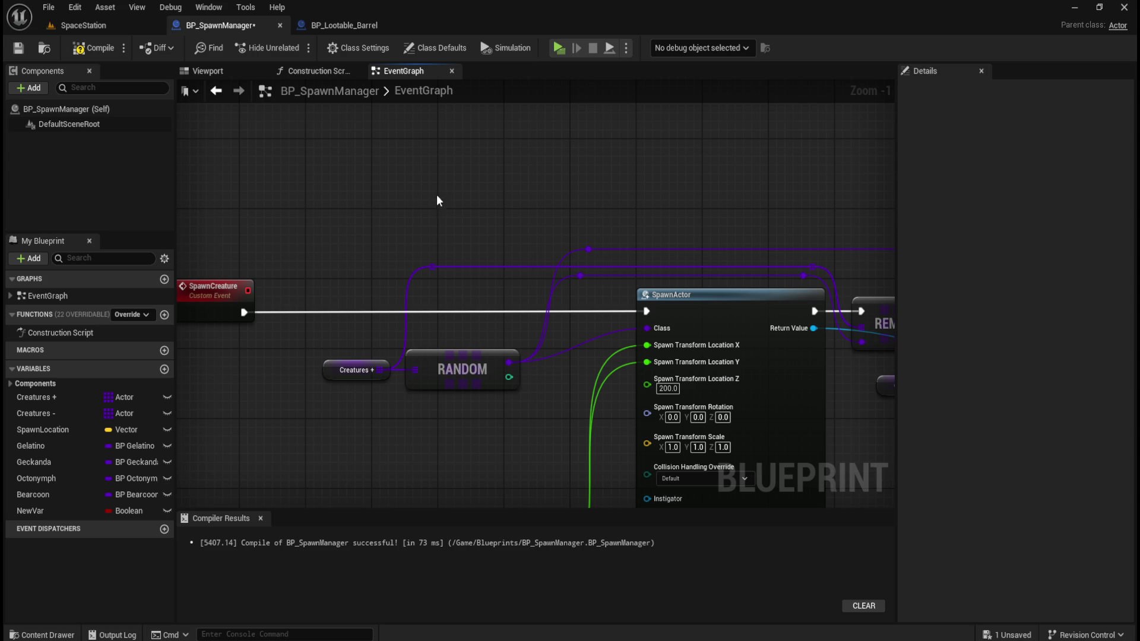
Add a Gelatino SET node holding BP_Gelatino.
mouse_move(412, 188)
mouse_down()
mouse_move(420, 199)
mouse_move(587, 207)
mouse_move(356, 178)
mouse_move(359, 199)
mouse_move(493, 242)
mouse_up()
drag(471, 282, 483, 298)
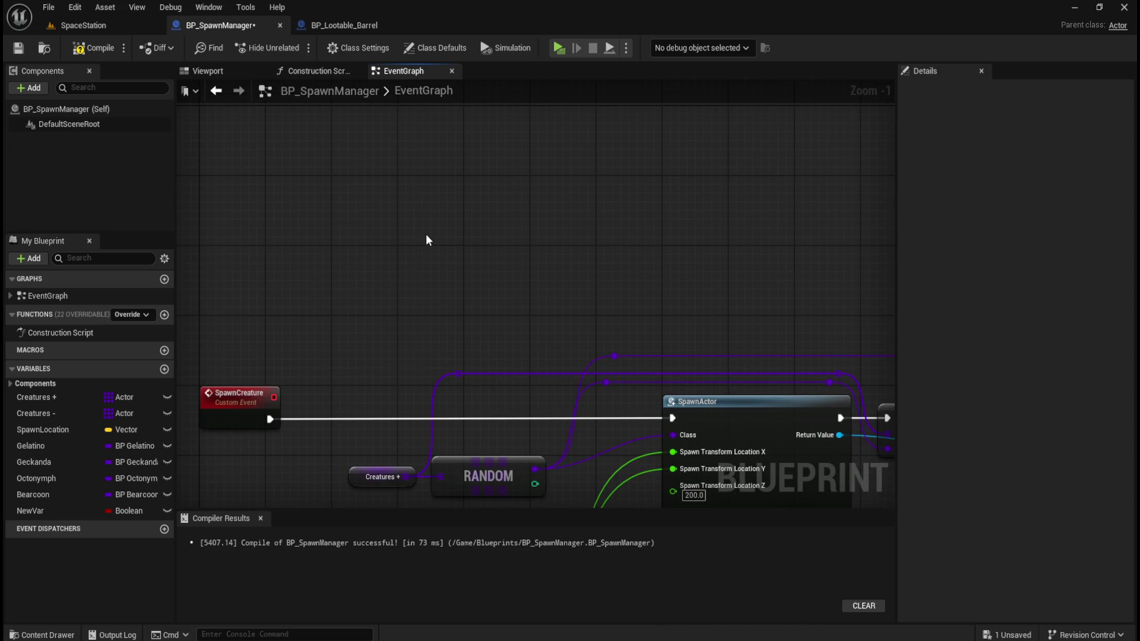
drag(431, 251, 433, 262)
drag(31, 446, 375, 280)
click(416, 320)
click(423, 319)
text(gel)
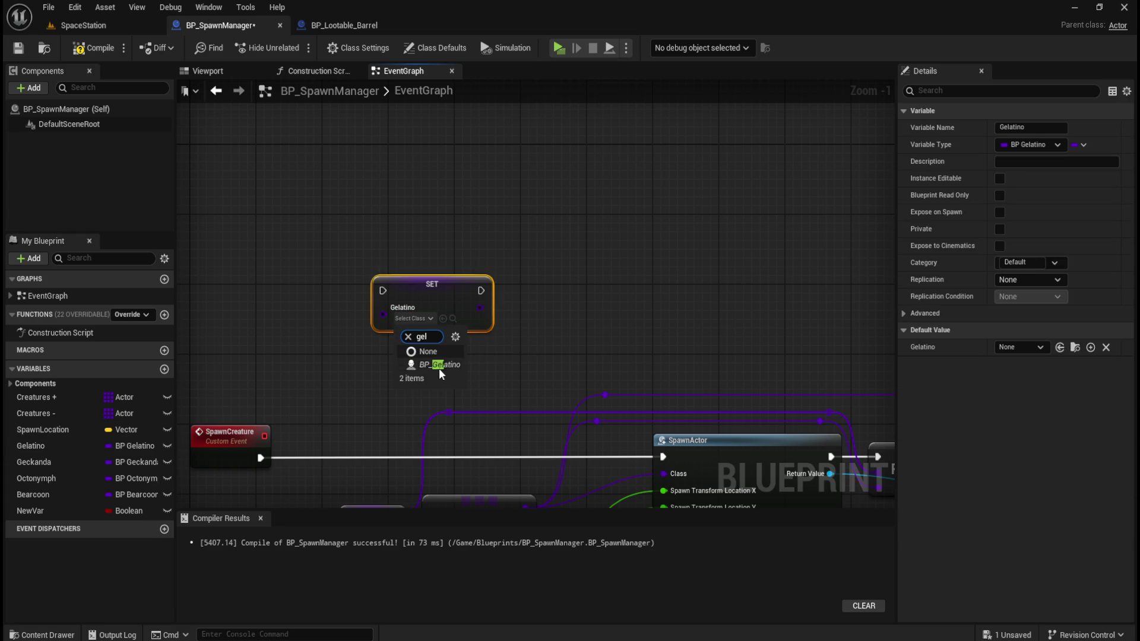
click(438, 365)
Add a Geckanda SET node holding BP_Geckanda beside it.
mouse_move(33, 462)
mouse_down()
mouse_move(426, 395)
mouse_move(539, 280)
mouse_up()
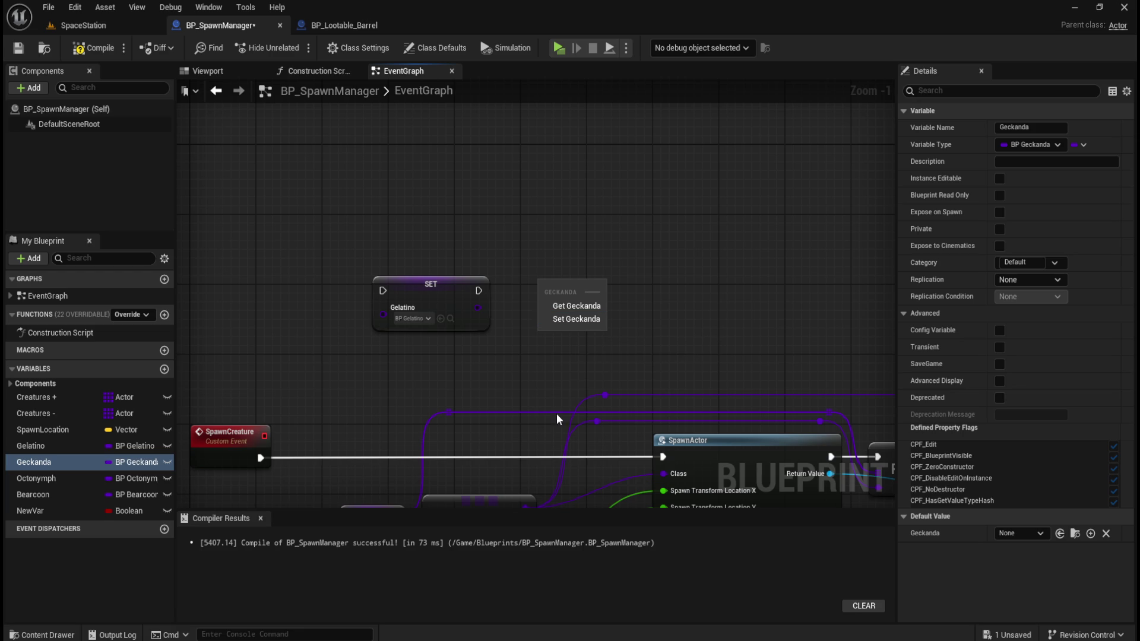
click(568, 324)
click(586, 318)
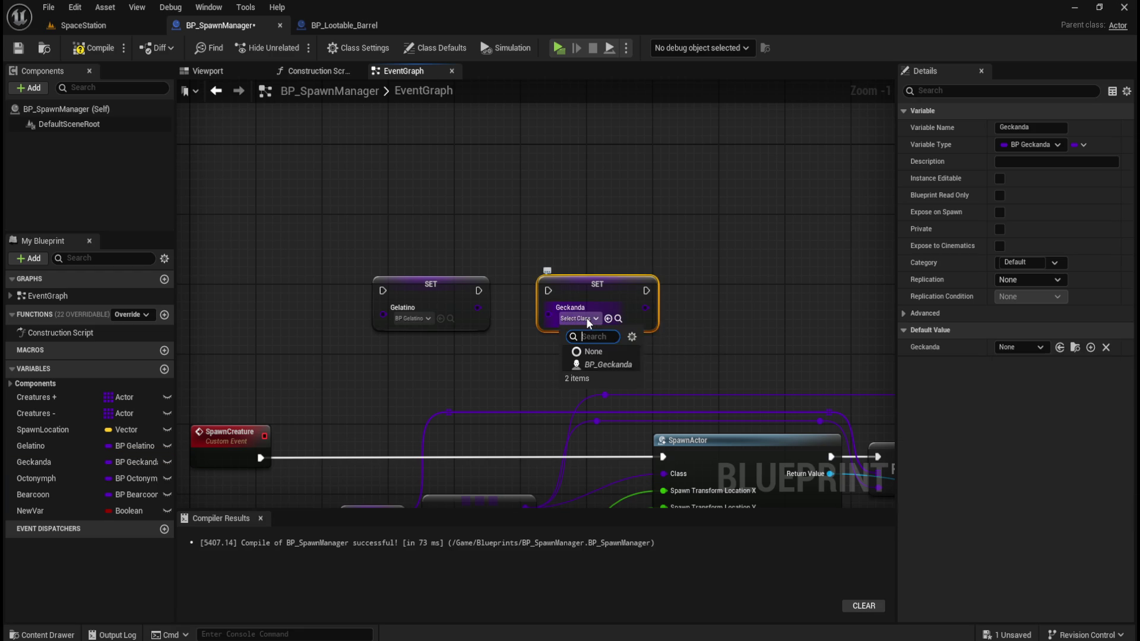
click(607, 365)
click(705, 330)
drag(647, 291, 594, 291)
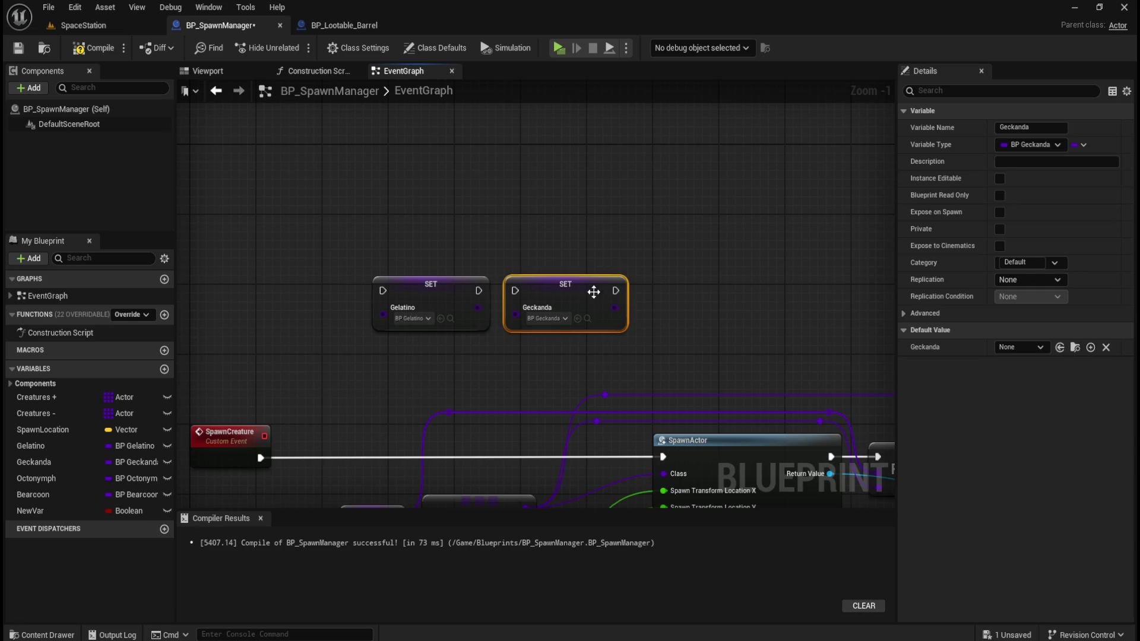
click(683, 301)
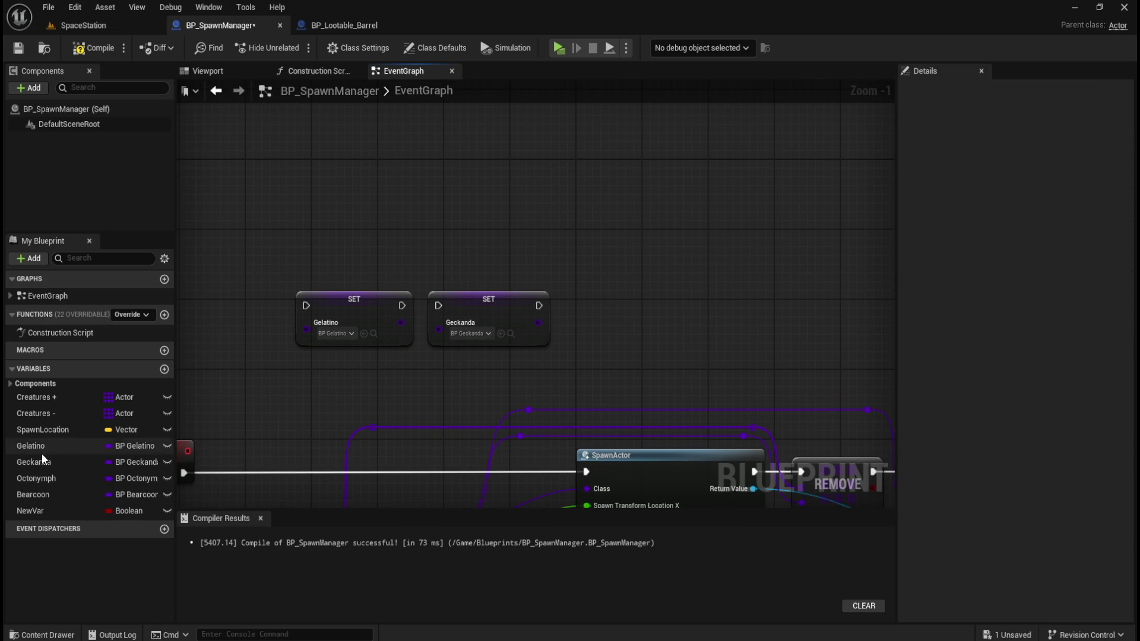
Add SET nodes for Octonymph and Bearcoon holding BP Octonymph and BP Bearcoon.
mouse_move(34, 478)
mouse_down()
mouse_move(560, 350)
mouse_move(601, 321)
mouse_up()
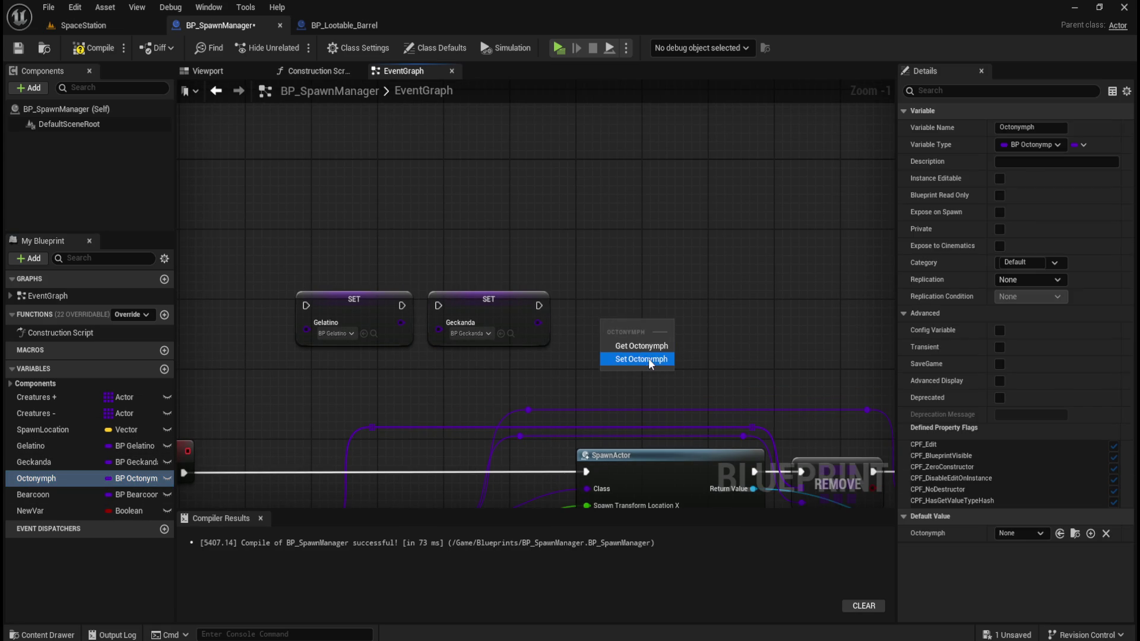
click(649, 358)
click(650, 361)
click(650, 408)
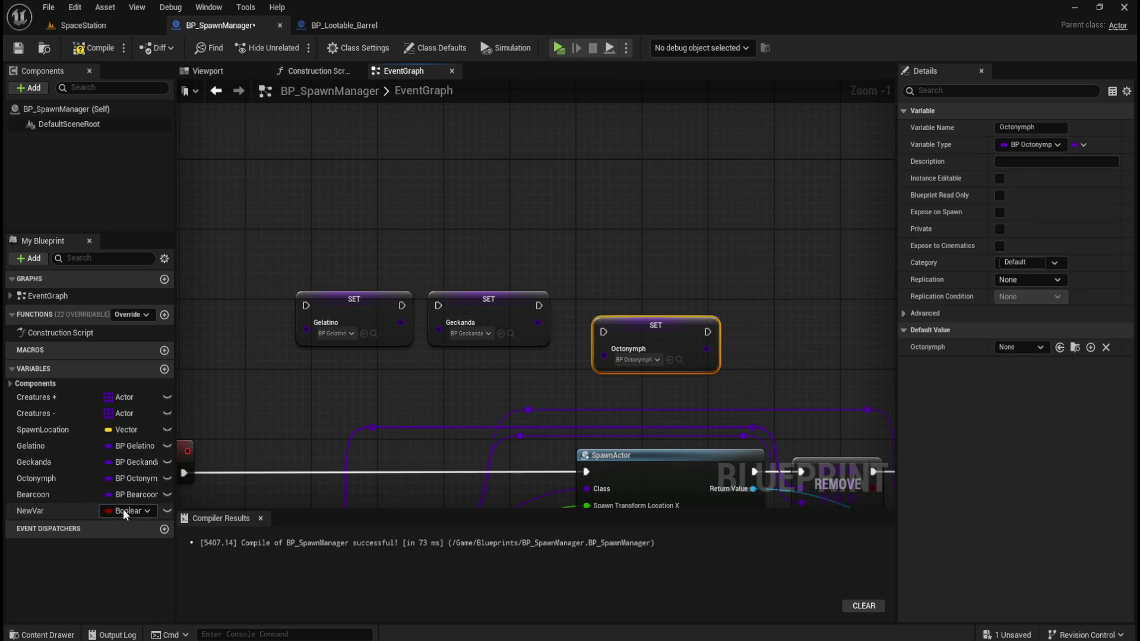
click(47, 497)
drag(47, 500, 776, 315)
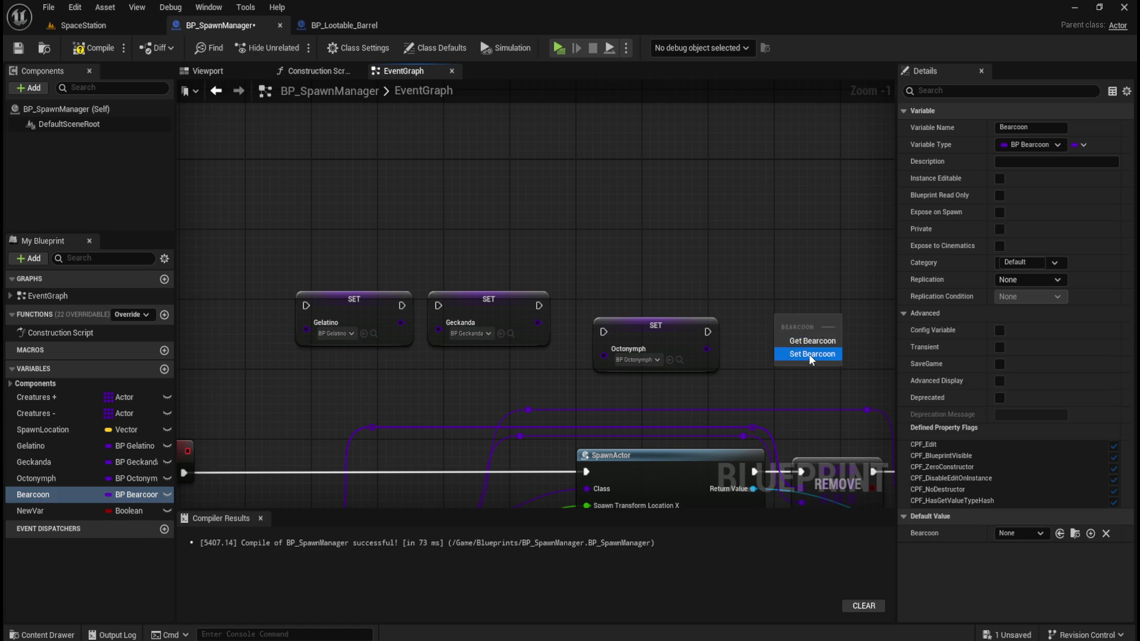
click(808, 354)
click(806, 351)
click(835, 397)
Line the four setter nodes up in a single row.
drag(637, 326, 606, 305)
drag(798, 316, 724, 298)
click(431, 287)
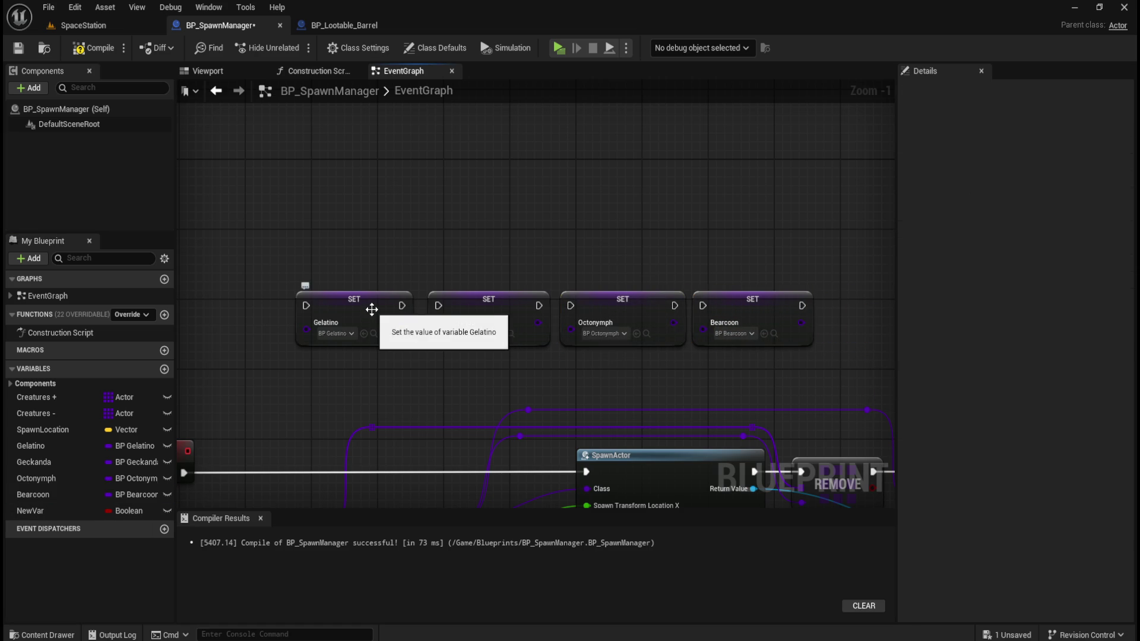
drag(376, 308, 384, 308)
click(454, 227)
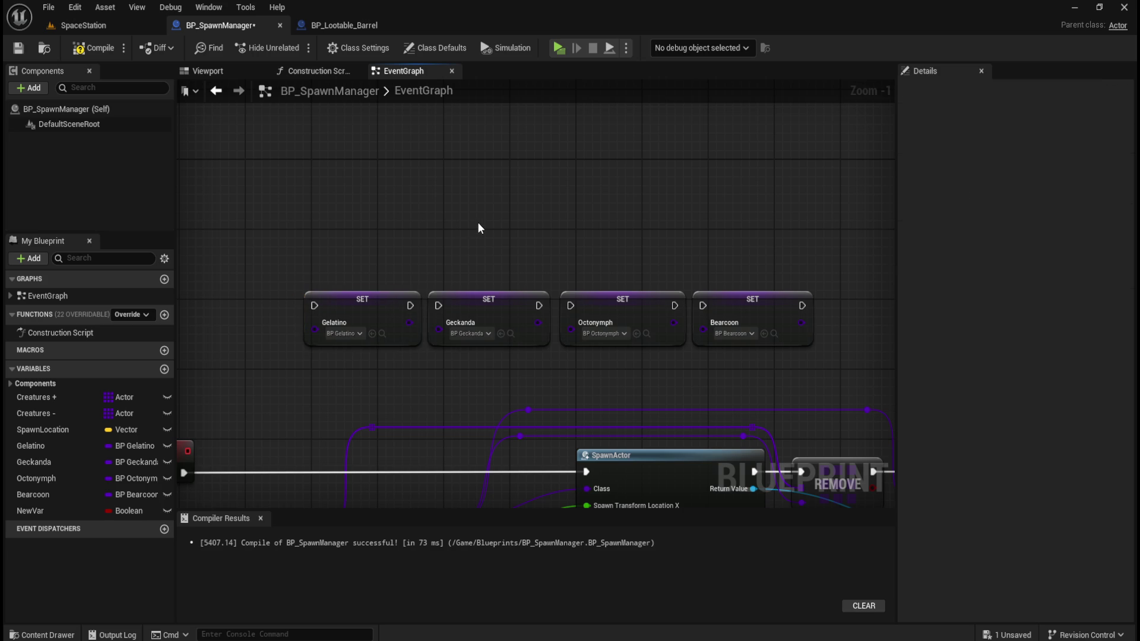
drag(624, 219, 770, 303)
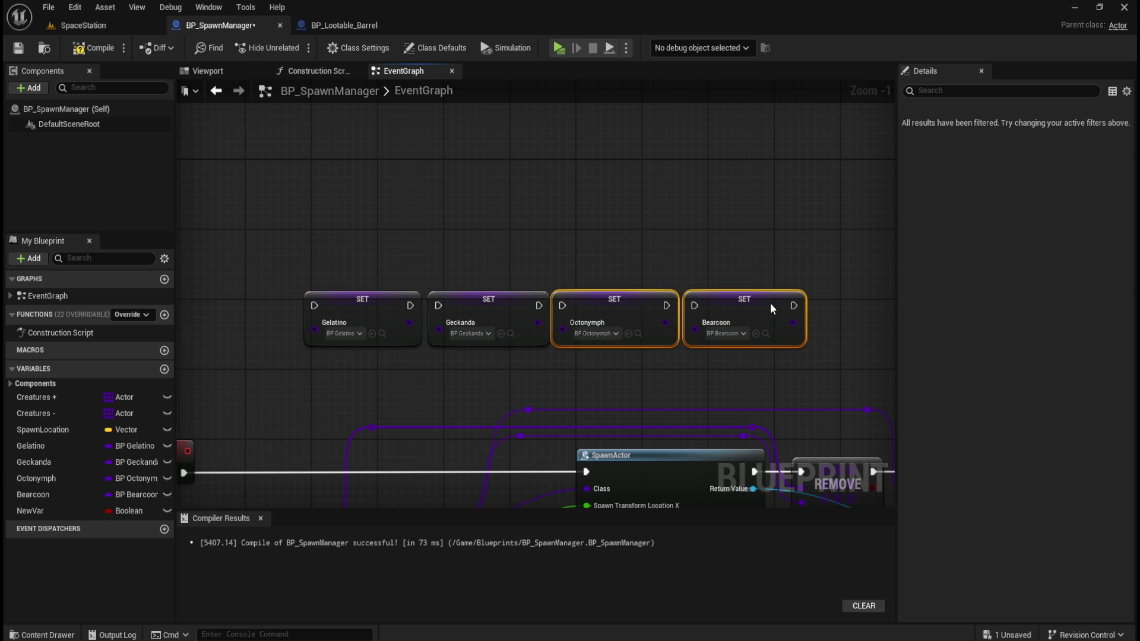
click(746, 237)
mouse_move(629, 250)
mouse_down()
mouse_move(715, 305)
mouse_move(769, 304)
mouse_up()
click(729, 241)
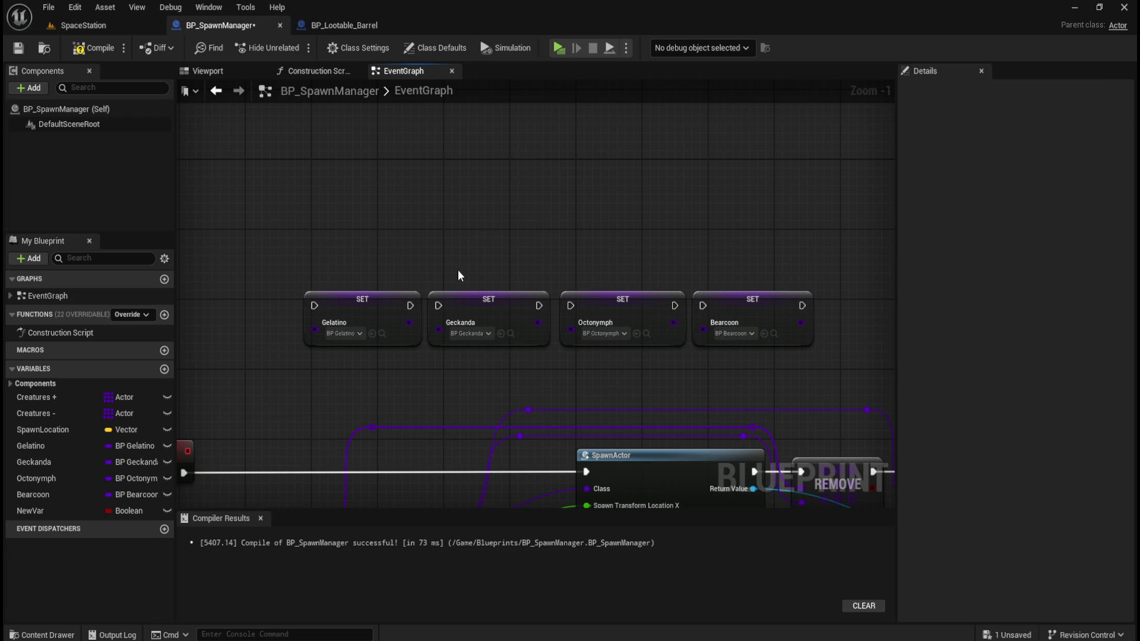
Chain execution Gelatino → Geckanda → Octonymph → Bearcoon setters.
drag(410, 305, 438, 305)
drag(539, 305, 571, 305)
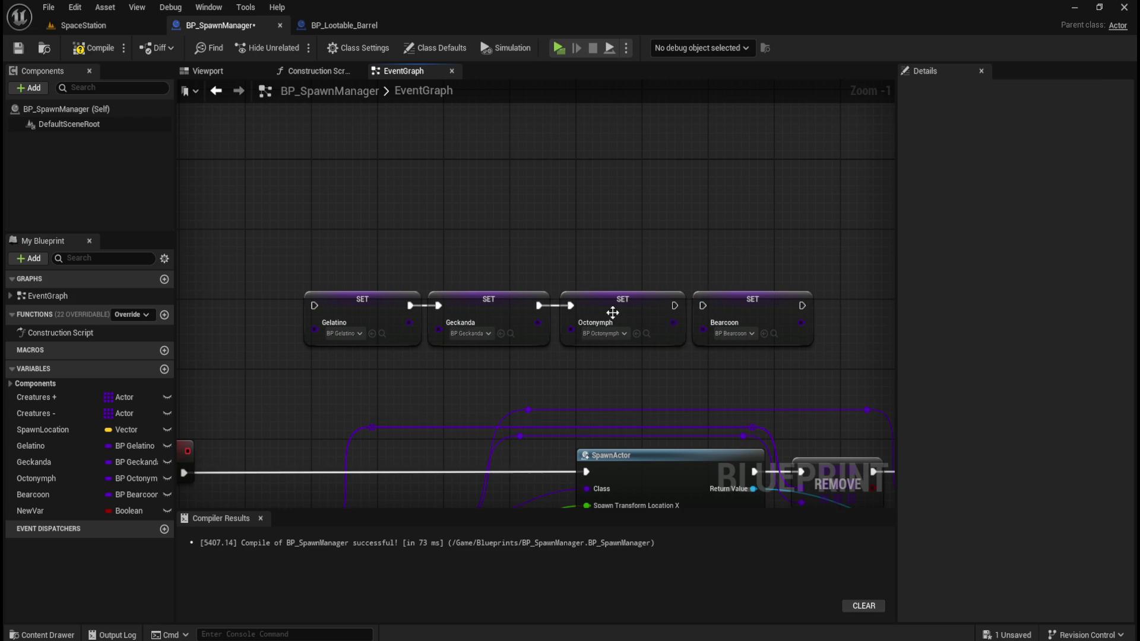
click(671, 311)
drag(675, 305, 703, 306)
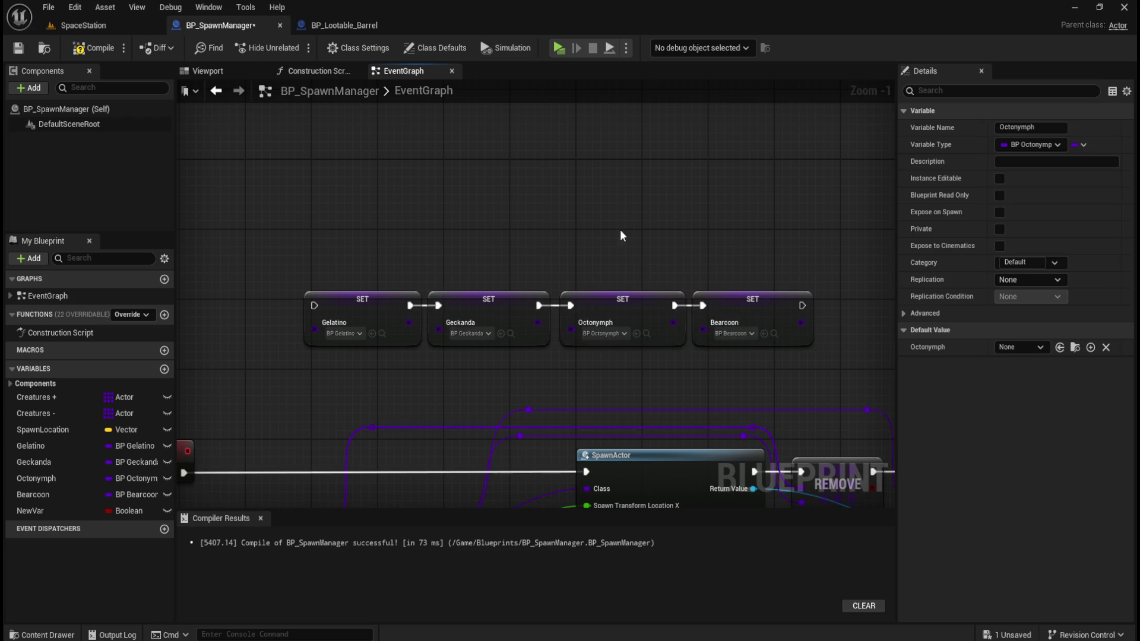
click(623, 236)
key(Home)
right_click(338, 262)
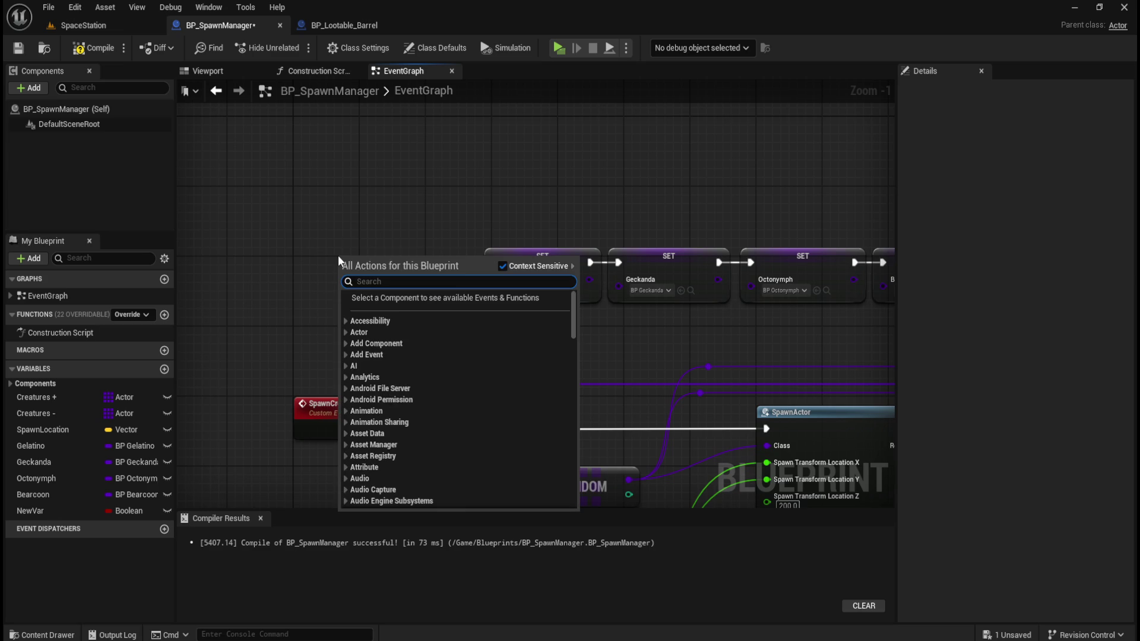
Connect Event BeginPlay's exec output to the SET Gelatino node.
text(seq)
key(Escape)
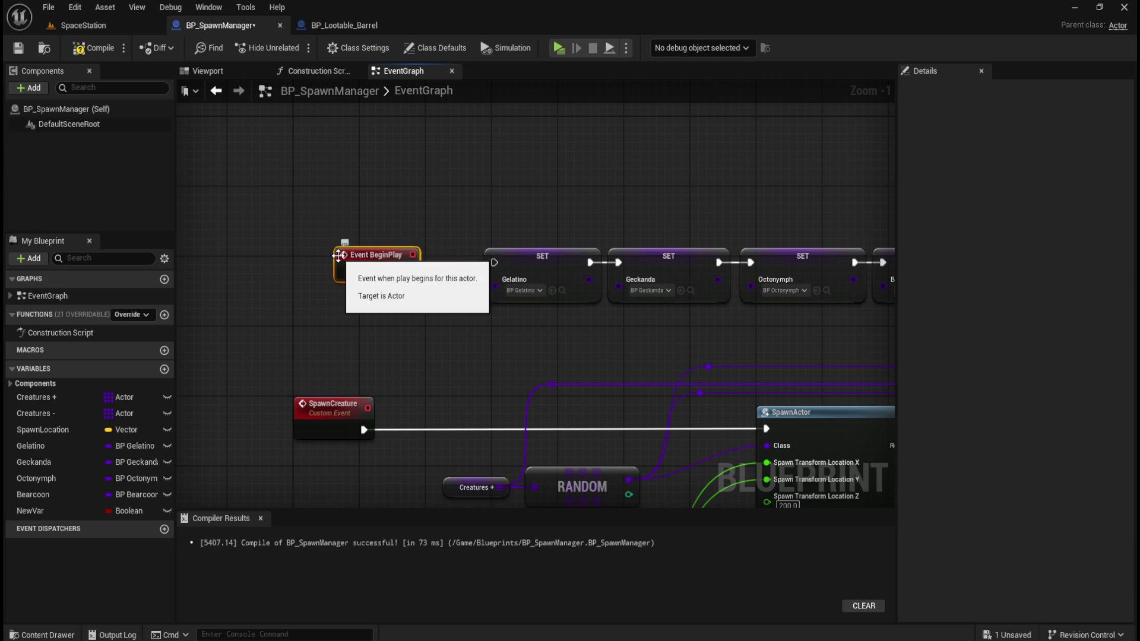
drag(410, 271, 489, 262)
click(440, 200)
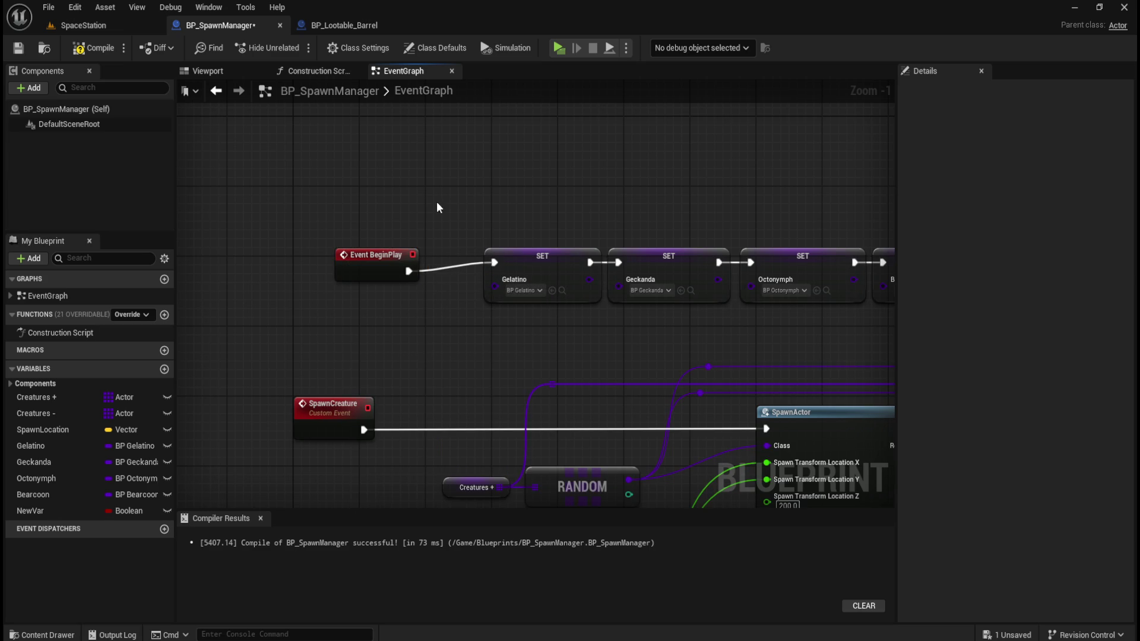
Box-select Event BeginPlay with the four creature setters and move the group up and right.
scroll(454, 204, down, 1)
drag(230, 188, 706, 238)
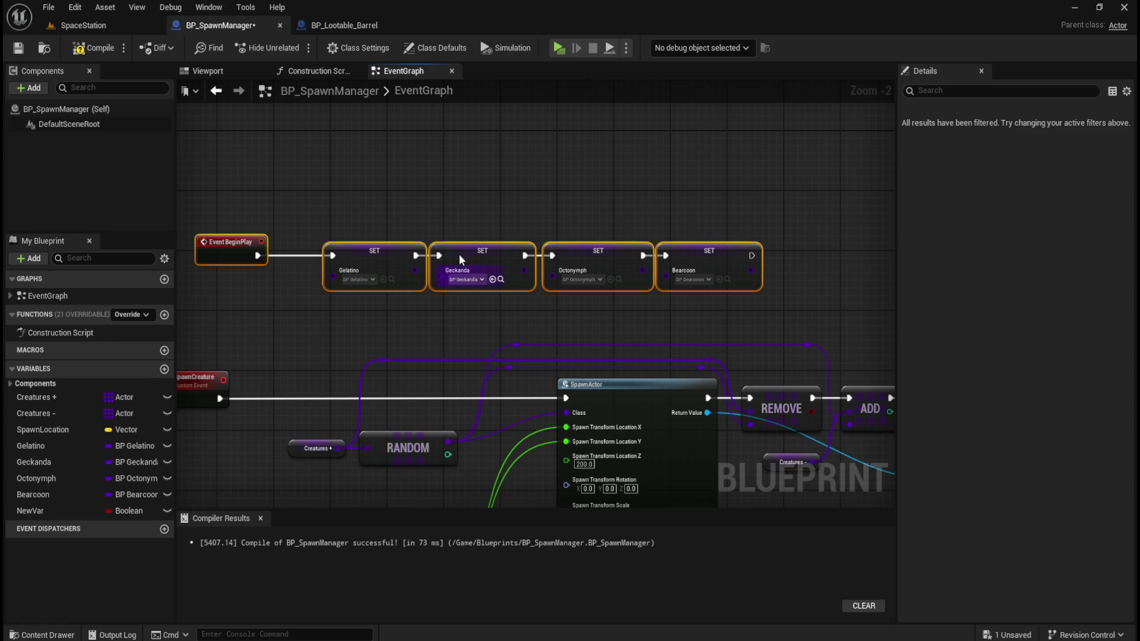
drag(242, 178, 766, 258)
mouse_move(292, 186)
mouse_down()
mouse_move(248, 244)
mouse_move(291, 244)
mouse_up()
drag(291, 179, 761, 297)
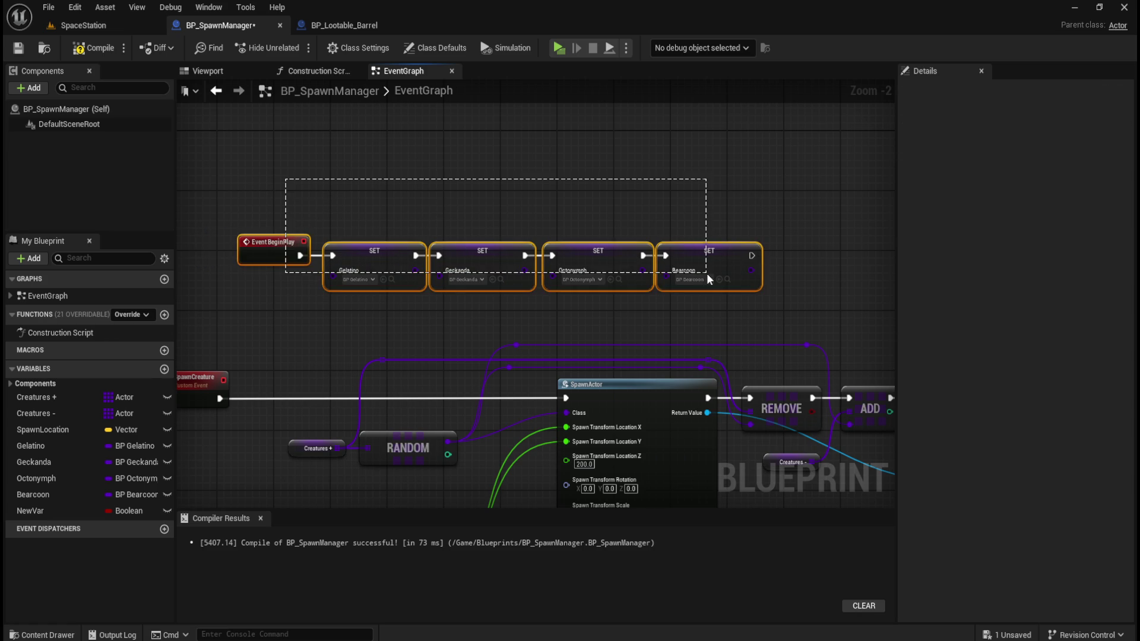
mouse_move(692, 268)
mouse_down()
mouse_move(735, 230)
mouse_move(716, 206)
mouse_up()
click(647, 159)
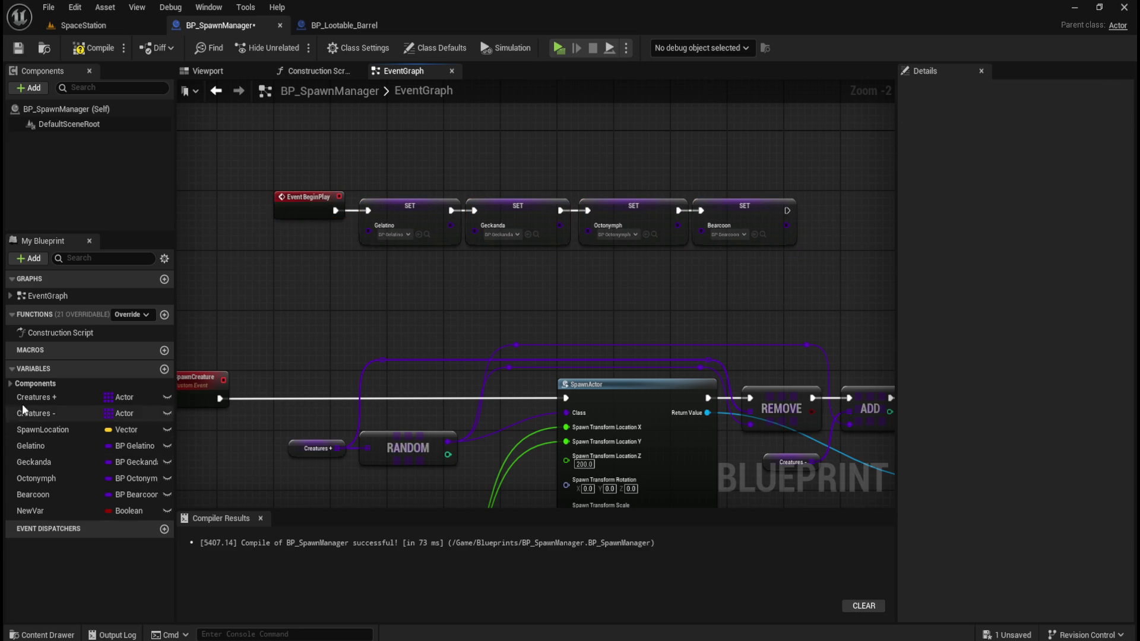
Remove all four creature classes from the Creatures + default value, leaving 0 elements.
drag(638, 310, 497, 233)
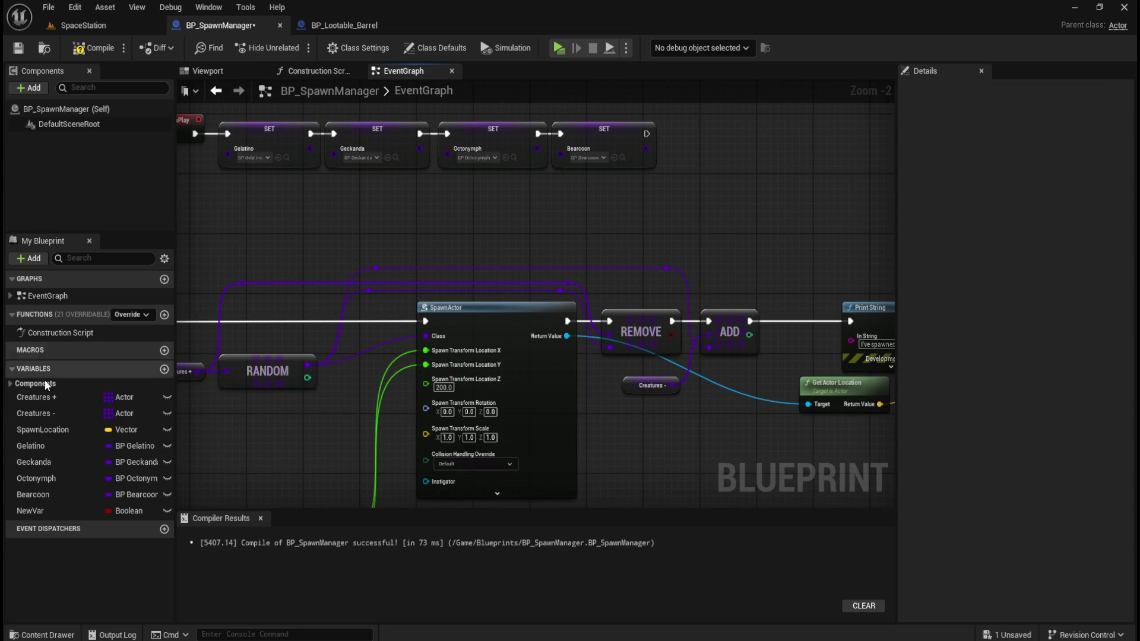
click(56, 395)
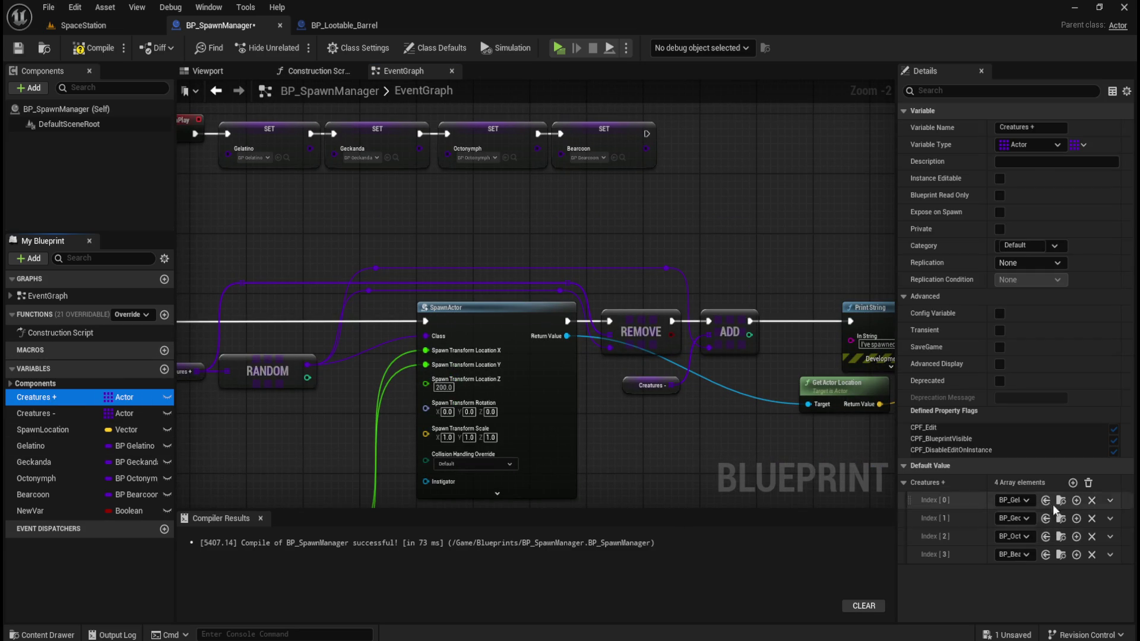
mouse_move(1021, 483)
click(1089, 486)
drag(471, 244, 504, 265)
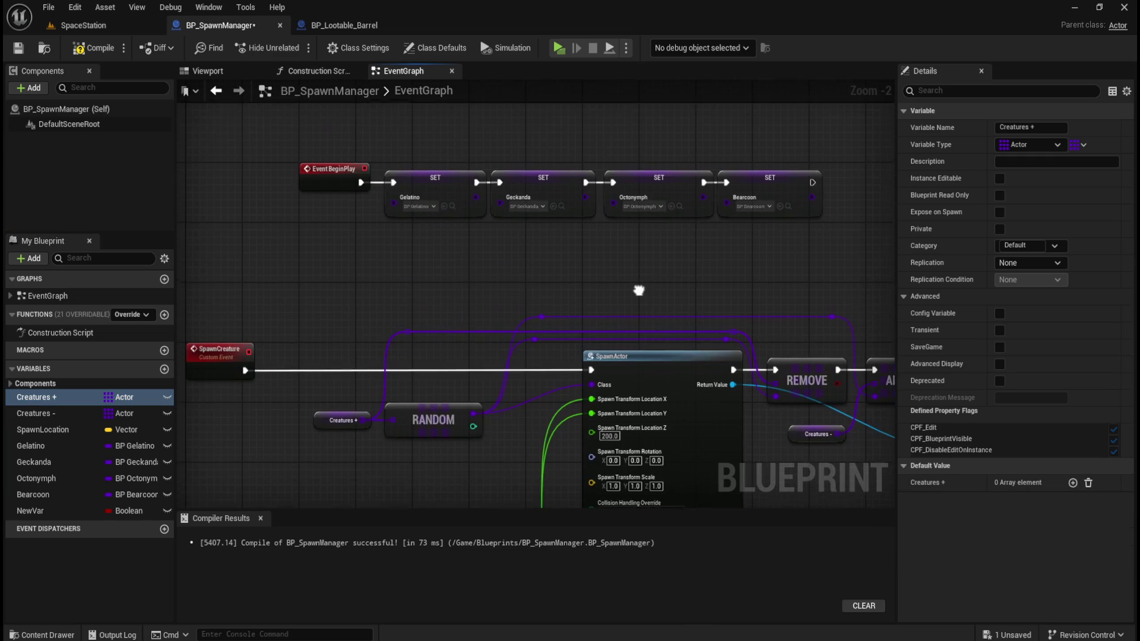
drag(397, 287, 320, 256)
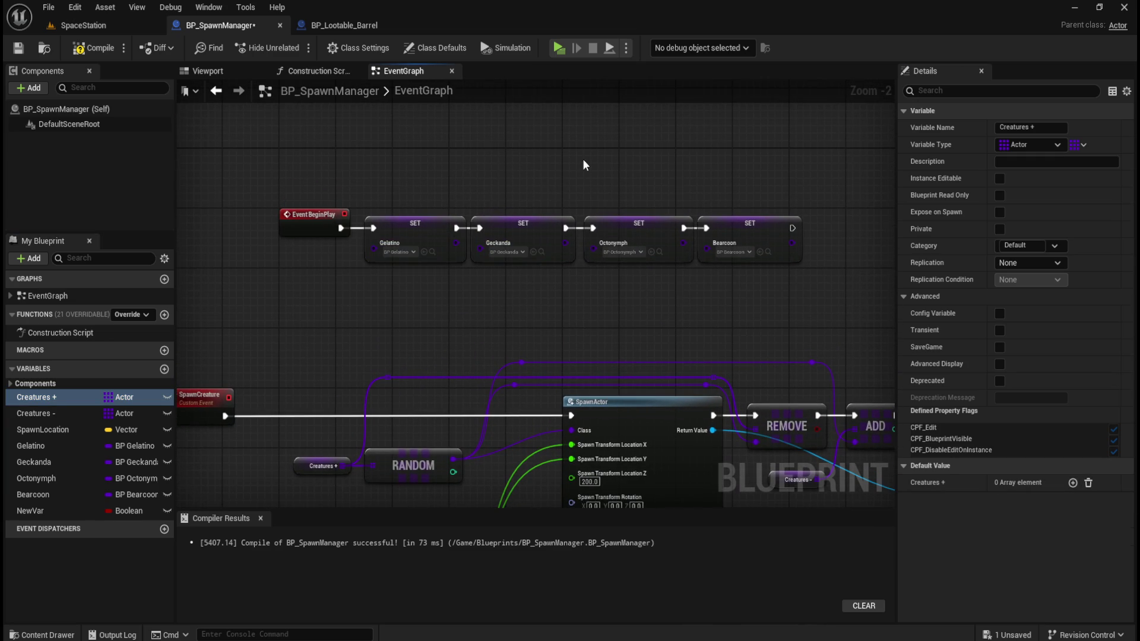
drag(584, 159, 529, 171)
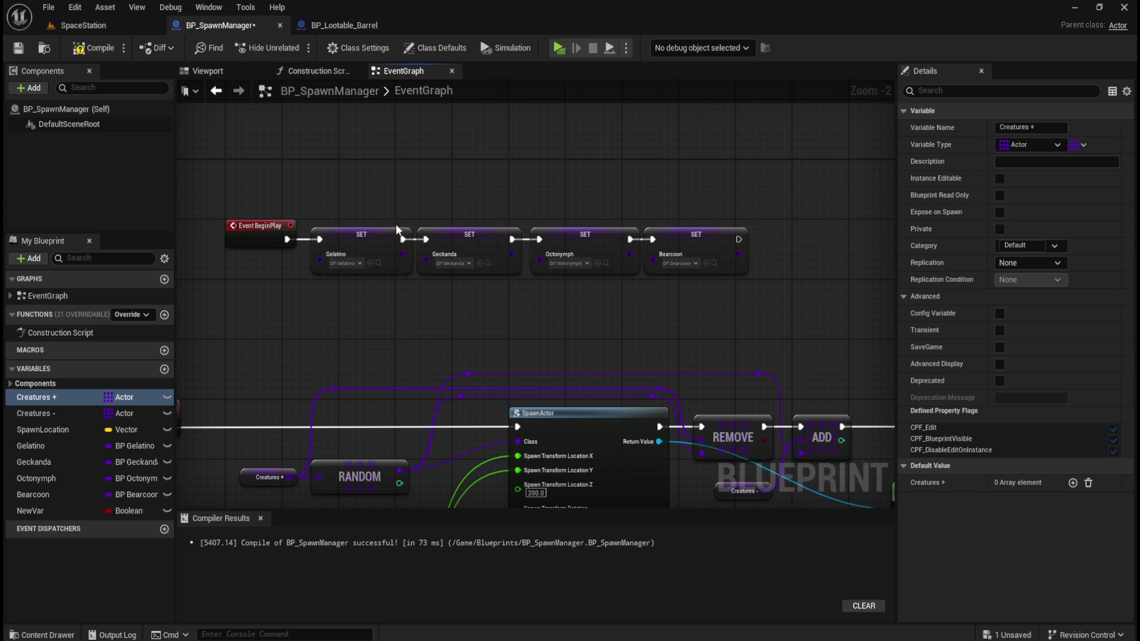
mouse_move(398, 286)
mouse_down()
mouse_move(422, 343)
mouse_move(310, 343)
mouse_up()
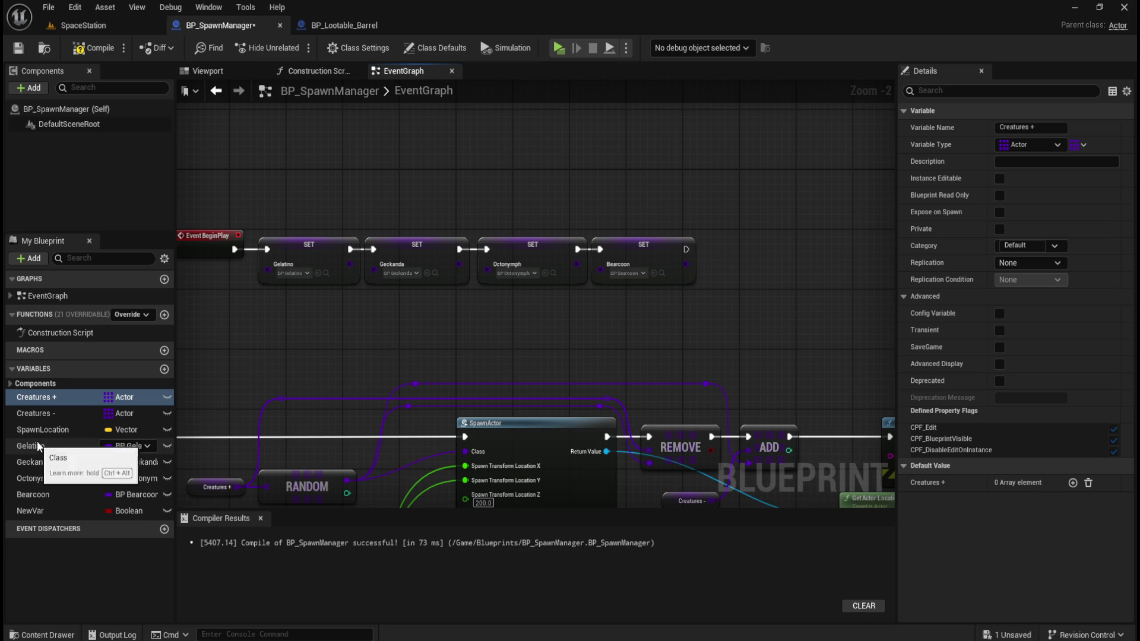
drag(509, 351, 383, 359)
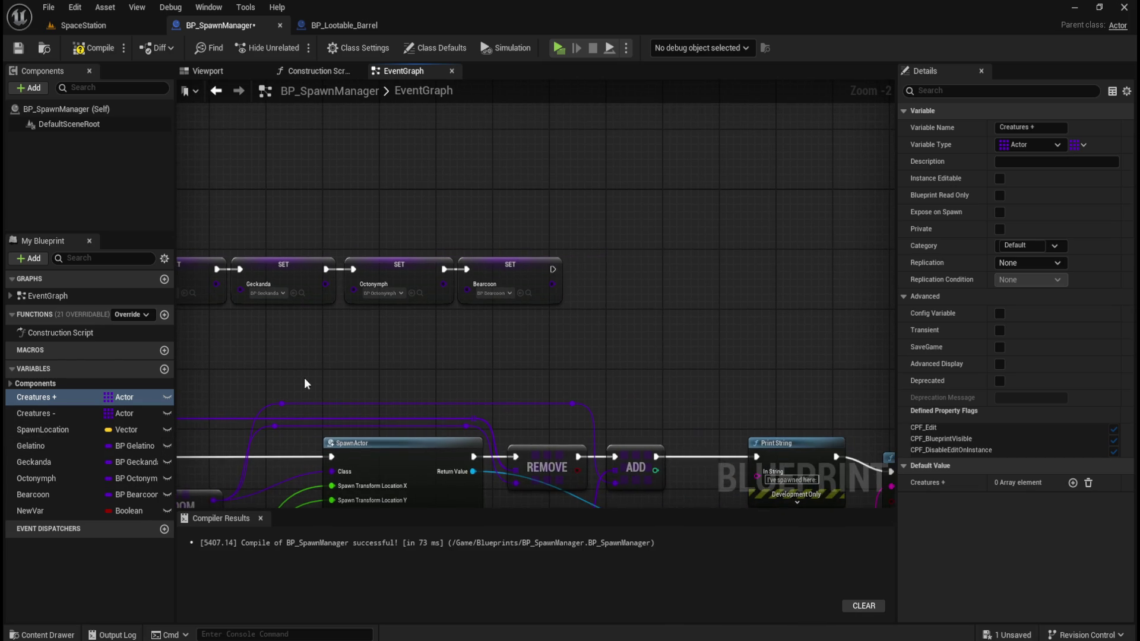
Place a Creatures + getter right of the Bearcoon setter and add an Append Array node from it.
mouse_move(35, 397)
mouse_down()
mouse_move(618, 381)
mouse_move(642, 274)
mouse_move(740, 286)
mouse_move(733, 280)
mouse_up()
click(680, 308)
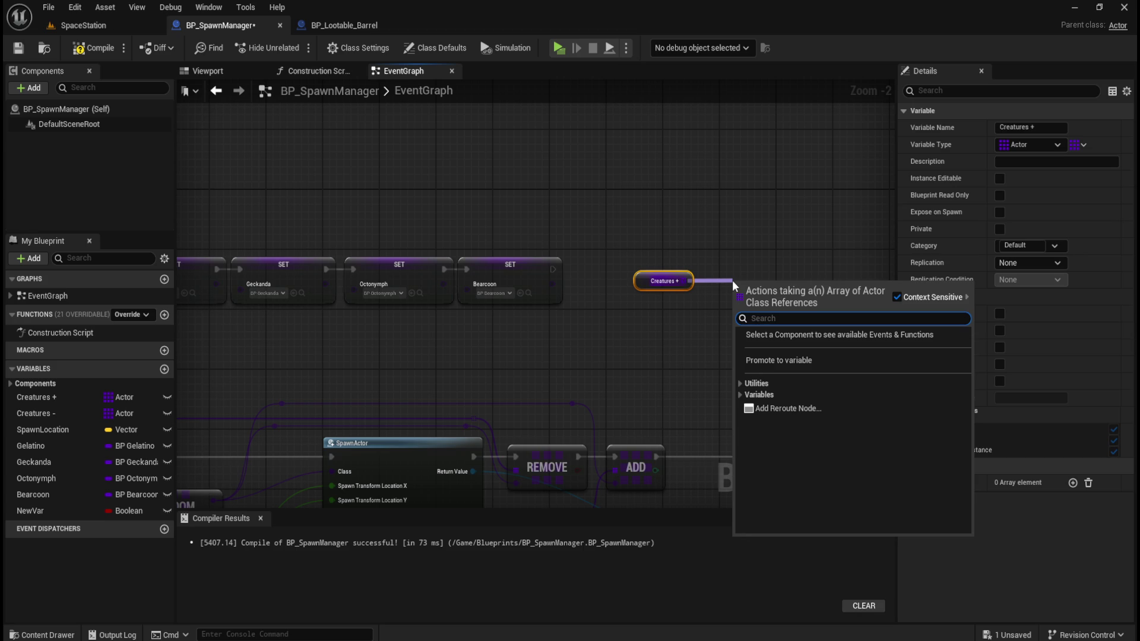
click(740, 383)
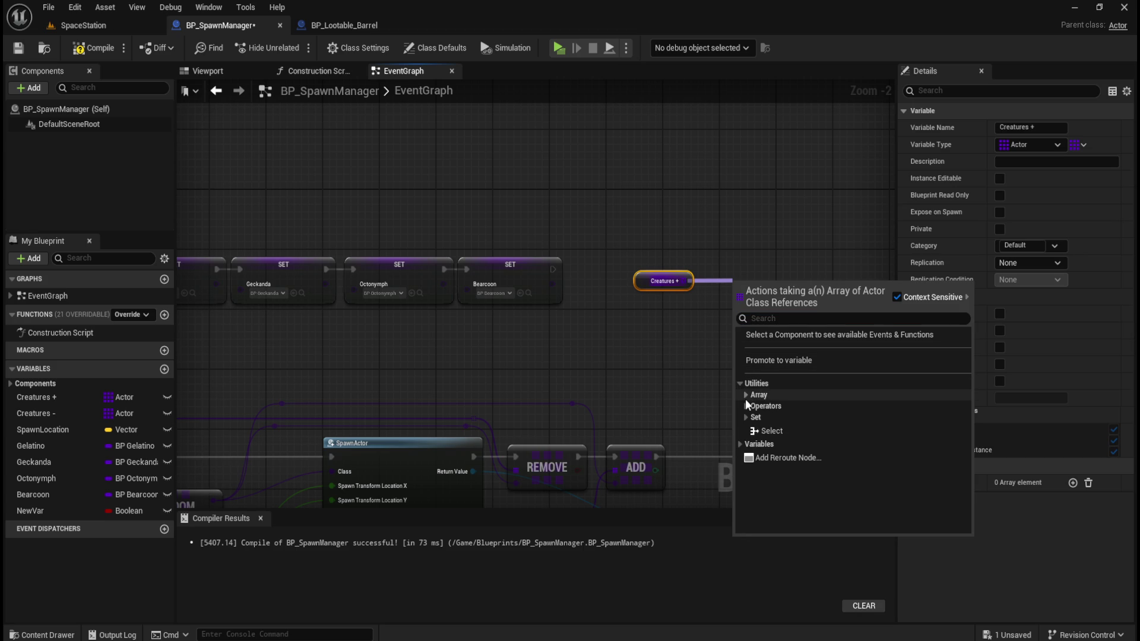
click(746, 396)
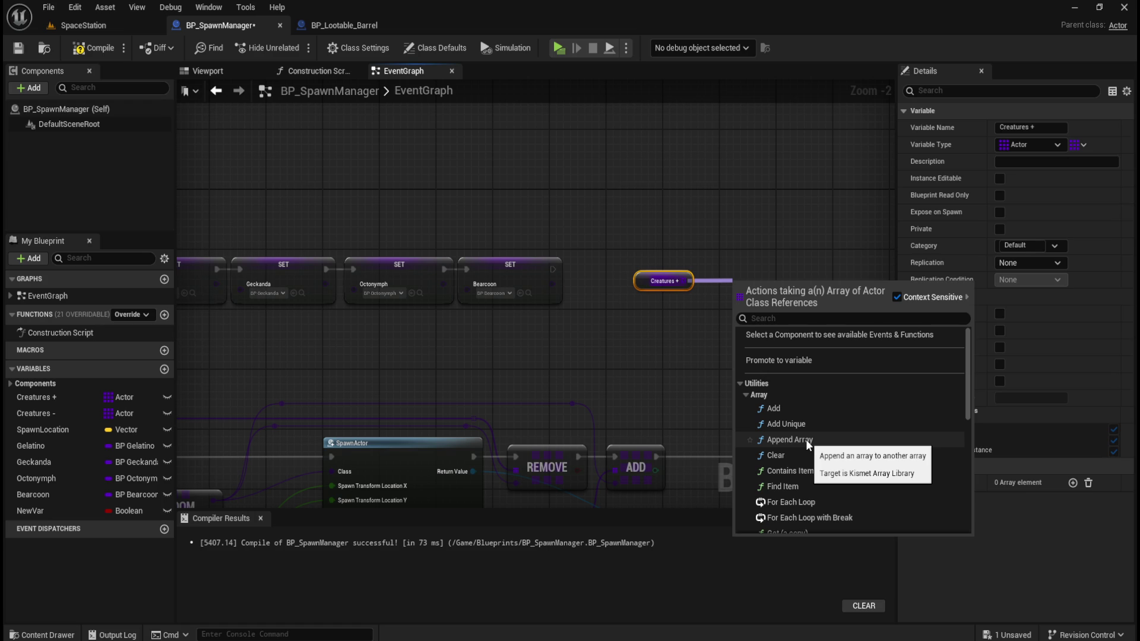
click(806, 439)
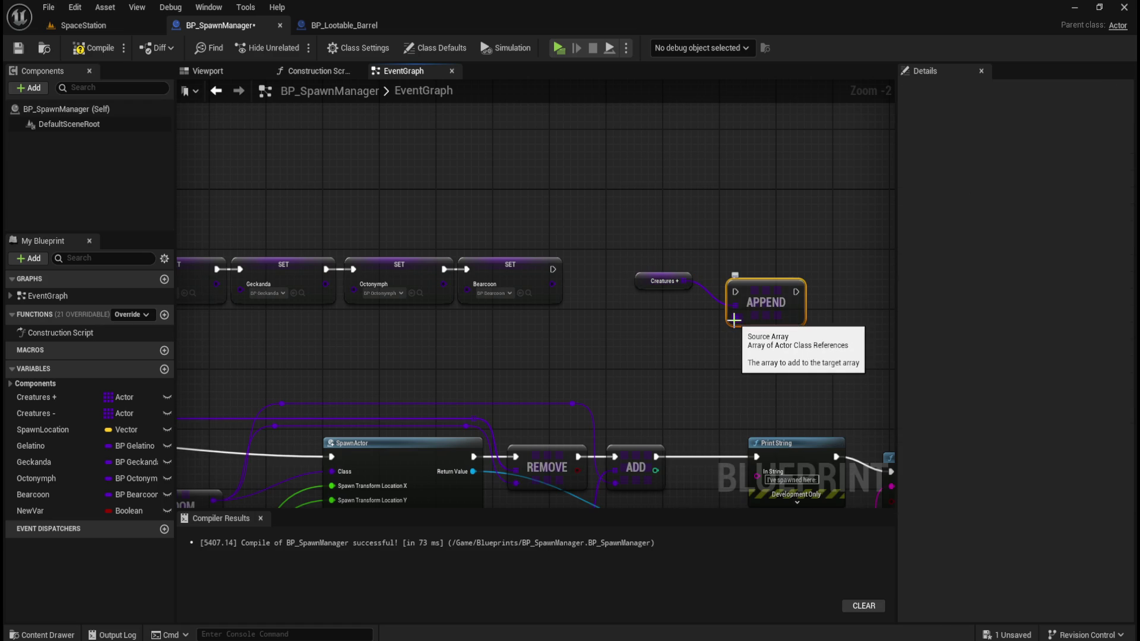
Select the APPEND node, then move the Creatures + getter above the four SET nodes.
drag(750, 243, 767, 290)
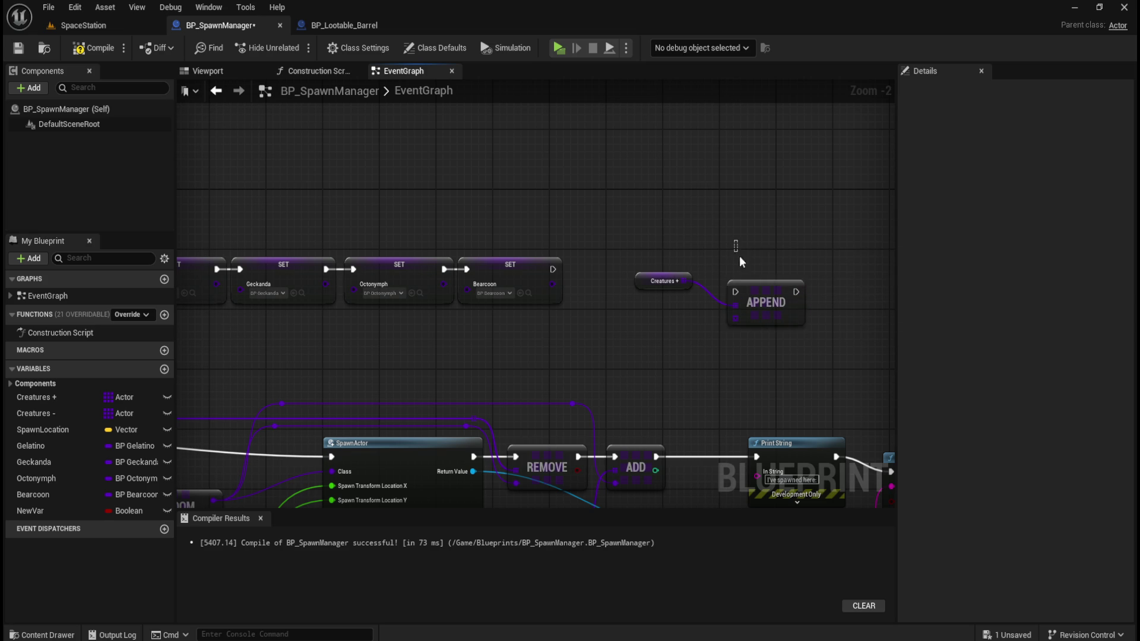
drag(617, 345, 682, 328)
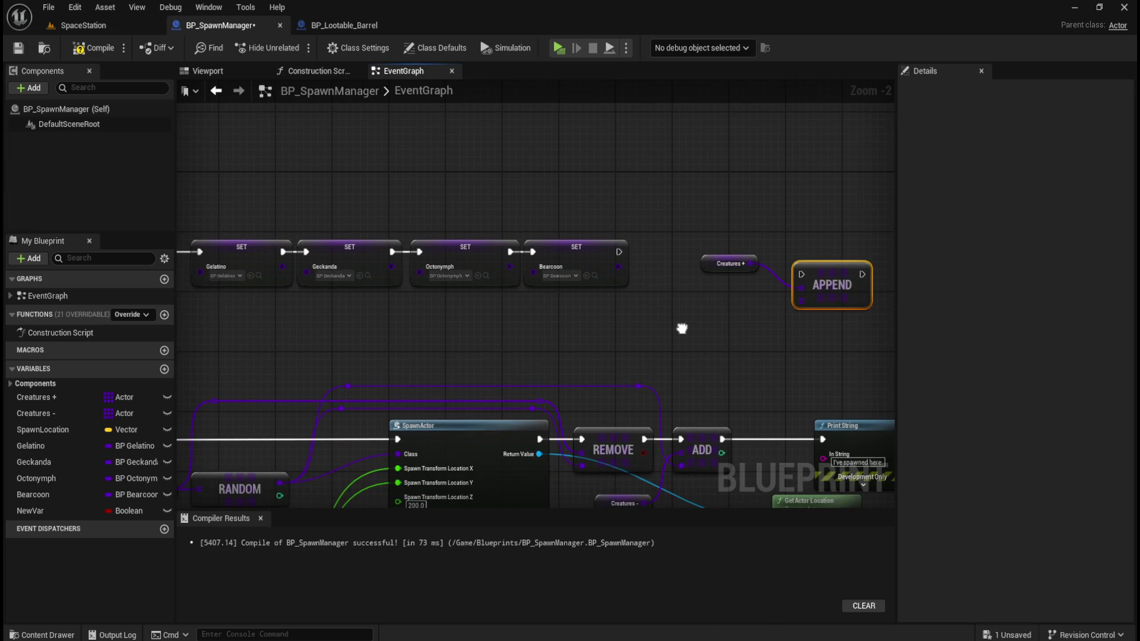
mouse_move(891, 209)
mouse_down()
mouse_move(767, 205)
mouse_move(733, 230)
mouse_move(713, 272)
mouse_up()
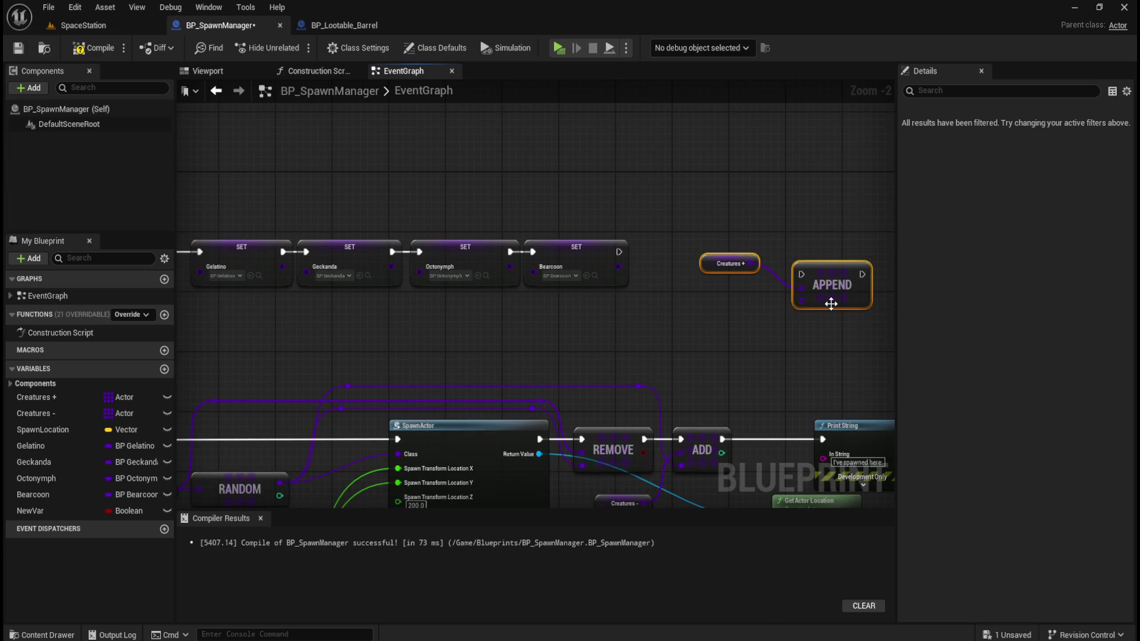
drag(841, 291, 841, 283)
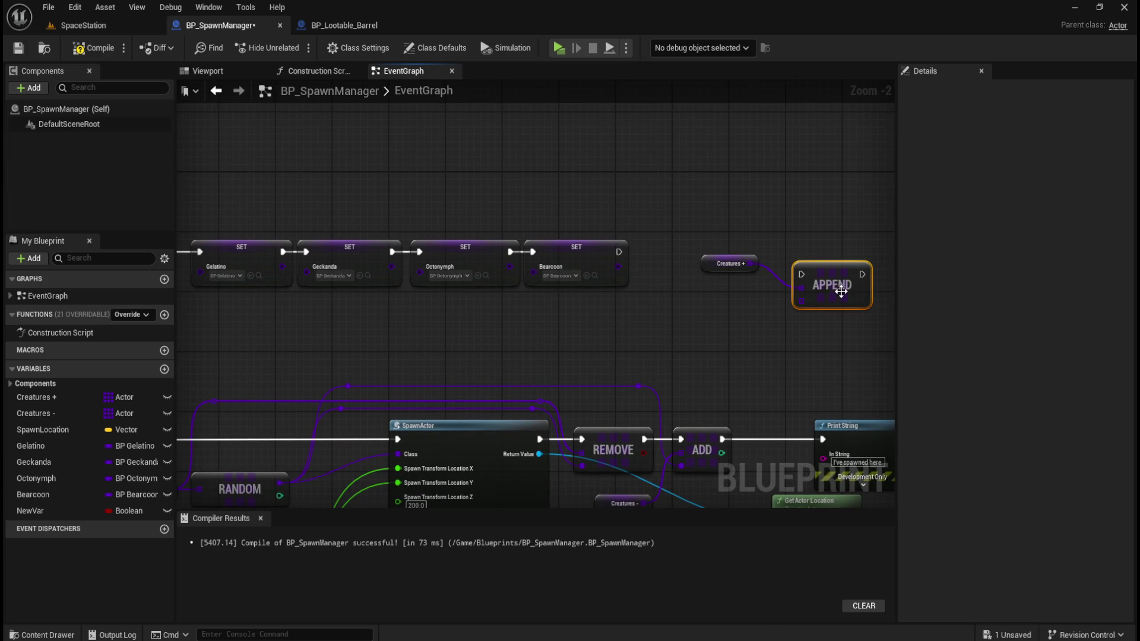
drag(712, 264, 294, 151)
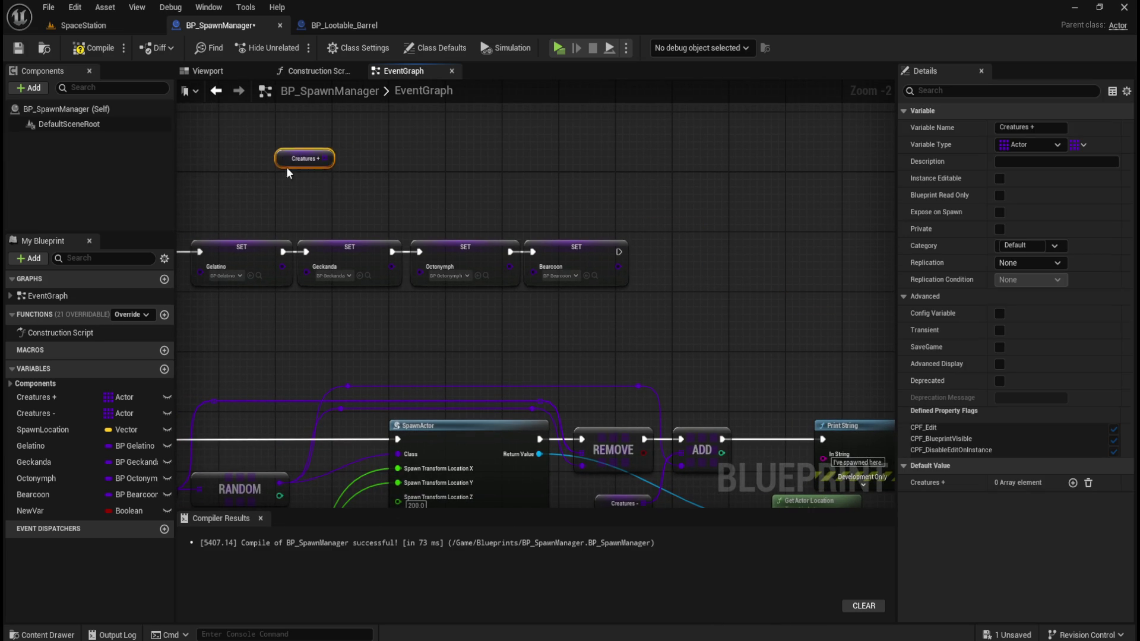
scroll(666, 204, up, 2)
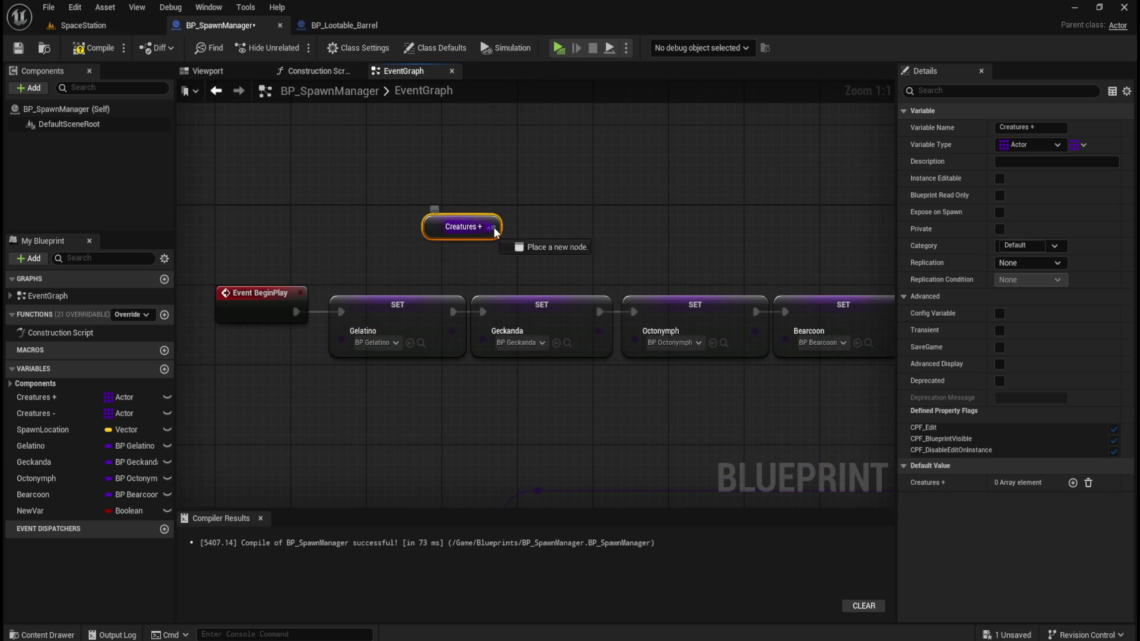
Add an array ADD node on Creatures + with the Gelatino value as its item.
drag(490, 228, 536, 210)
text(add)
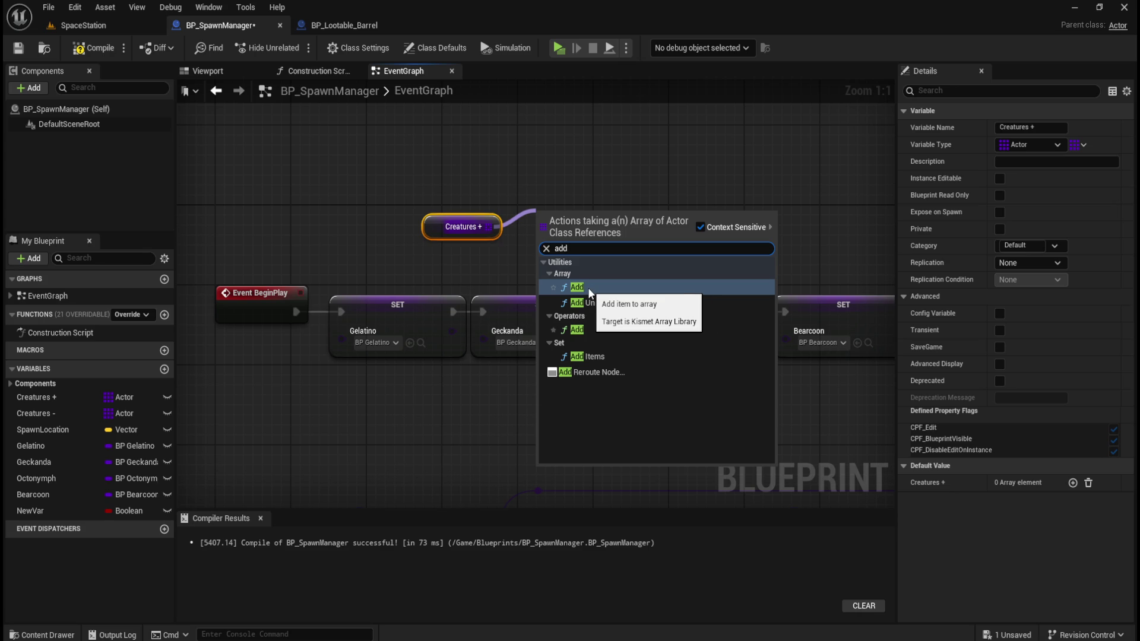
click(587, 287)
drag(571, 255, 572, 245)
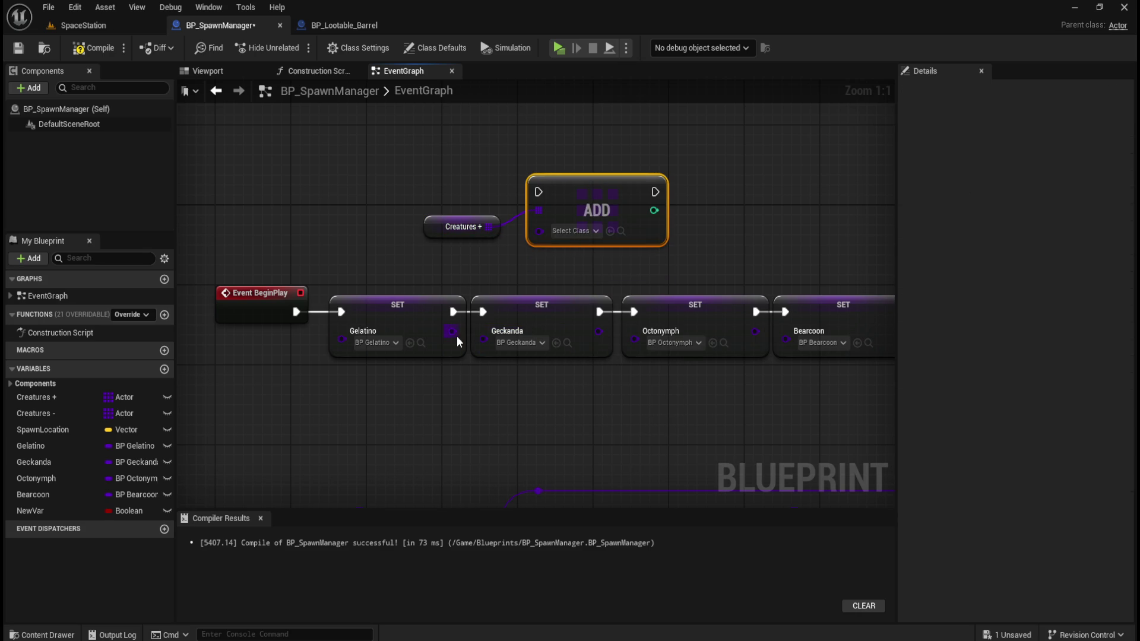
drag(455, 337, 539, 227)
Duplicate the Creatures +/ADD pair three times, feeding in the Geckanda, Octonymph and Bearcoon values.
mouse_move(443, 168)
mouse_down()
mouse_move(489, 194)
mouse_move(692, 216)
mouse_move(680, 219)
mouse_up()
key(ctrl+c)
key(ctrl+v)
drag(442, 342, 313, 359)
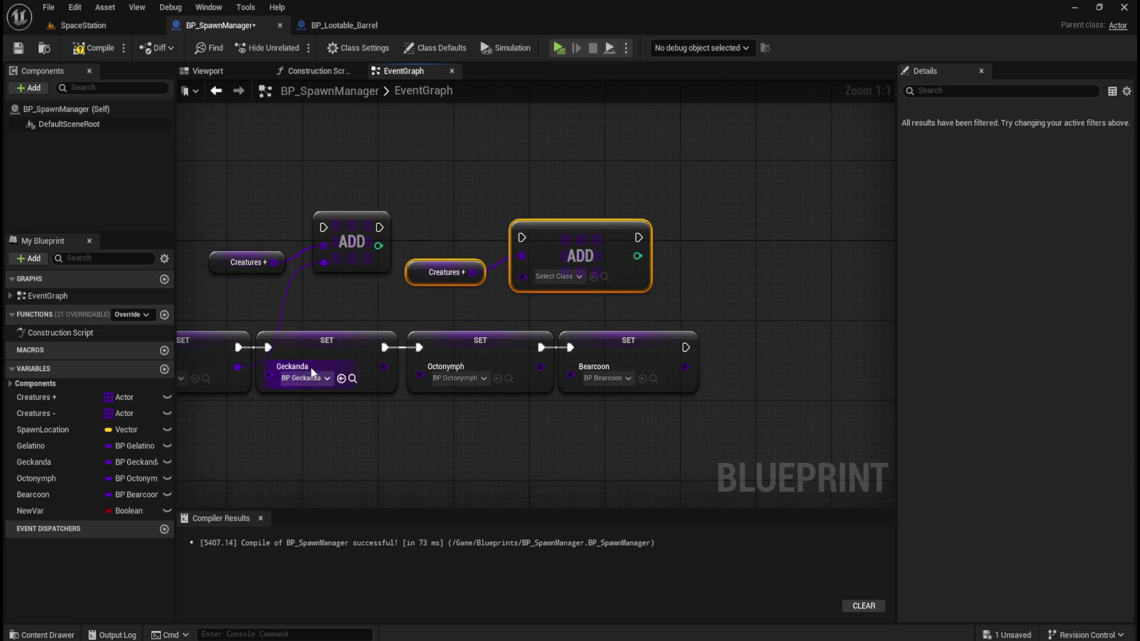
drag(385, 367, 522, 272)
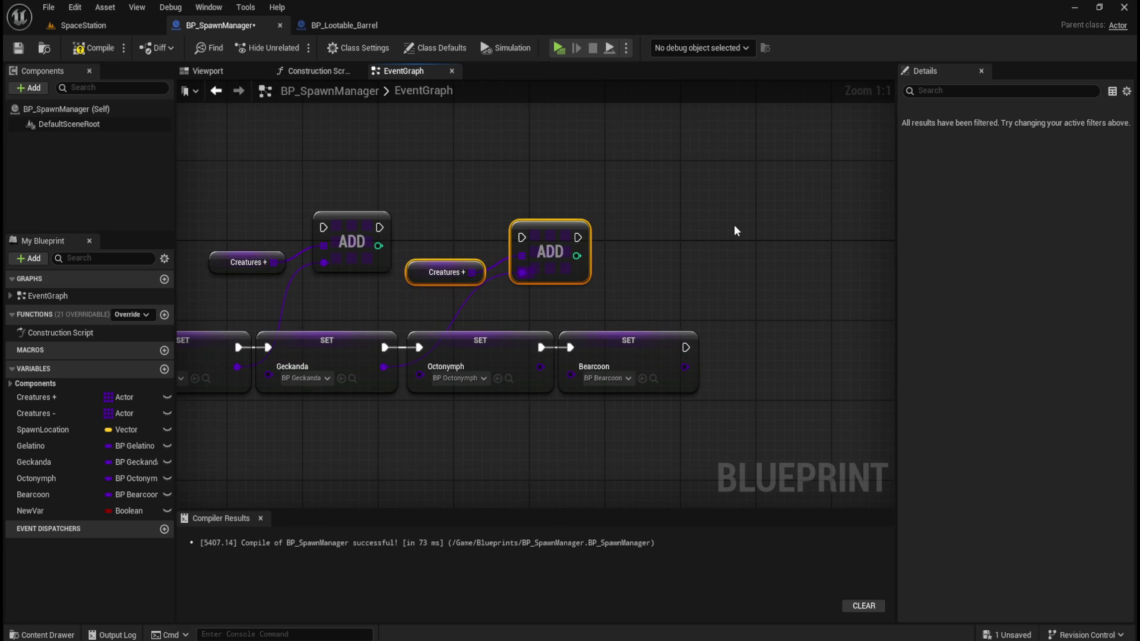
key(ctrl+v)
mouse_move(540, 367)
mouse_down()
mouse_move(736, 255)
mouse_move(727, 250)
mouse_up()
drag(739, 305, 574, 352)
key(ctrl+v)
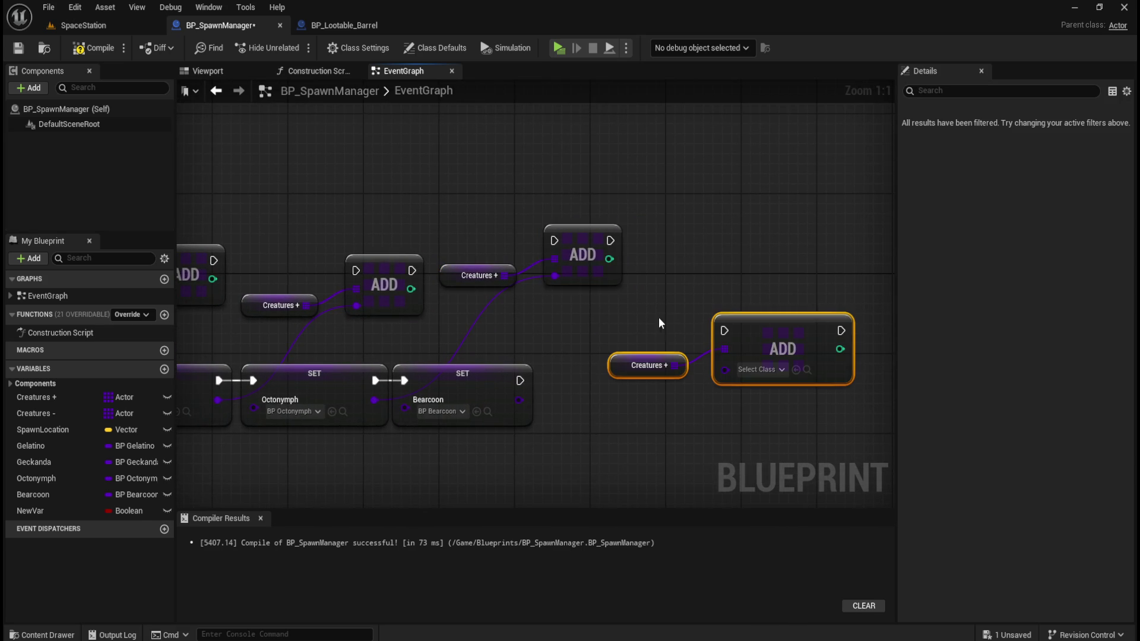
mouse_move(519, 400)
mouse_down()
mouse_move(686, 386)
mouse_move(725, 371)
mouse_up()
drag(532, 333, 844, 325)
Wire execution so each creature's SET runs its ADD before the next SET.
mouse_move(394, 376)
mouse_down()
mouse_move(475, 252)
mouse_move(429, 372)
mouse_move(419, 372)
mouse_up()
mouse_move(540, 340)
mouse_down()
mouse_move(435, 339)
mouse_move(561, 255)
mouse_move(459, 366)
mouse_up()
mouse_move(581, 367)
mouse_down()
mouse_move(683, 300)
mouse_move(759, 227)
mouse_move(612, 366)
mouse_up()
drag(793, 334, 599, 338)
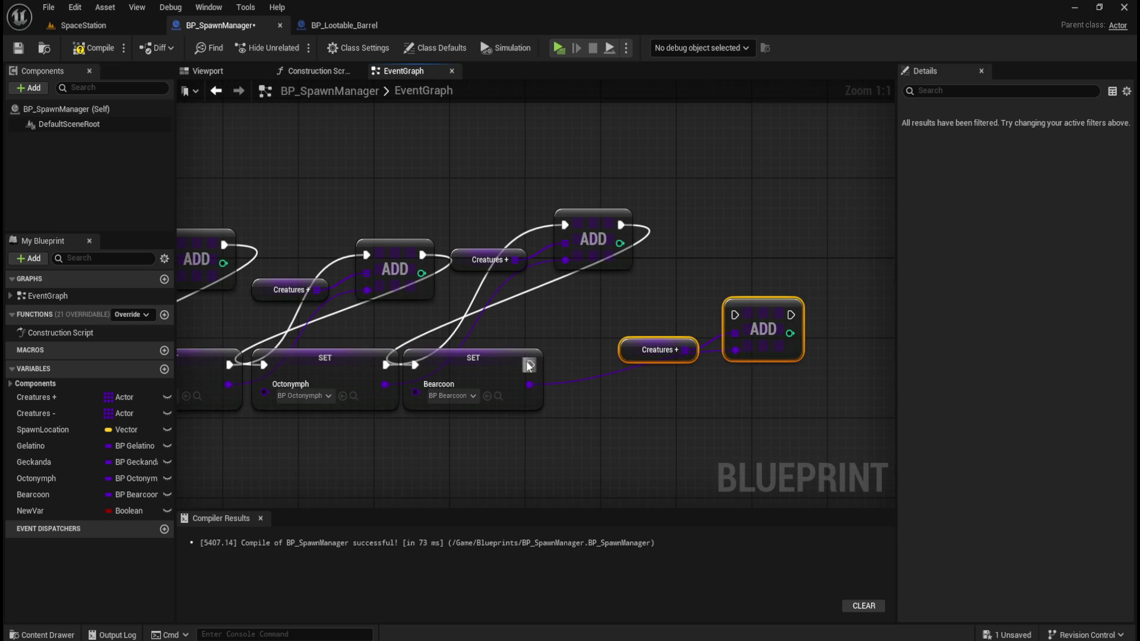
mouse_move(529, 364)
mouse_down()
mouse_move(624, 346)
mouse_move(622, 305)
mouse_move(639, 301)
mouse_move(586, 318)
mouse_up()
drag(531, 365, 728, 316)
Save BP_SpawnManager and play-test the SpaceStation level in Standalone, walking through the corridor.
click(23, 51)
click(123, 30)
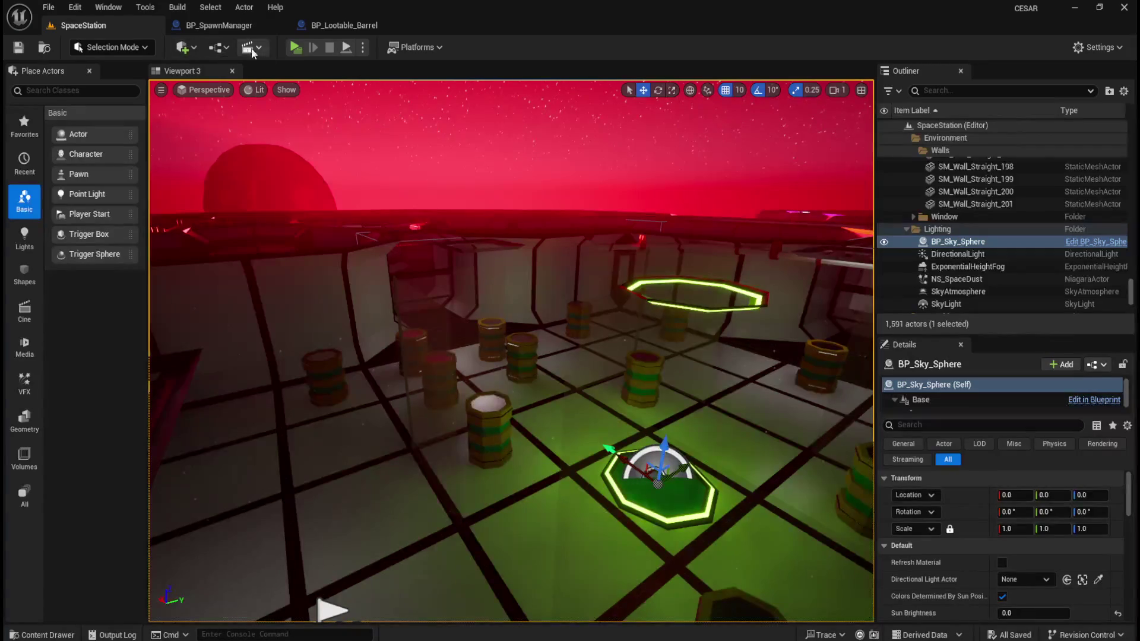
click(295, 47)
key(w)
key(w)
key(w)
key(w)
key(w)
key(w)
key(w)
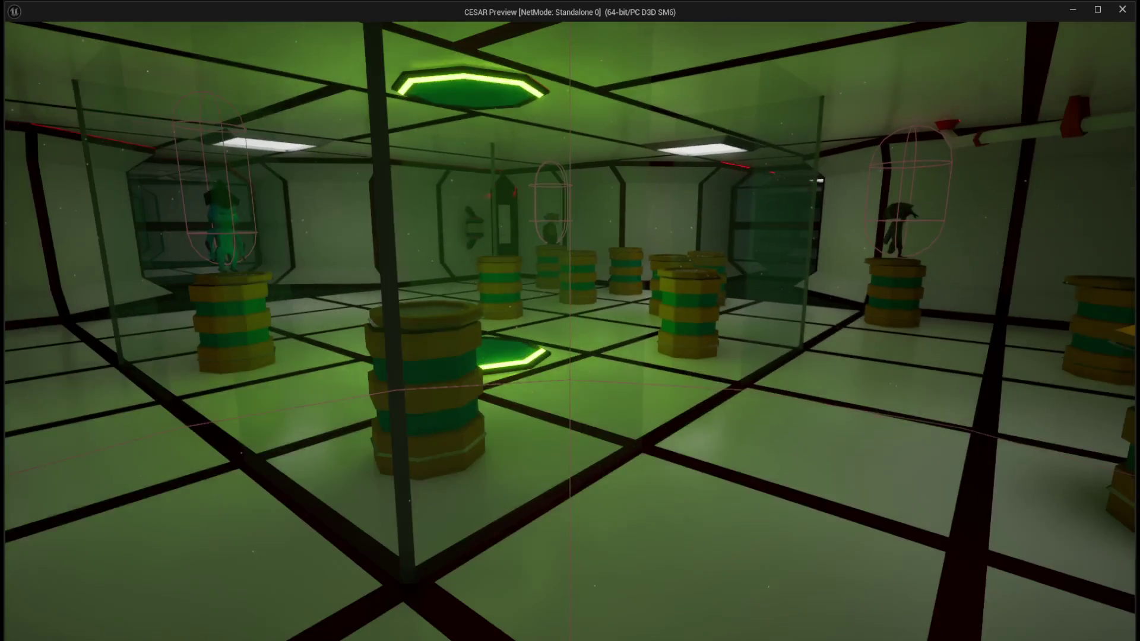
key(Escape)
click(230, 25)
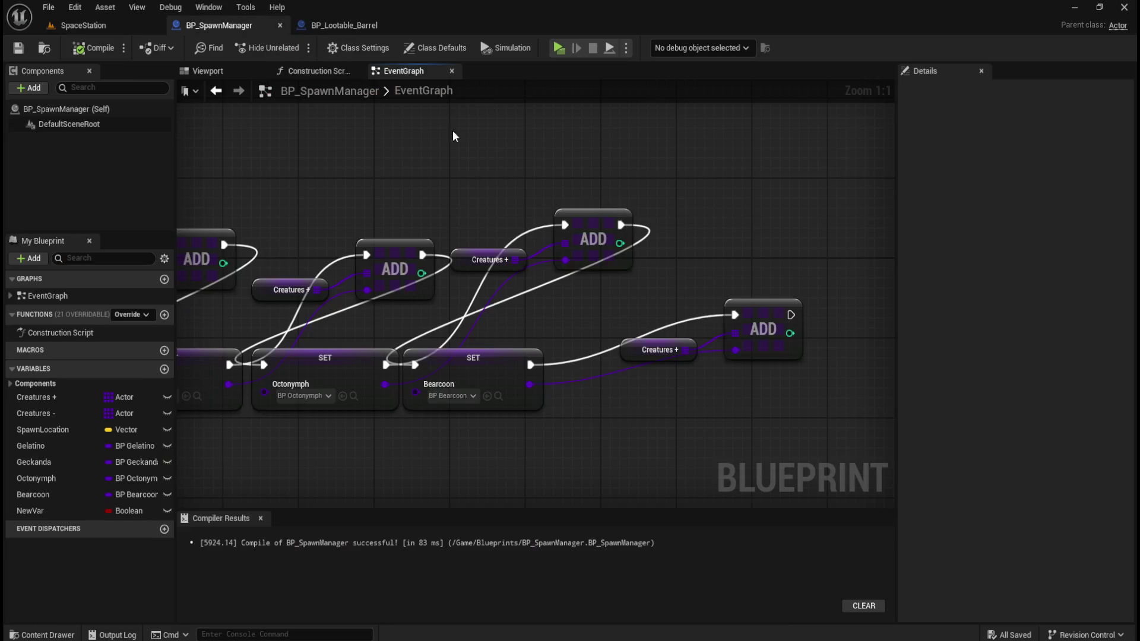
Delete the old print and location nodes.
scroll(546, 157, down, 4)
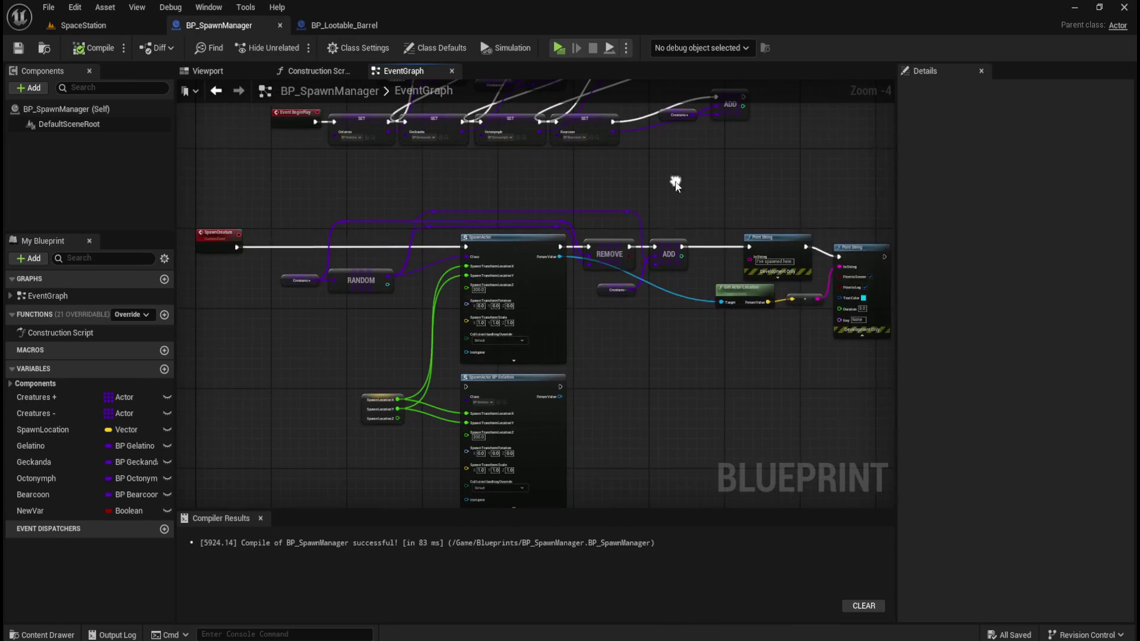
scroll(562, 192, up, 3)
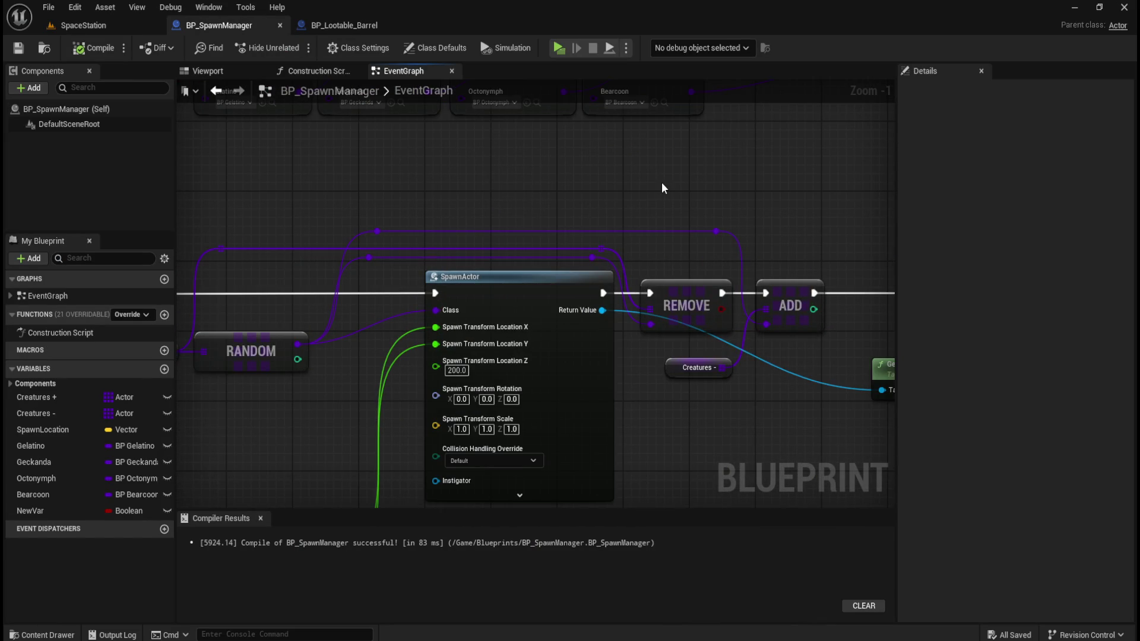
scroll(559, 200, down, 3)
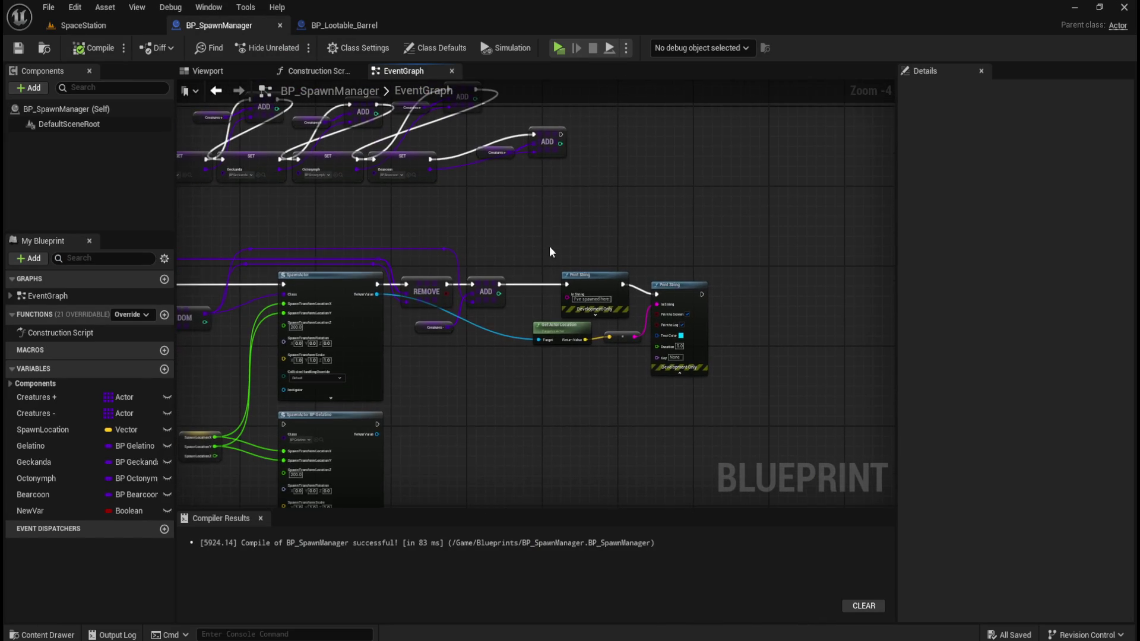
scroll(547, 241, up, 2)
mouse_move(535, 253)
mouse_down()
mouse_move(688, 383)
mouse_move(743, 415)
mouse_move(779, 407)
mouse_move(802, 436)
mouse_up()
key(Delete)
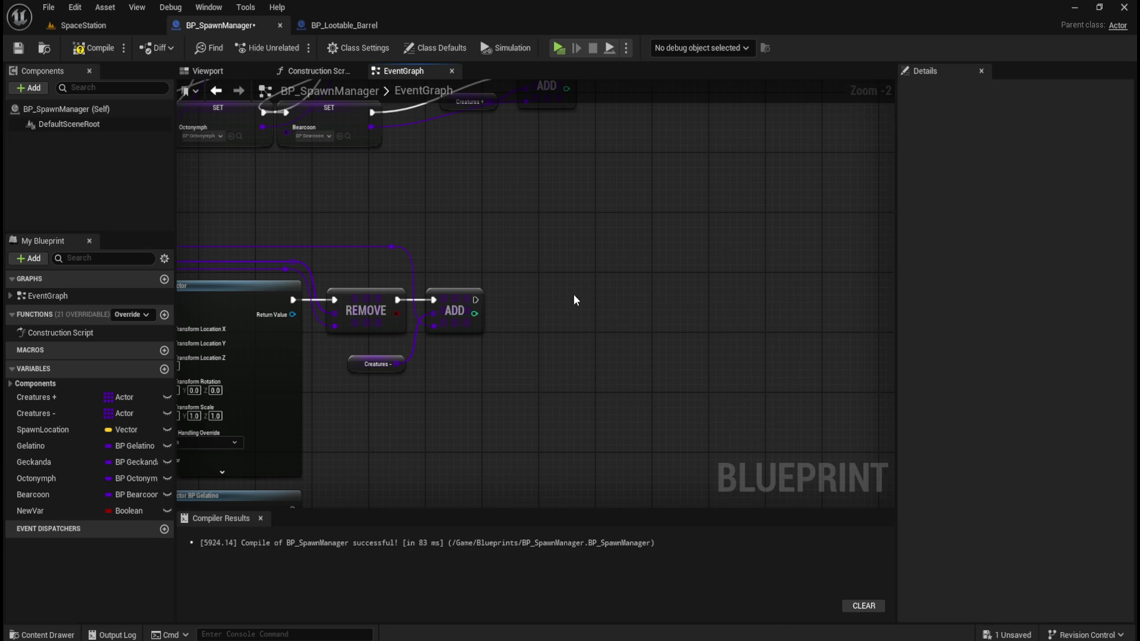
Place a new Print String node in the empty space beside ADD.
drag(573, 294, 707, 290)
right_click(693, 321)
text(print string)
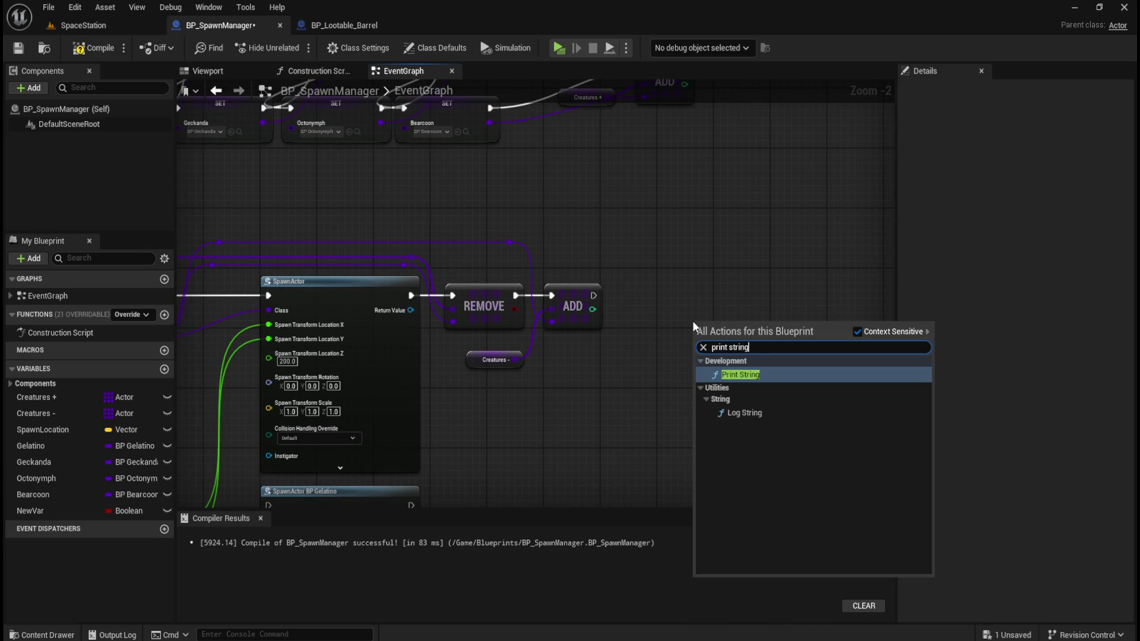
key(Return)
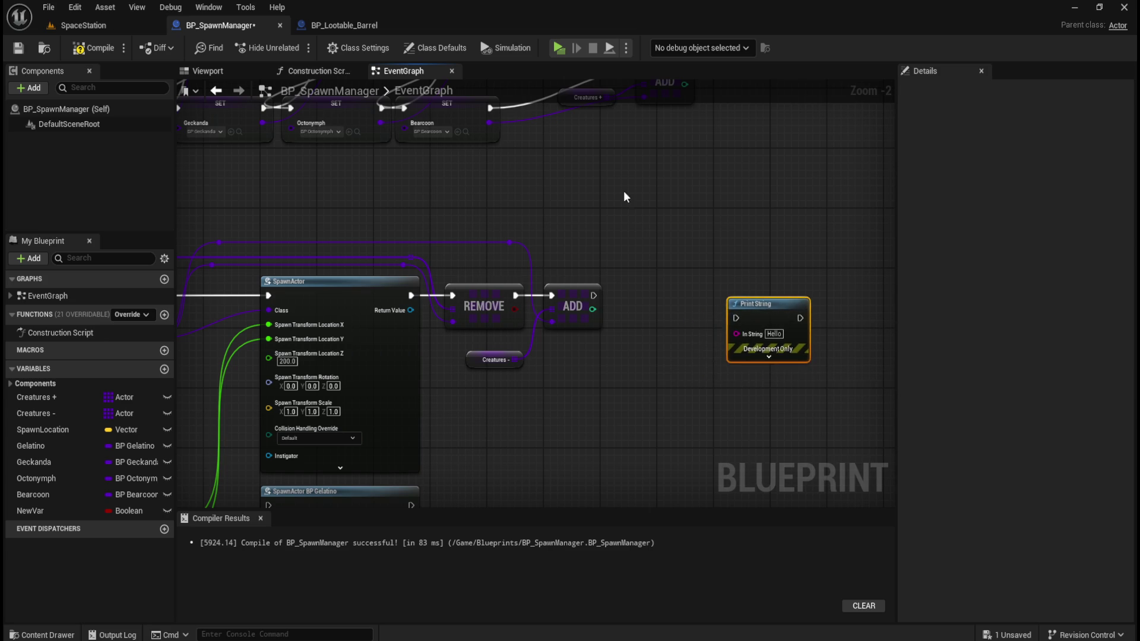
Add a Length node fed by the Creatures + array.
drag(625, 197, 633, 273)
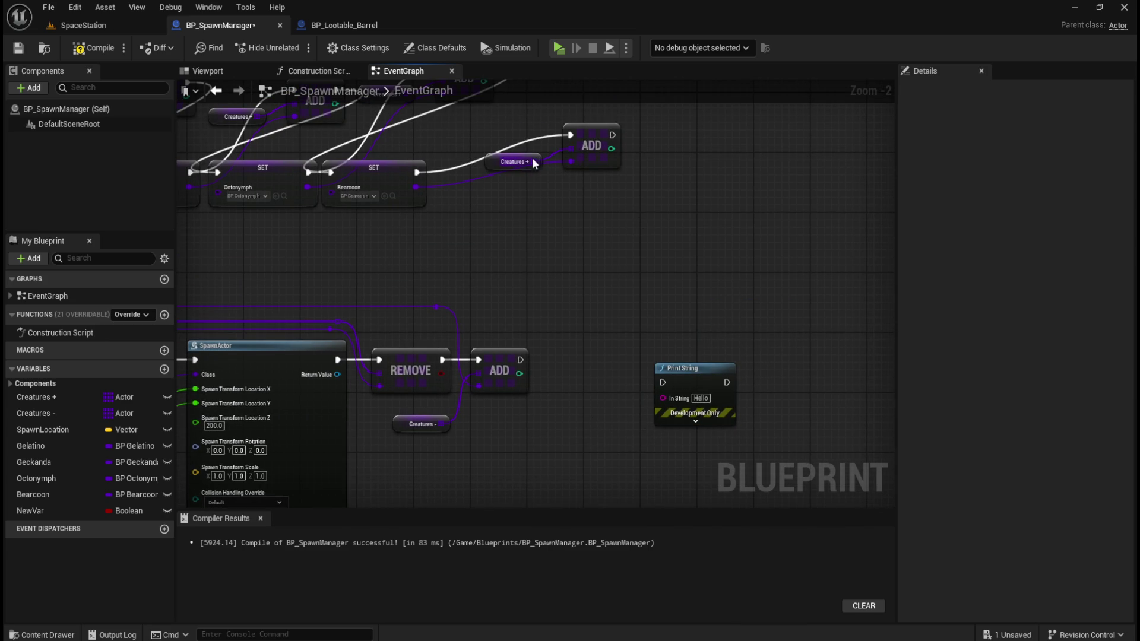
drag(533, 161, 580, 333)
text(get leng)
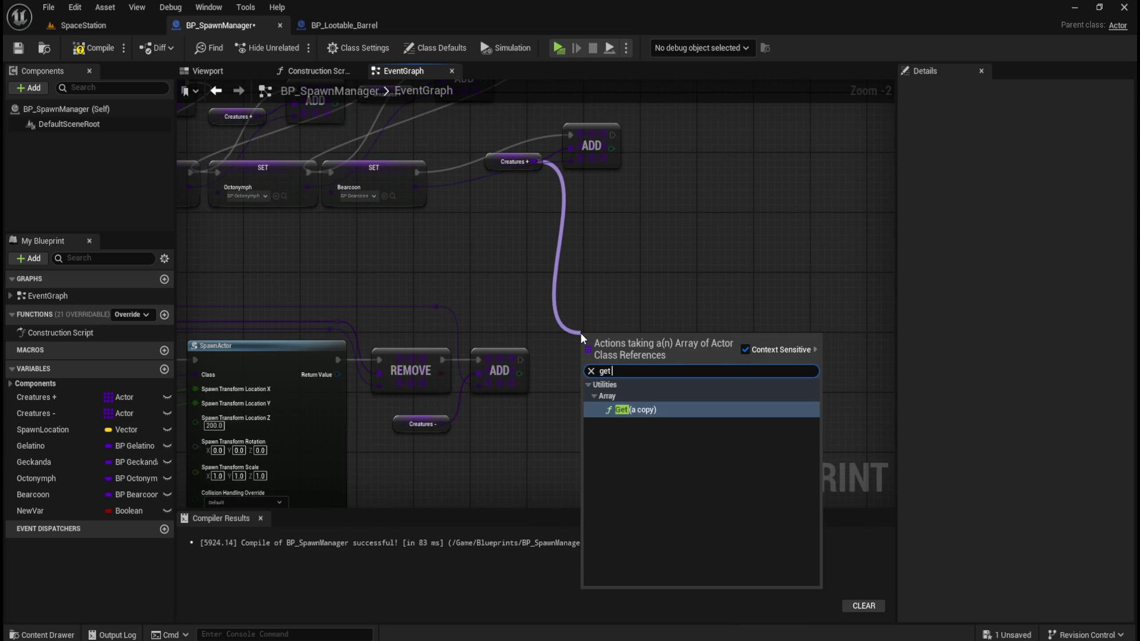
key(ctrl+a)
text(get)
key(ctrl+a)
key(BackSpace)
click(588, 435)
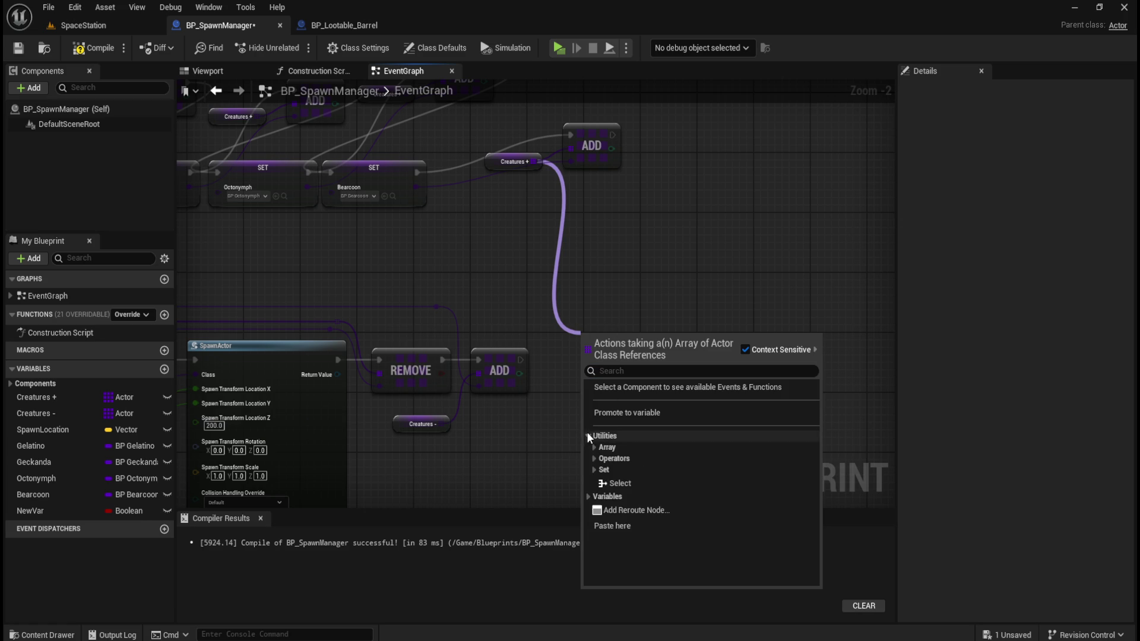
click(593, 446)
scroll(684, 490, down, 2)
scroll(672, 515, down, 4)
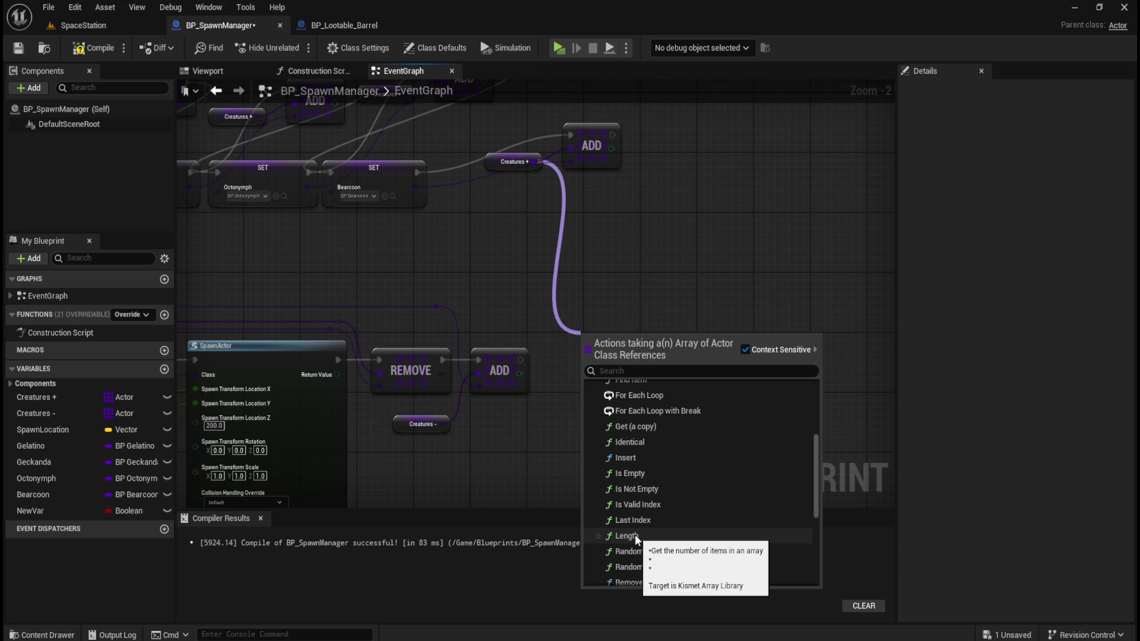
click(635, 535)
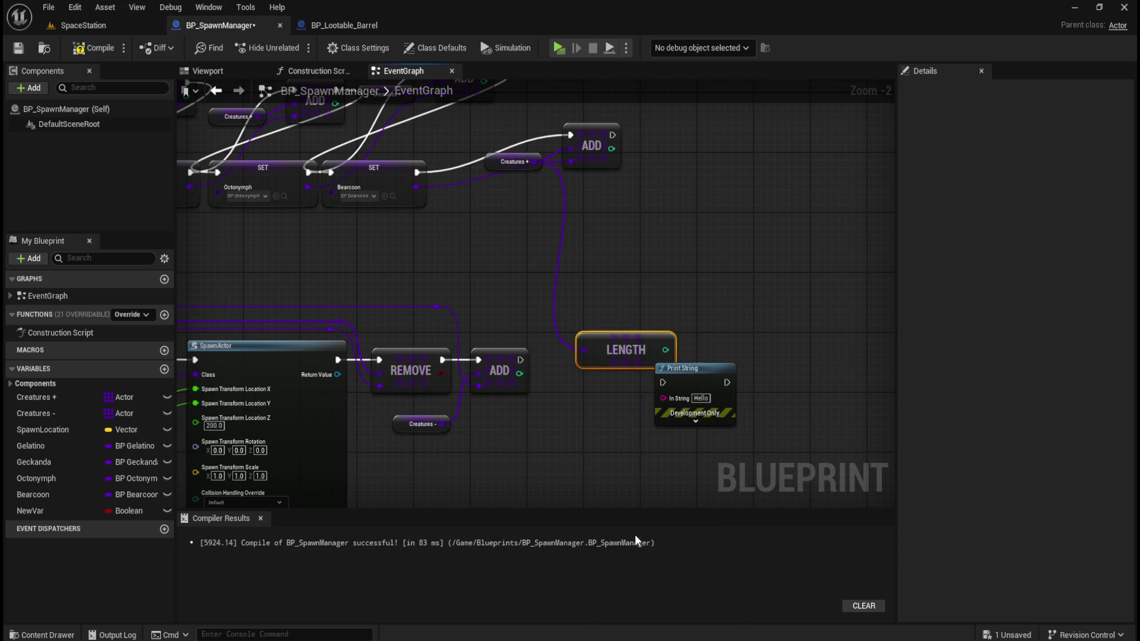
Wire Length into Print String's In String, run it after ADD, and compile.
right_click(693, 323)
click(646, 330)
mouse_move(653, 342)
mouse_down()
mouse_move(615, 289)
mouse_move(644, 401)
mouse_move(661, 397)
mouse_up()
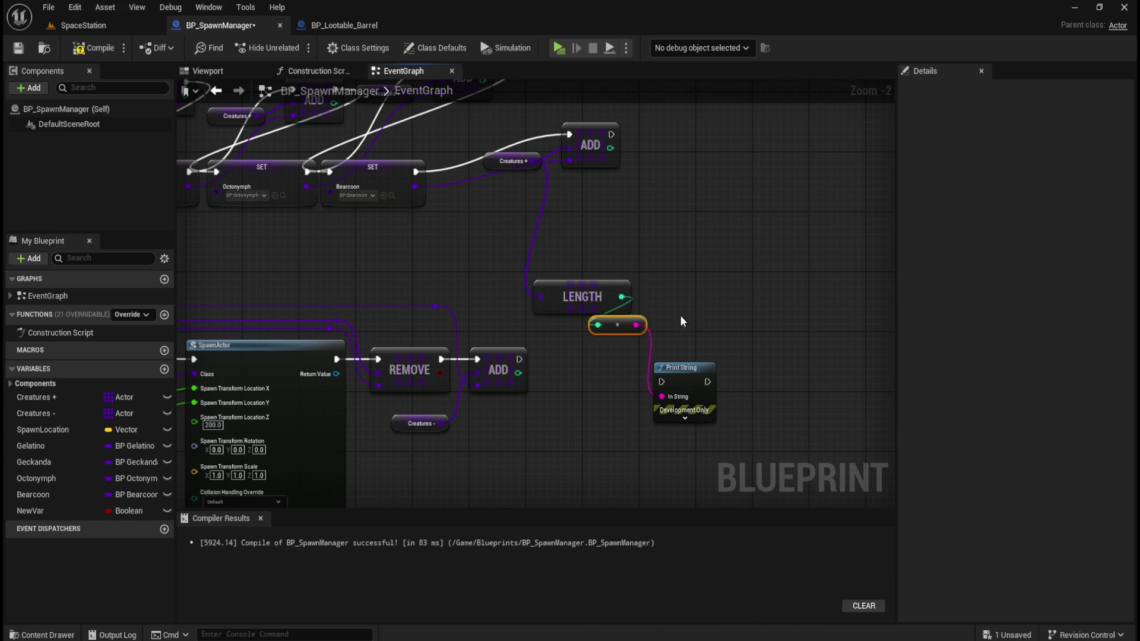
drag(518, 358, 661, 382)
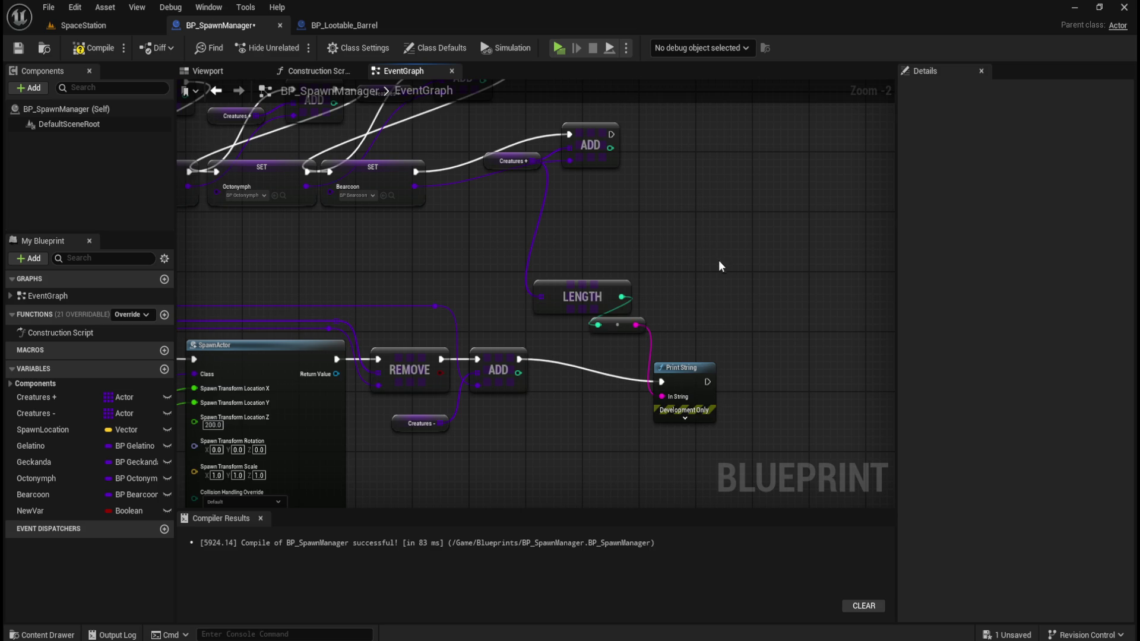
click(91, 47)
drag(620, 304, 565, 270)
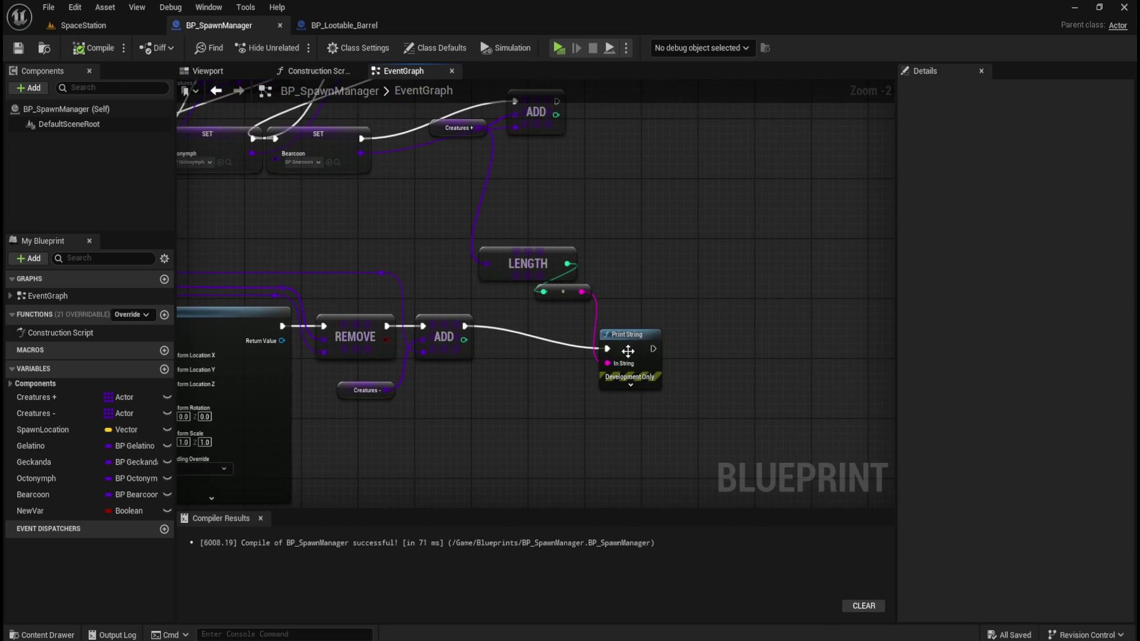
Review the RANDOM, SpawnActor, REMOVE, ADD, LENGTH and Print String nodes, then launch a standalone preview.
click(89, 25)
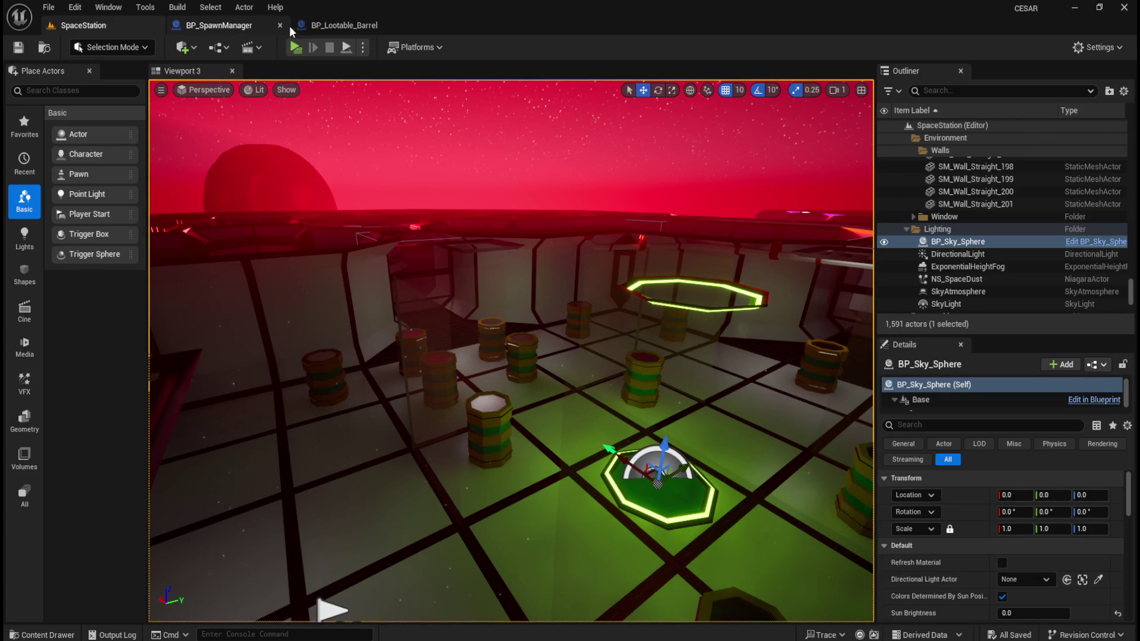
click(219, 25)
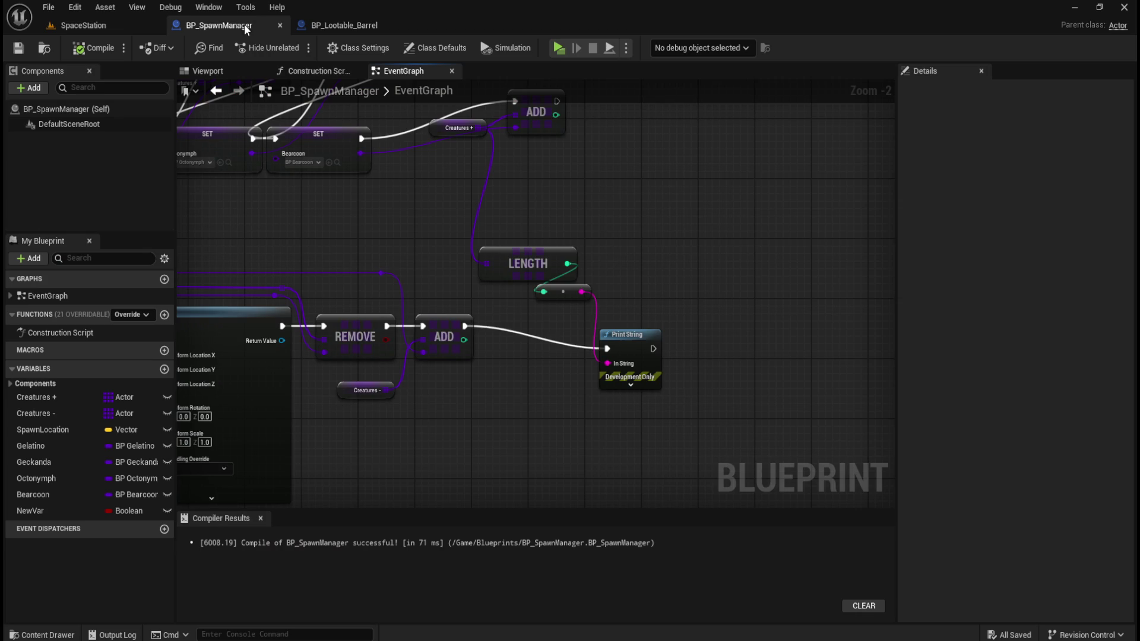
drag(421, 260, 644, 167)
click(683, 329)
scroll(683, 329, up, 5)
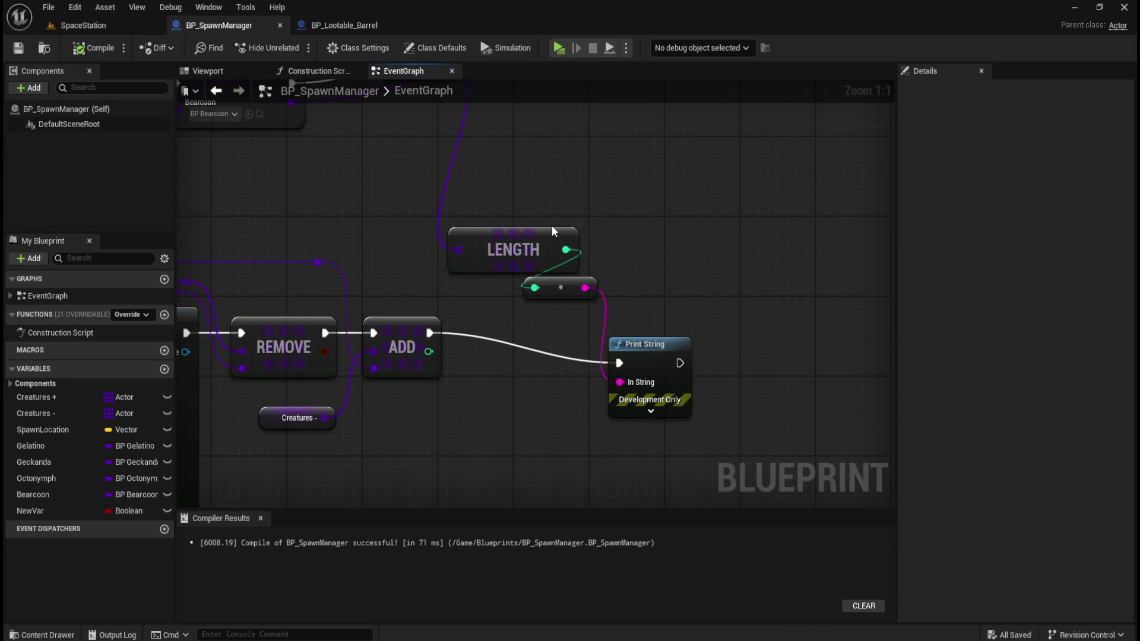
mouse_move(530, 215)
mouse_down()
mouse_move(814, 236)
mouse_move(453, 170)
mouse_up()
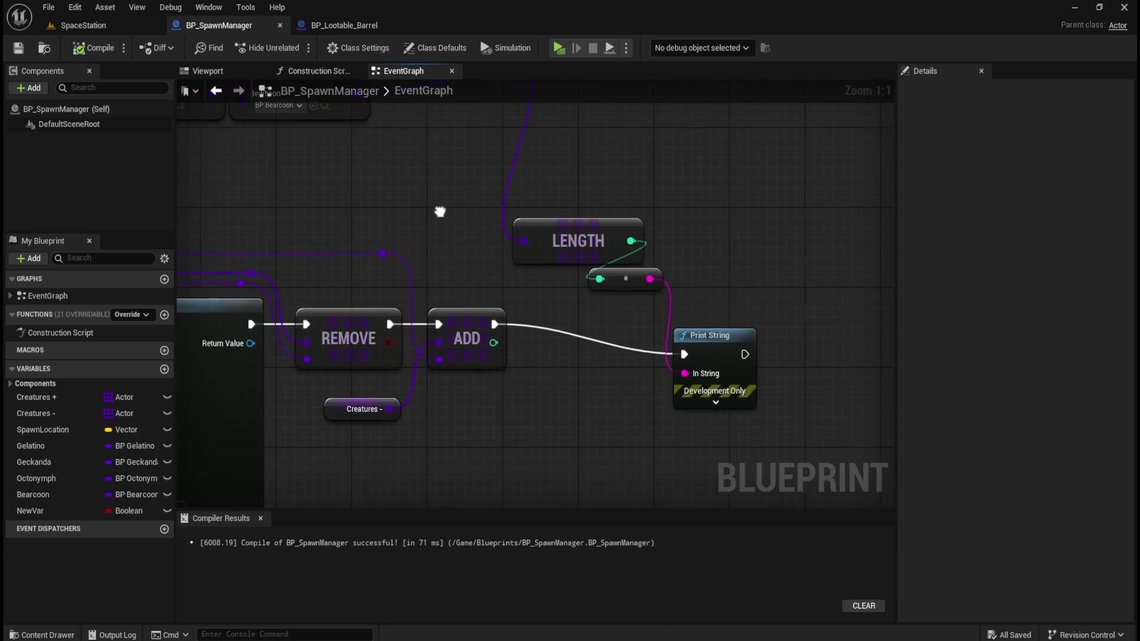
mouse_move(588, 262)
mouse_down()
mouse_move(720, 316)
mouse_move(716, 157)
mouse_move(700, 153)
mouse_up()
mouse_move(474, 158)
mouse_down()
mouse_move(823, 184)
mouse_move(685, 182)
mouse_up()
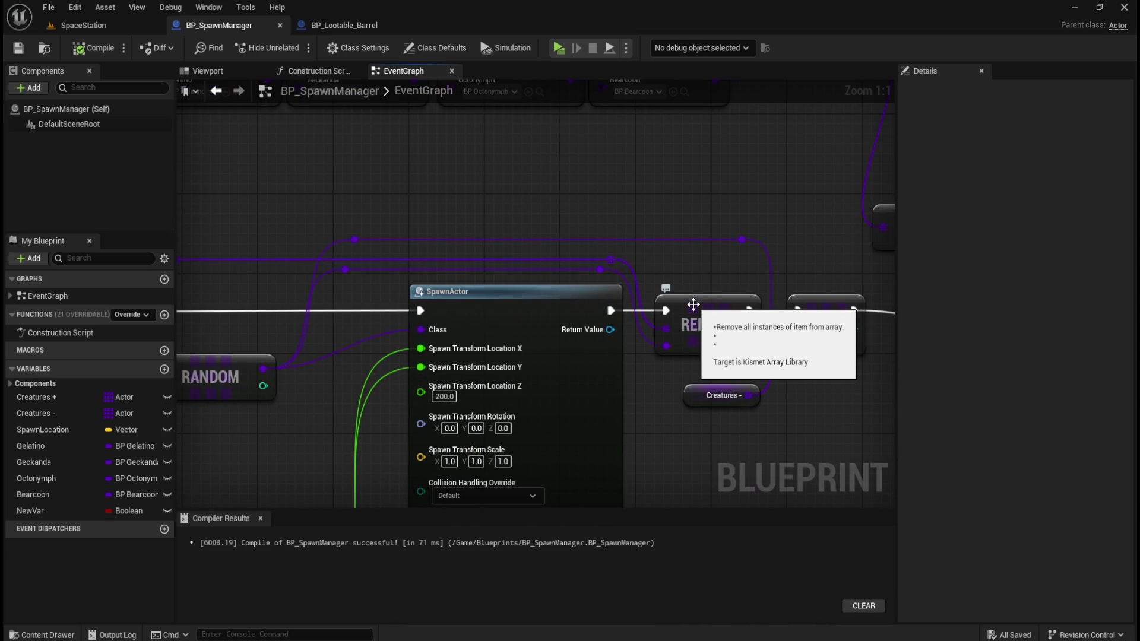
mouse_move(774, 254)
mouse_down()
mouse_move(746, 236)
mouse_move(286, 236)
mouse_up()
drag(532, 200, 560, 263)
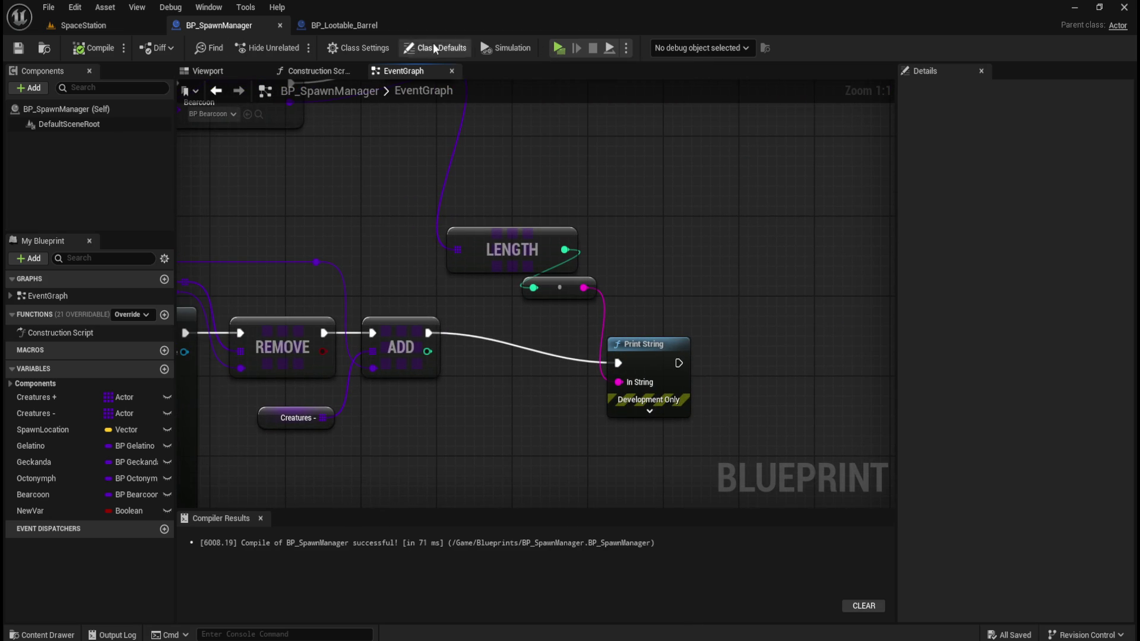
click(560, 48)
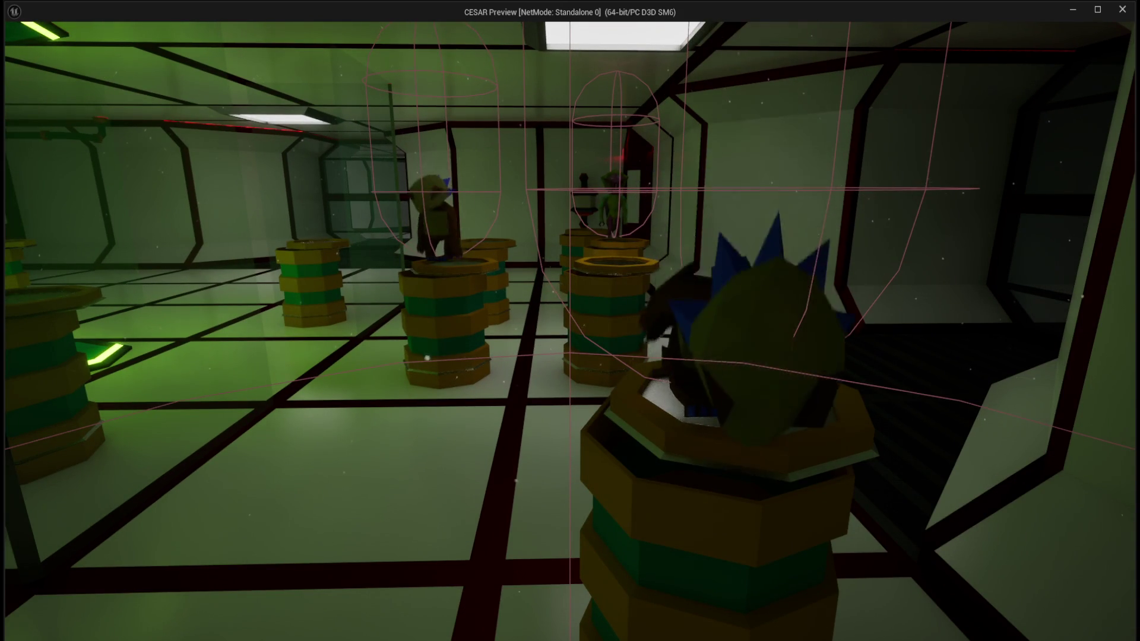
Close the CESAR preview window after testing the creature spawns.
key(Escape)
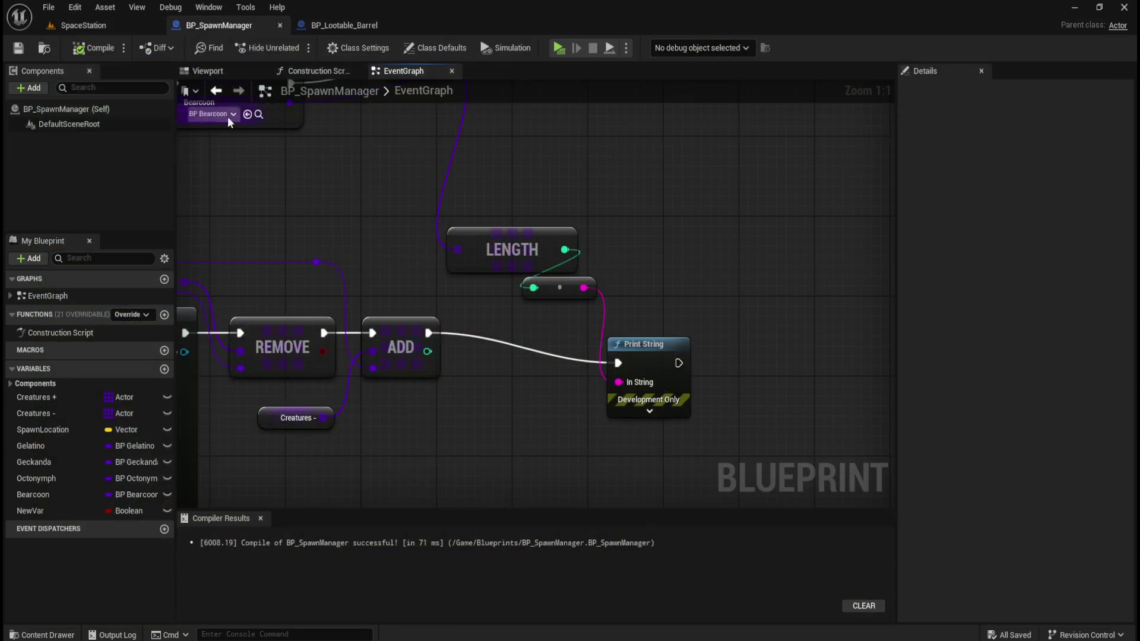
scroll(676, 237, down, 6)
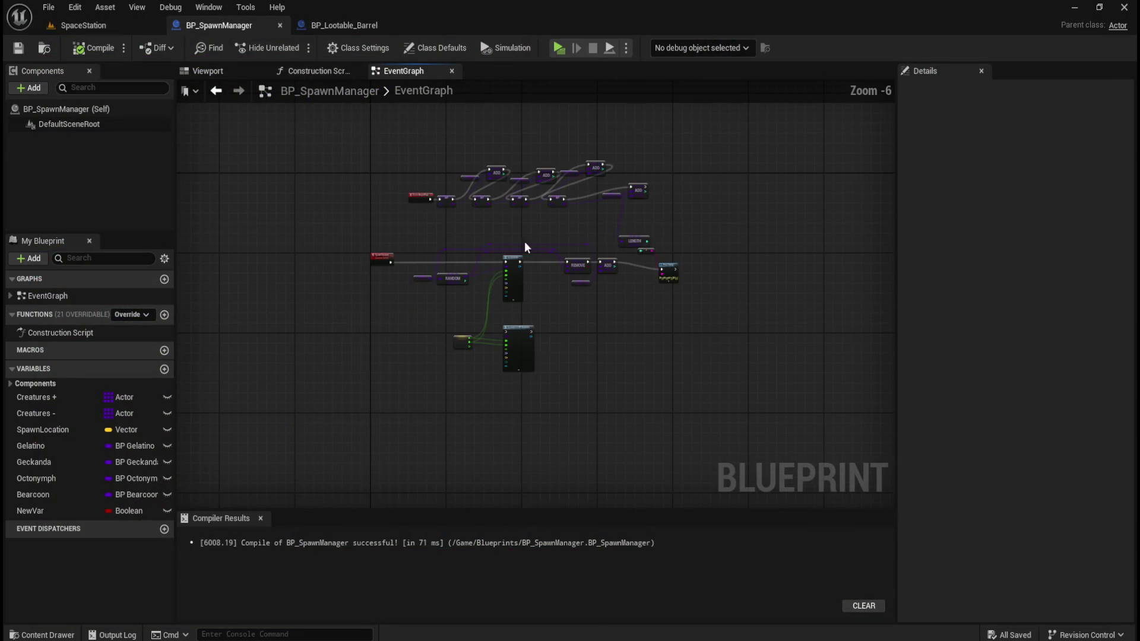
scroll(499, 234, up, 3)
scroll(499, 240, up, 1)
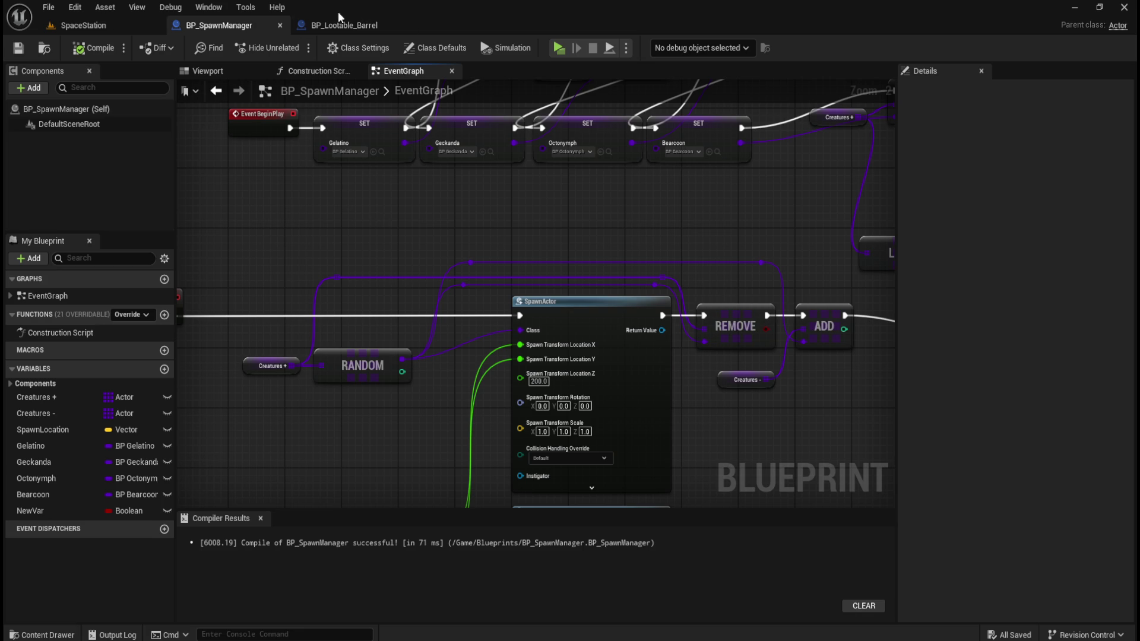
click(105, 25)
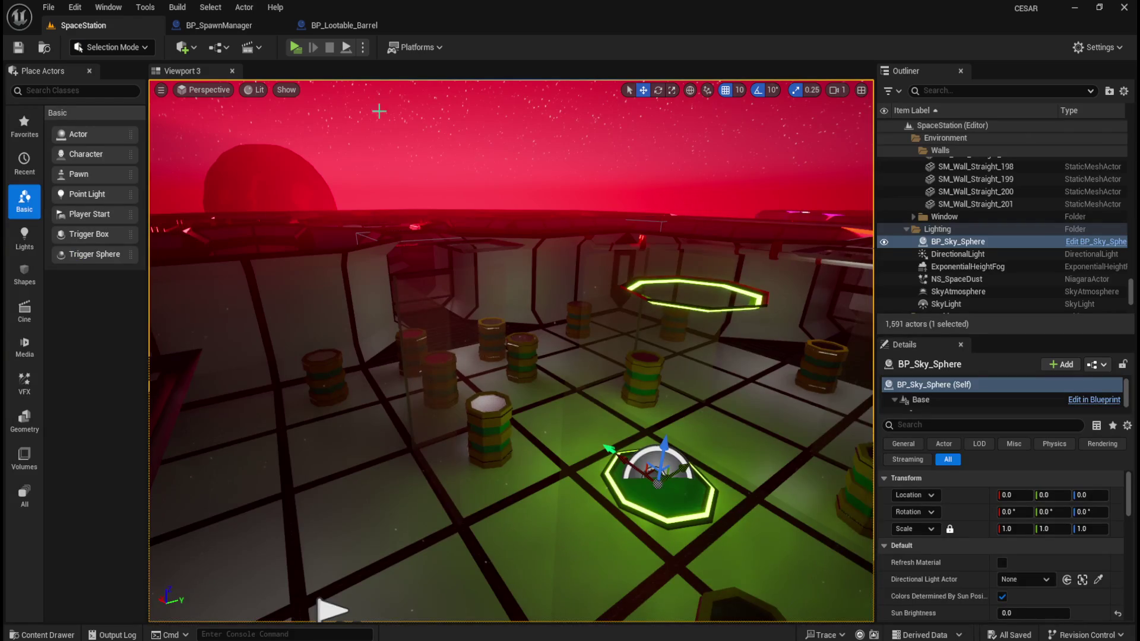
click(335, 25)
scroll(410, 388, up, 2)
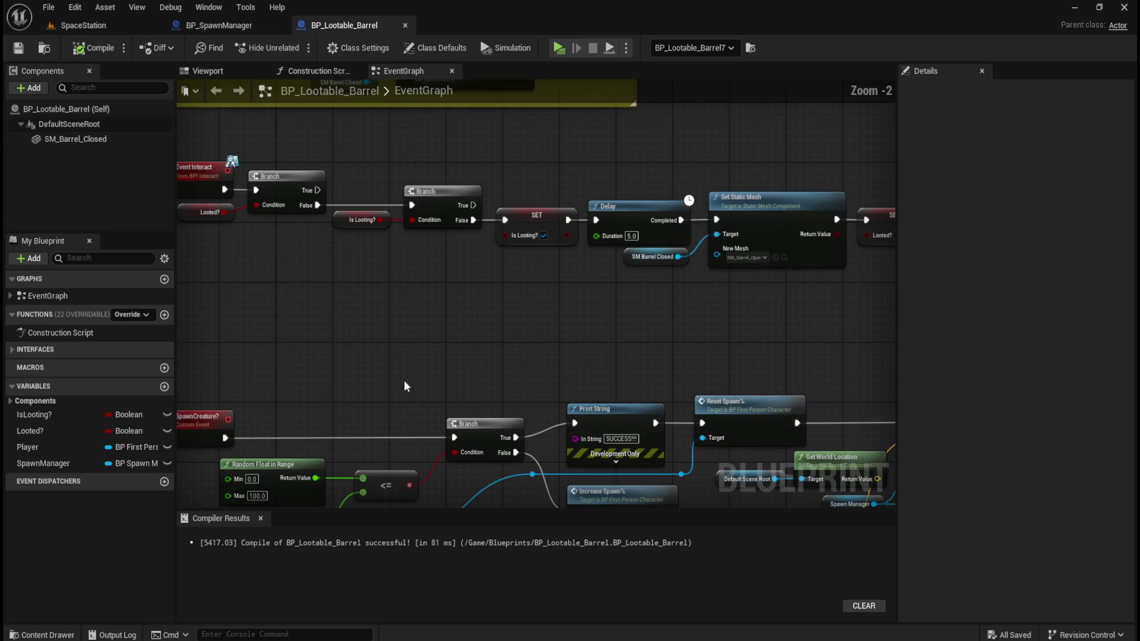
scroll(415, 333, up, 1)
mouse_move(473, 334)
mouse_down()
mouse_move(425, 349)
mouse_move(770, 173)
mouse_up()
scroll(590, 184, up, 2)
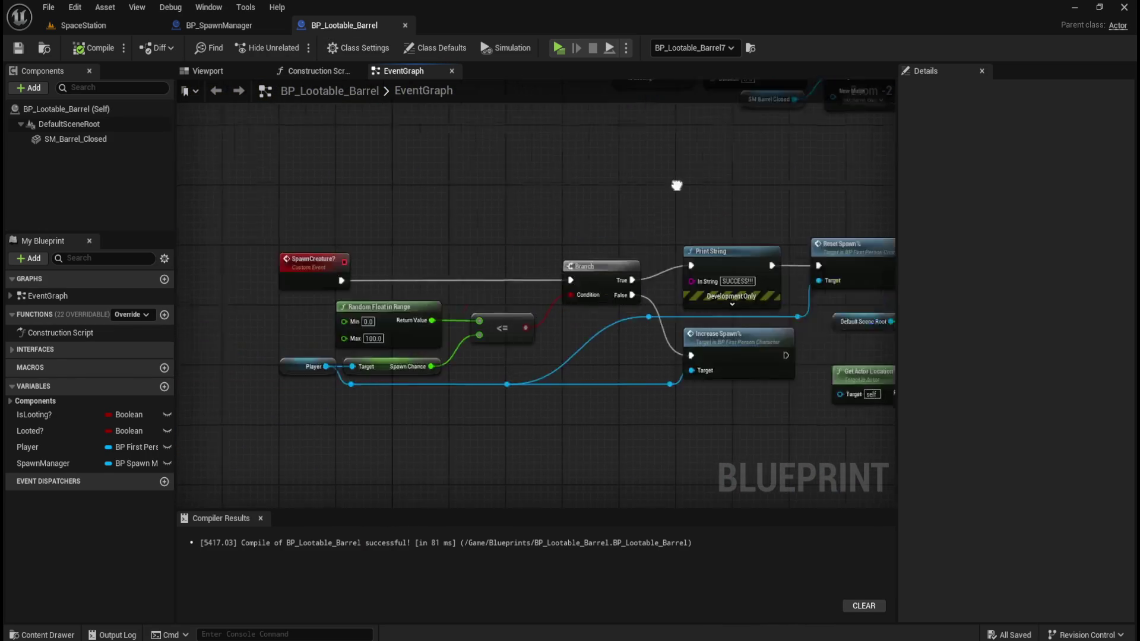
scroll(532, 243, down, 1)
scroll(644, 392, up, 1)
mouse_move(644, 392)
mouse_down()
mouse_move(291, 397)
mouse_move(729, 201)
mouse_up()
scroll(291, 397, down, 1)
scroll(729, 201, up, 1)
drag(649, 192, 337, 180)
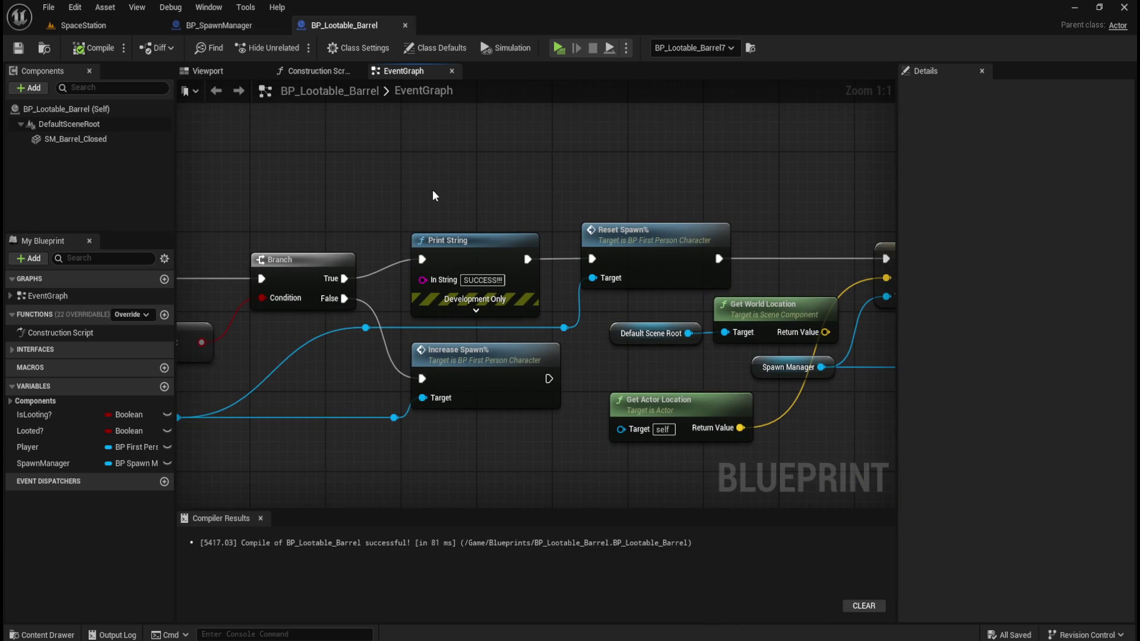
mouse_move(668, 168)
mouse_down()
mouse_move(445, 209)
mouse_move(466, 192)
mouse_up()
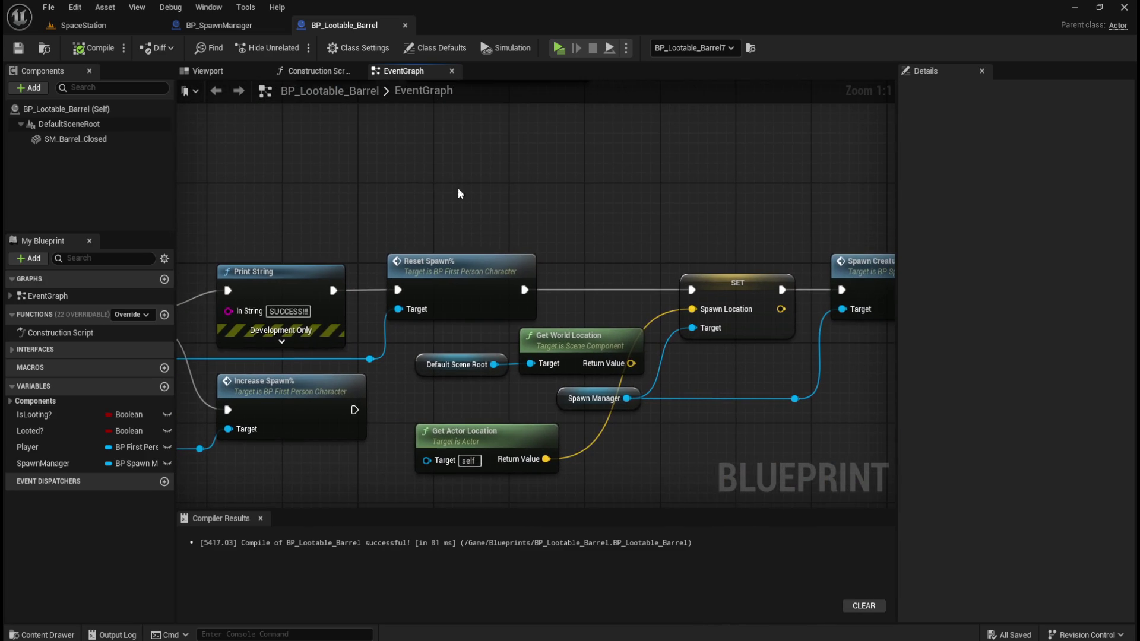
drag(595, 202, 443, 310)
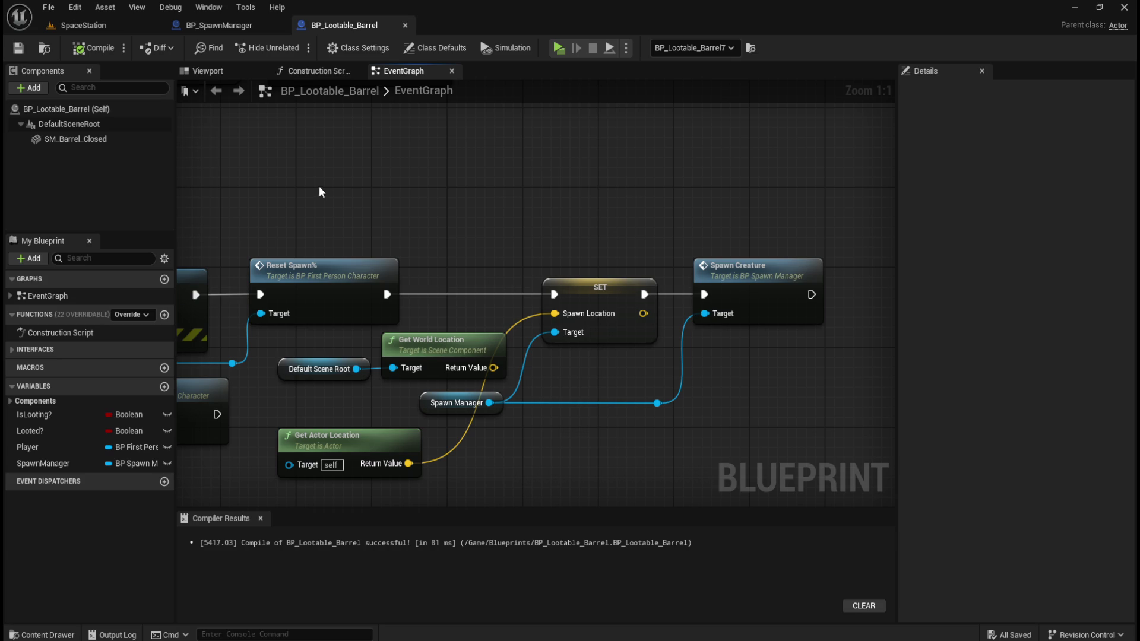
click(230, 28)
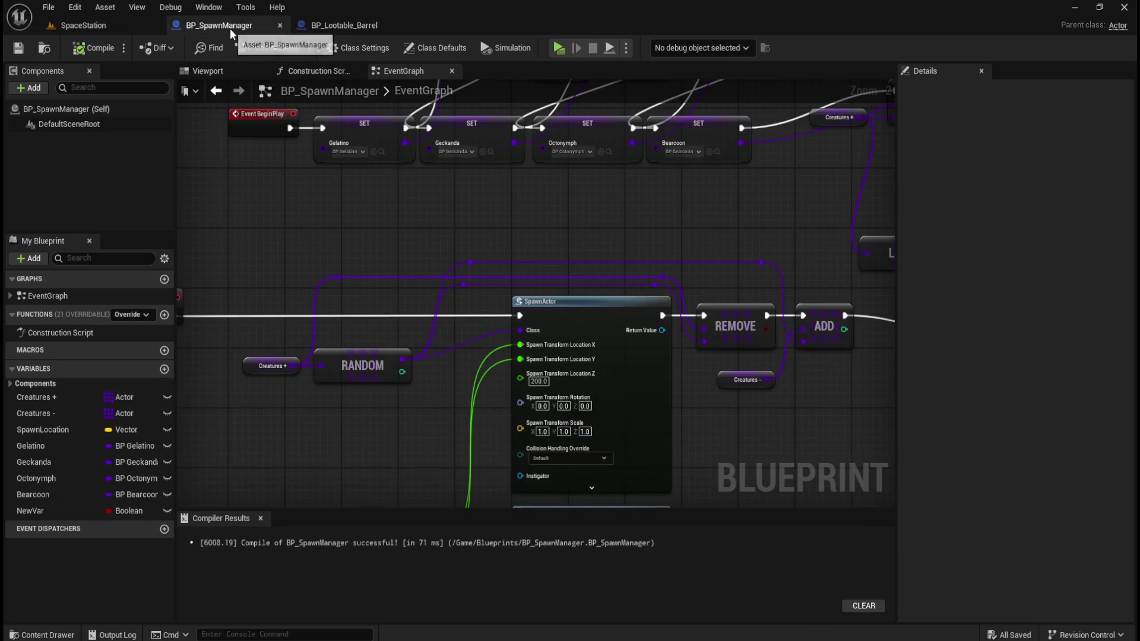
mouse_move(430, 209)
mouse_down()
mouse_move(612, 231)
mouse_move(416, 165)
mouse_move(459, 134)
mouse_up()
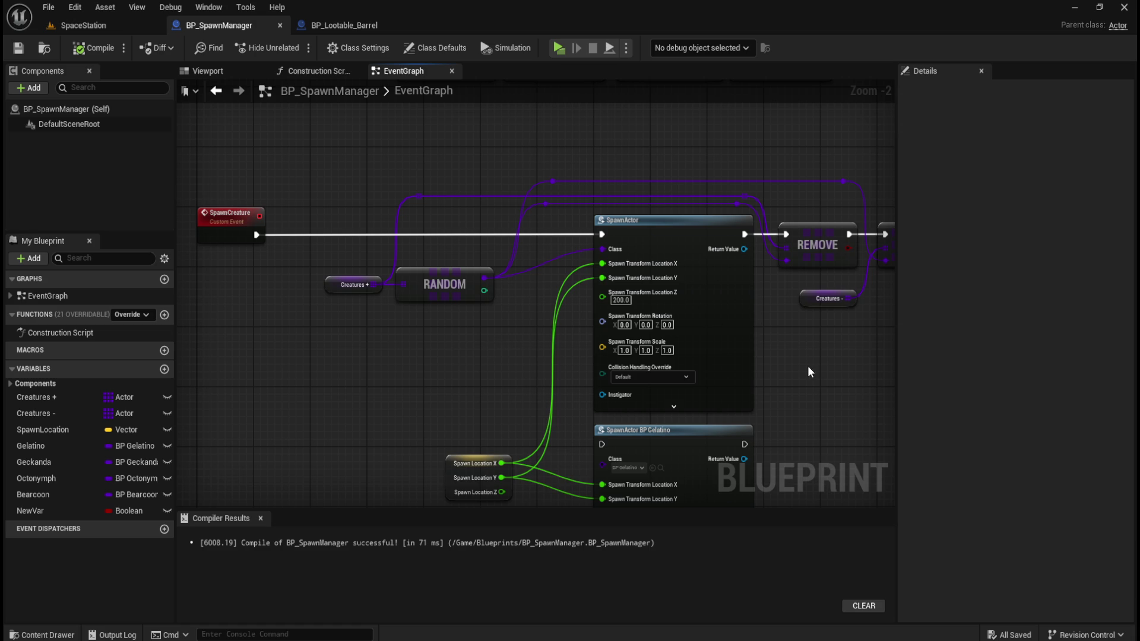
drag(806, 365, 764, 364)
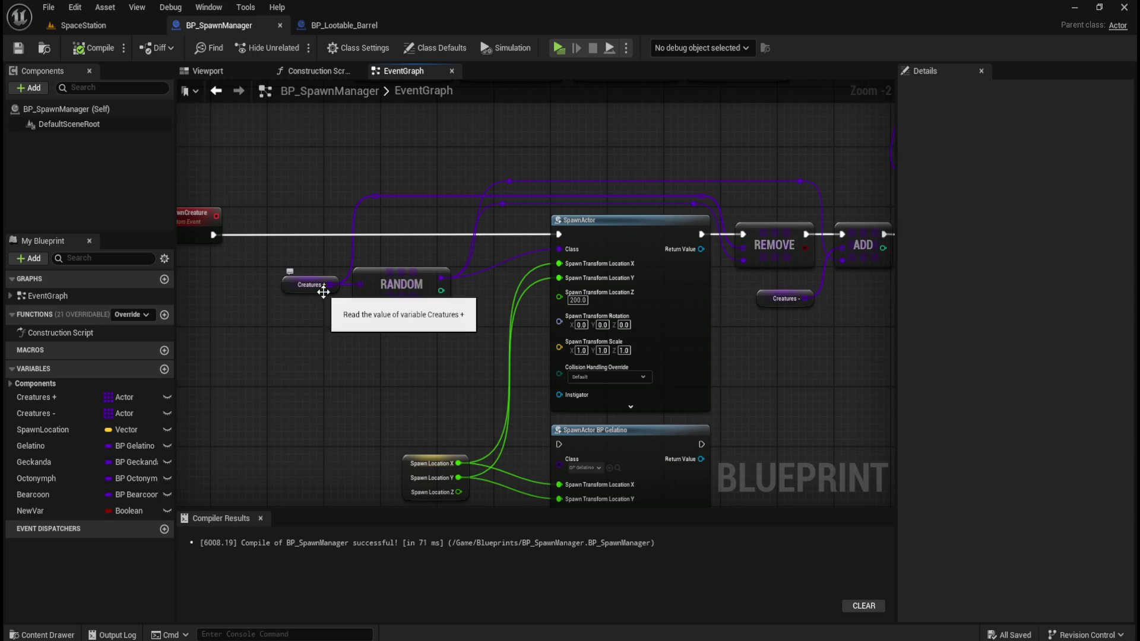
mouse_move(629, 128)
mouse_down()
mouse_move(537, 329)
mouse_move(588, 258)
mouse_move(361, 213)
mouse_move(376, 196)
mouse_move(535, 199)
mouse_move(630, 184)
mouse_up()
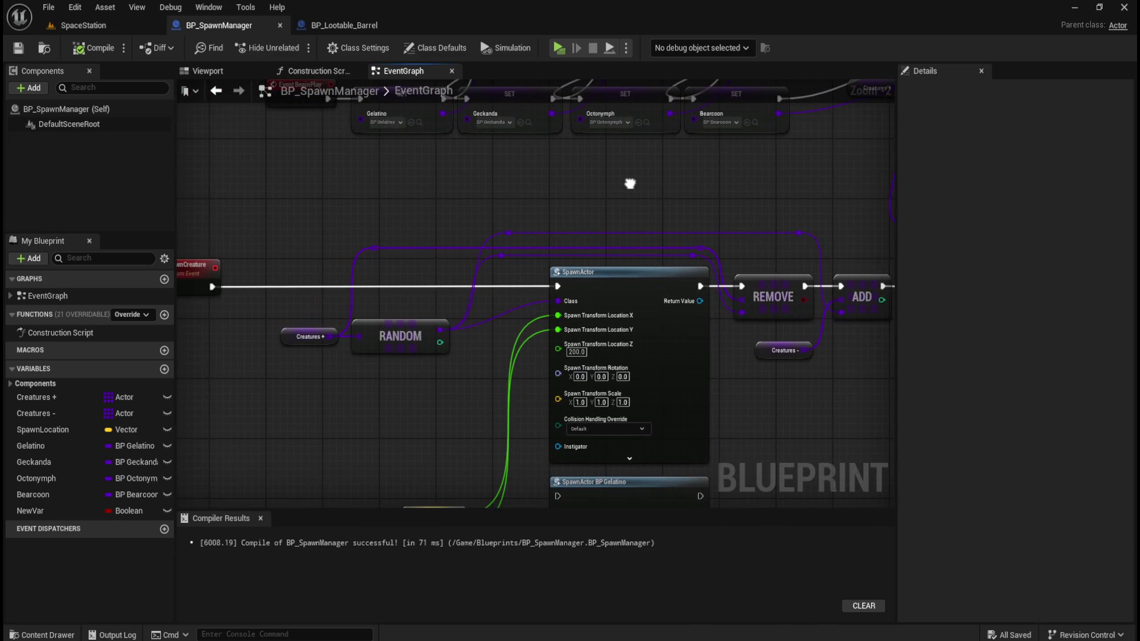
mouse_move(464, 245)
mouse_down()
mouse_move(433, 198)
mouse_move(204, 256)
mouse_move(194, 197)
mouse_move(307, 328)
mouse_move(458, 385)
mouse_move(237, 289)
mouse_up()
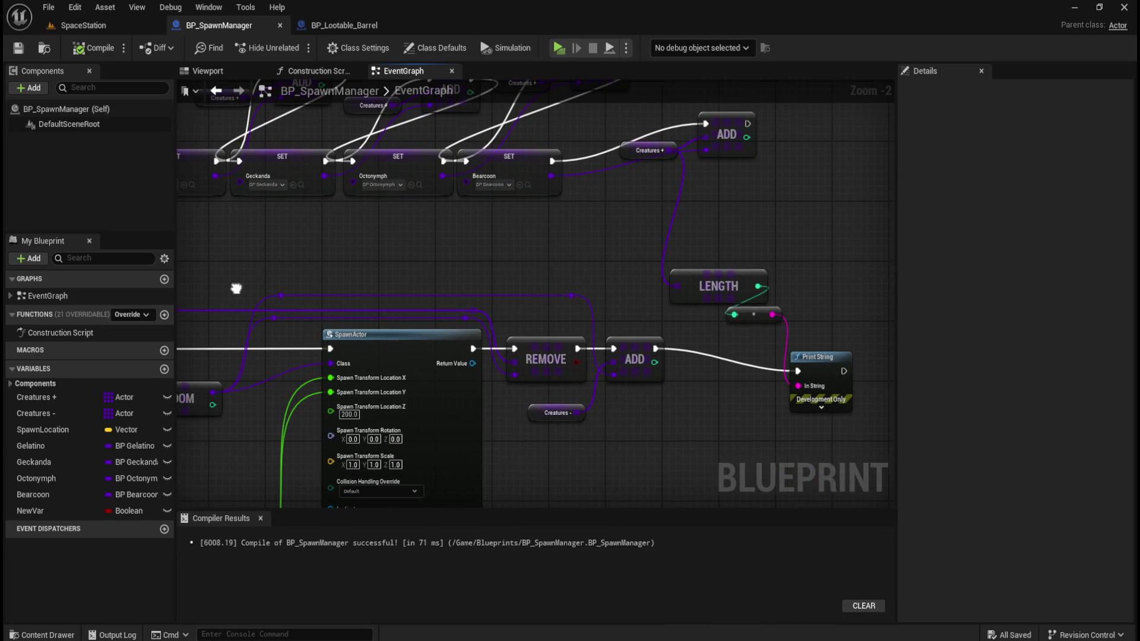
drag(237, 288, 445, 287)
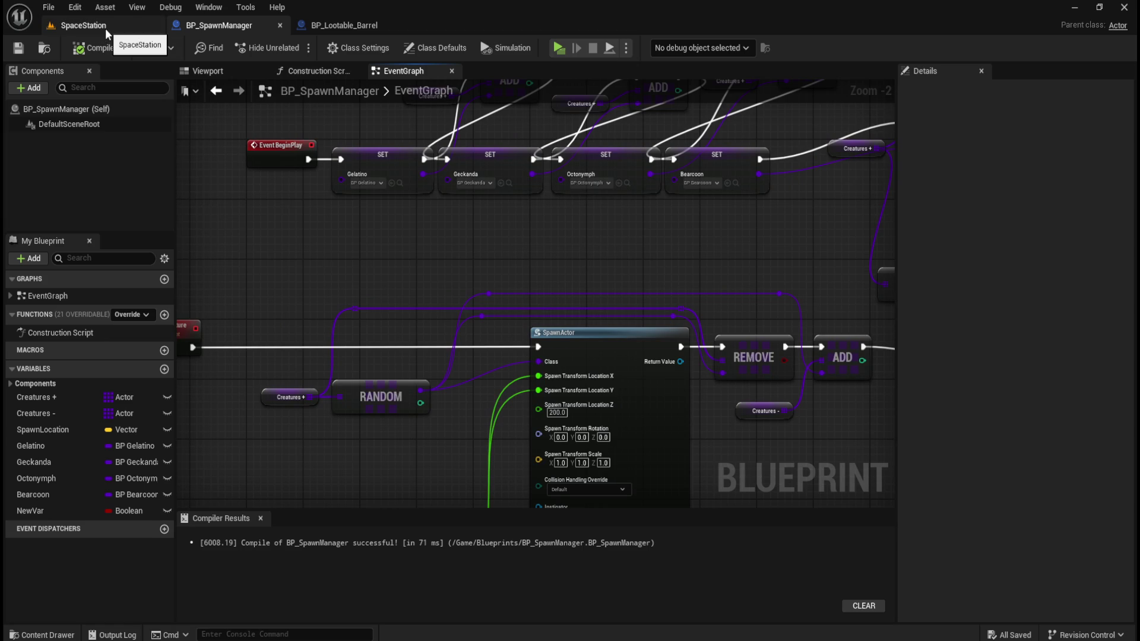
Play SpaceStation in standalone and loot a barrel, confirming it prints 2 and SUCCESS!!!
click(105, 27)
click(294, 46)
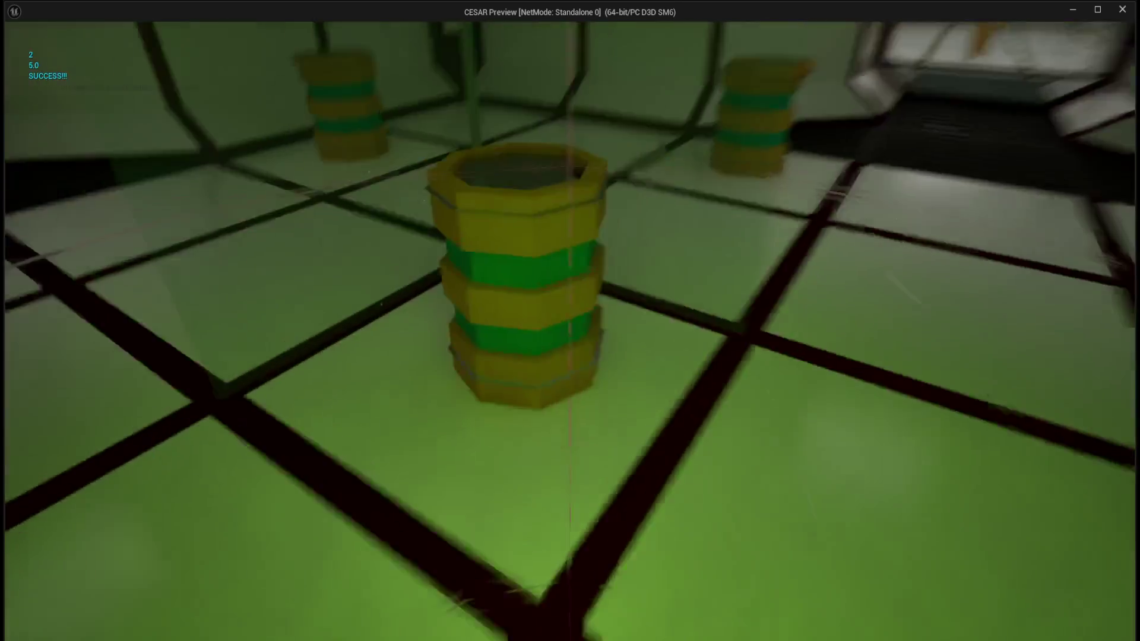
key(s)
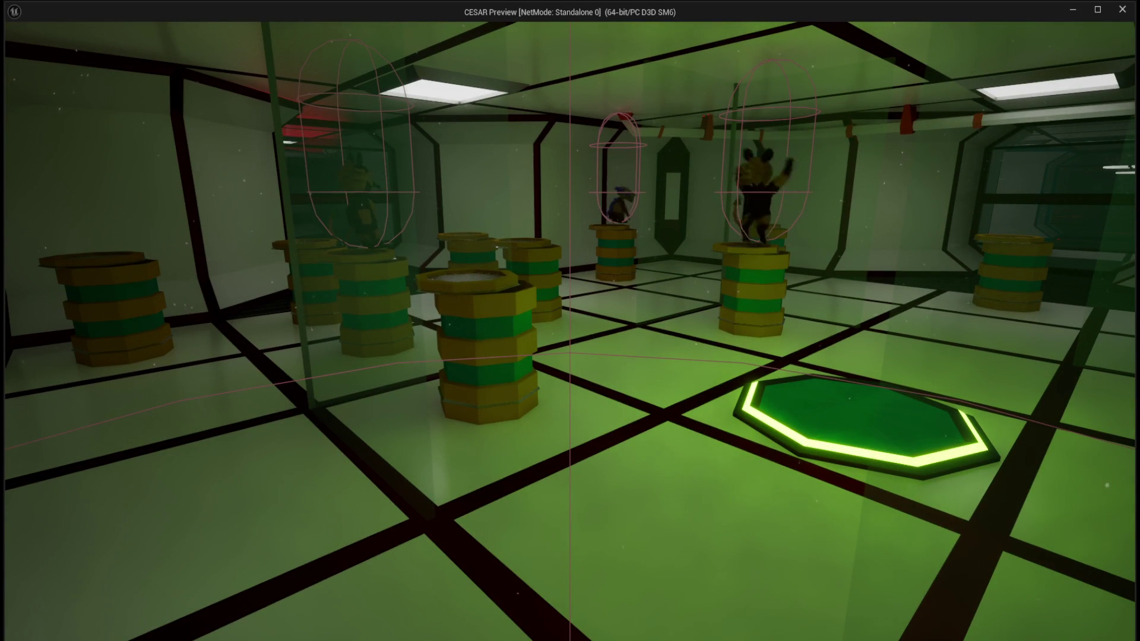
key(Escape)
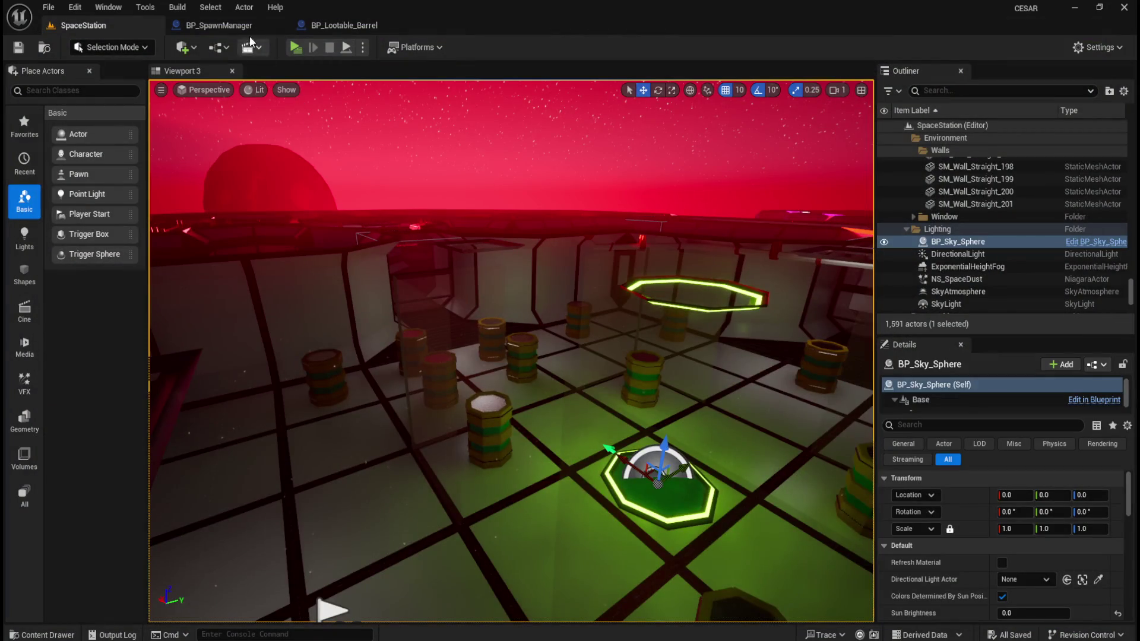
click(230, 28)
click(356, 24)
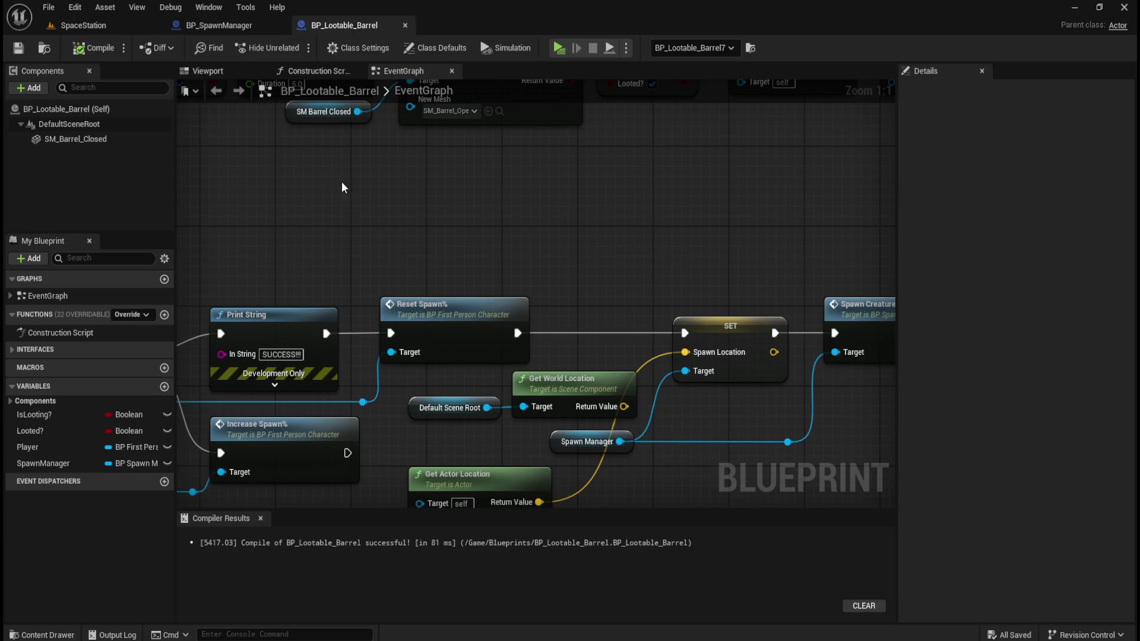
scroll(699, 219, down, 5)
scroll(527, 209, up, 2)
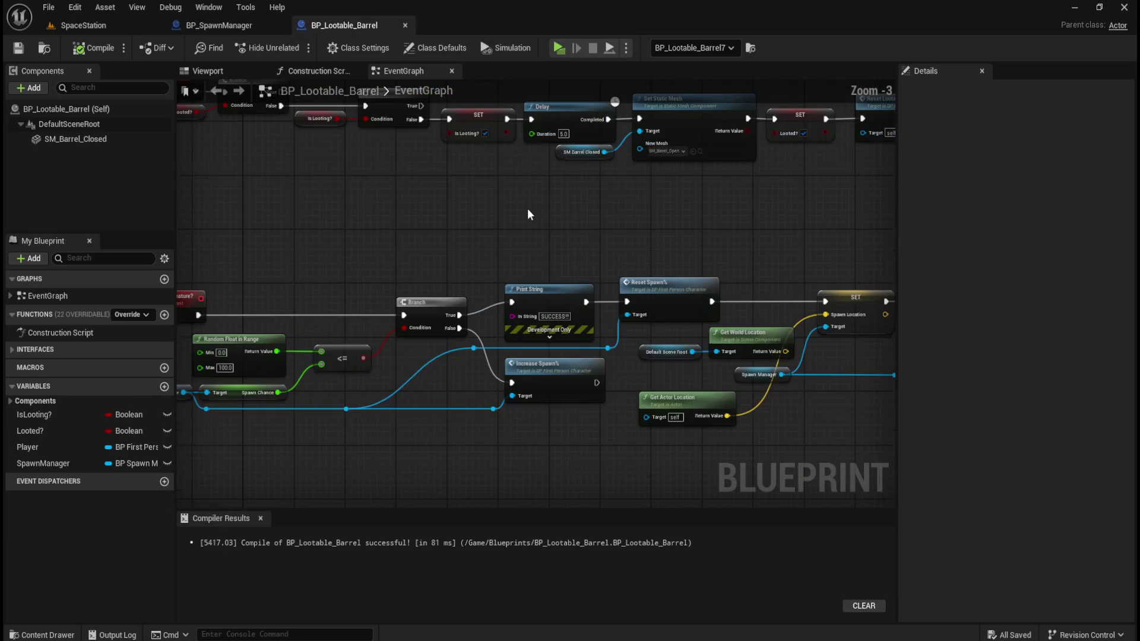
drag(463, 233, 502, 334)
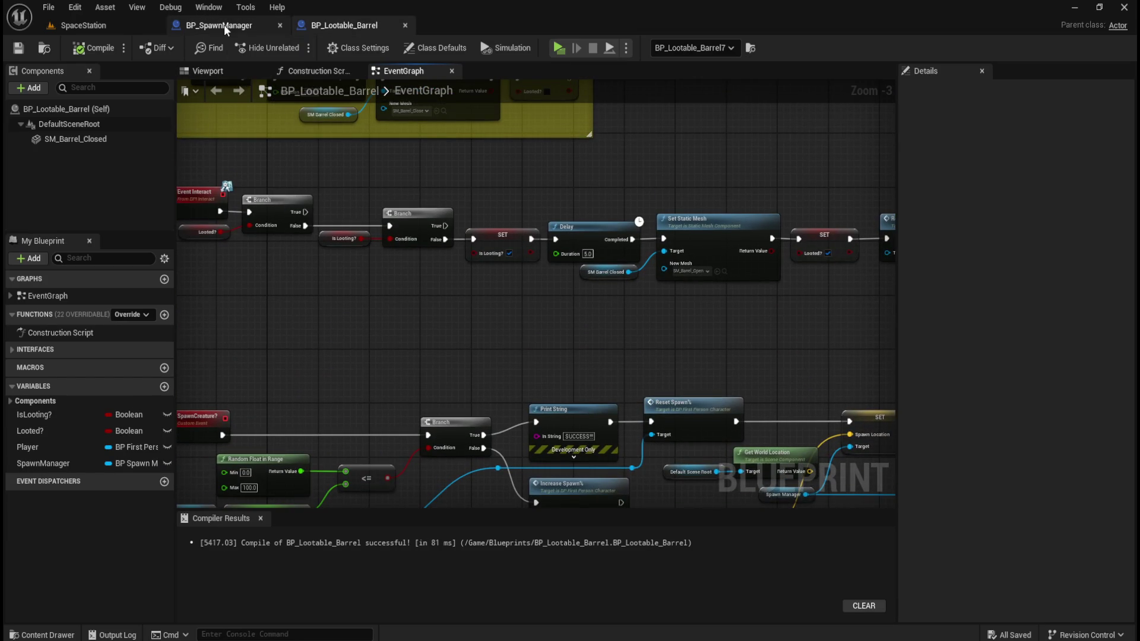
click(223, 24)
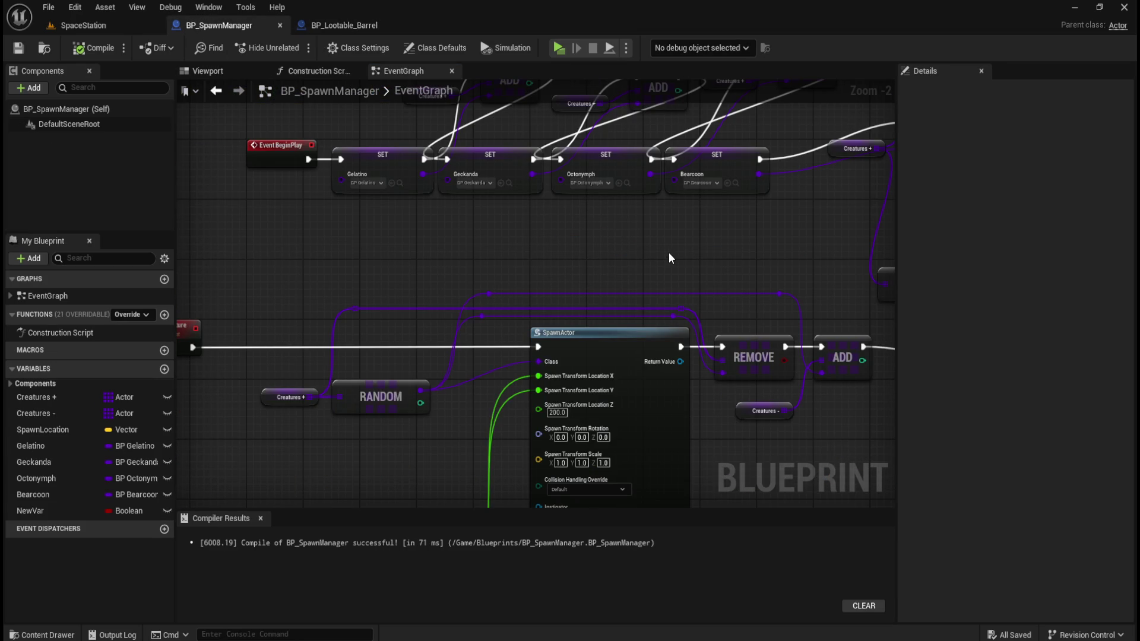
scroll(670, 251, down, 1)
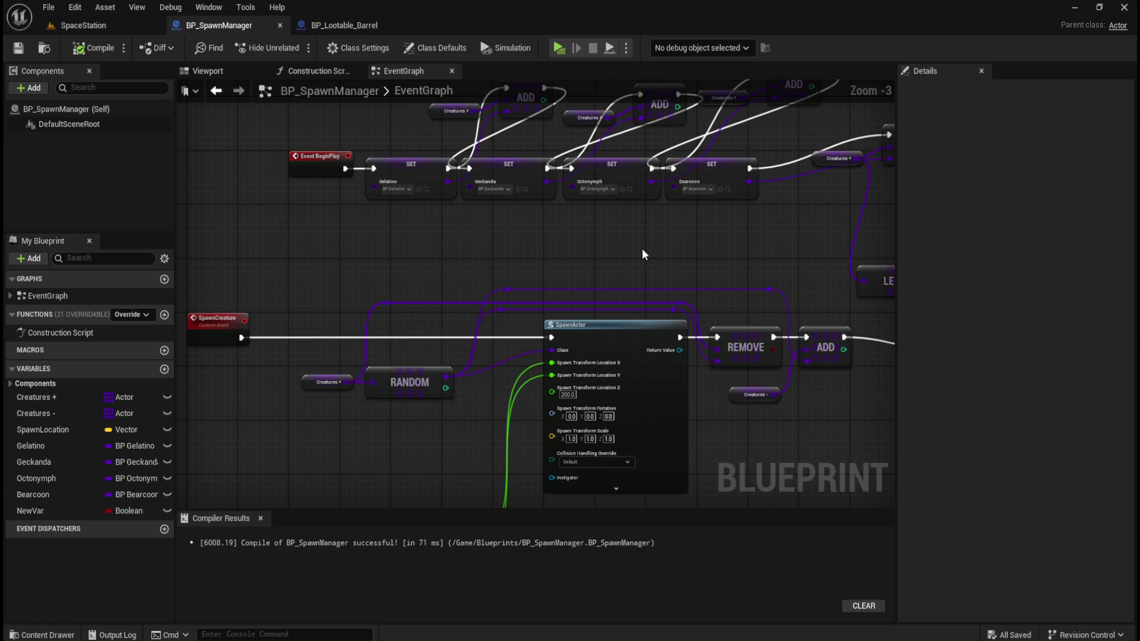
scroll(642, 248, up, 1)
scroll(403, 167, up, 1)
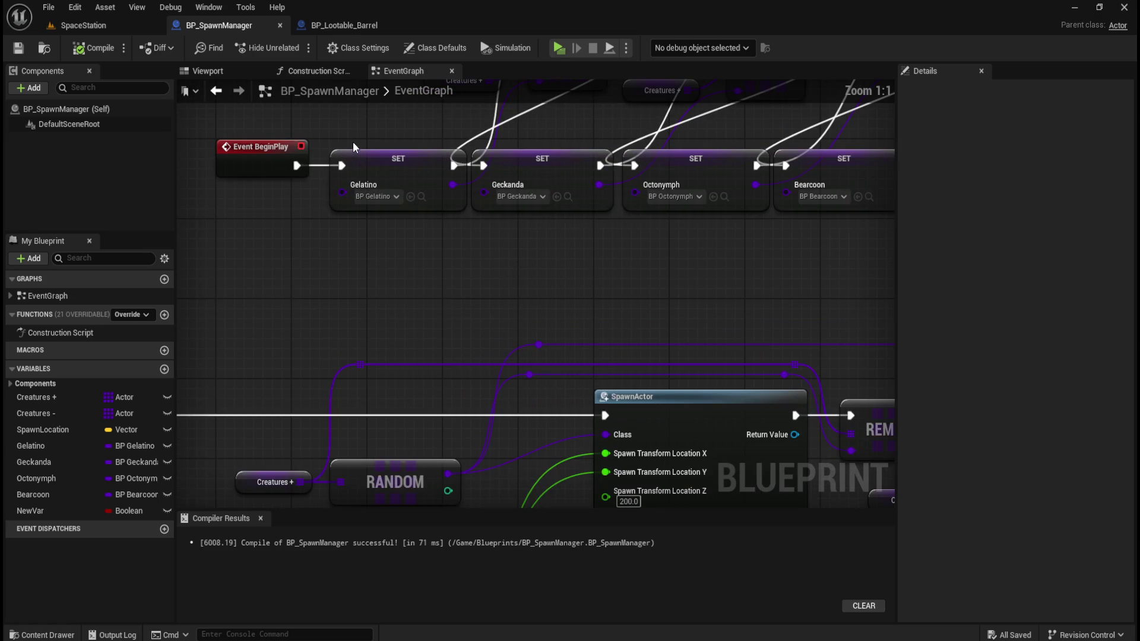
scroll(490, 248, up, 1)
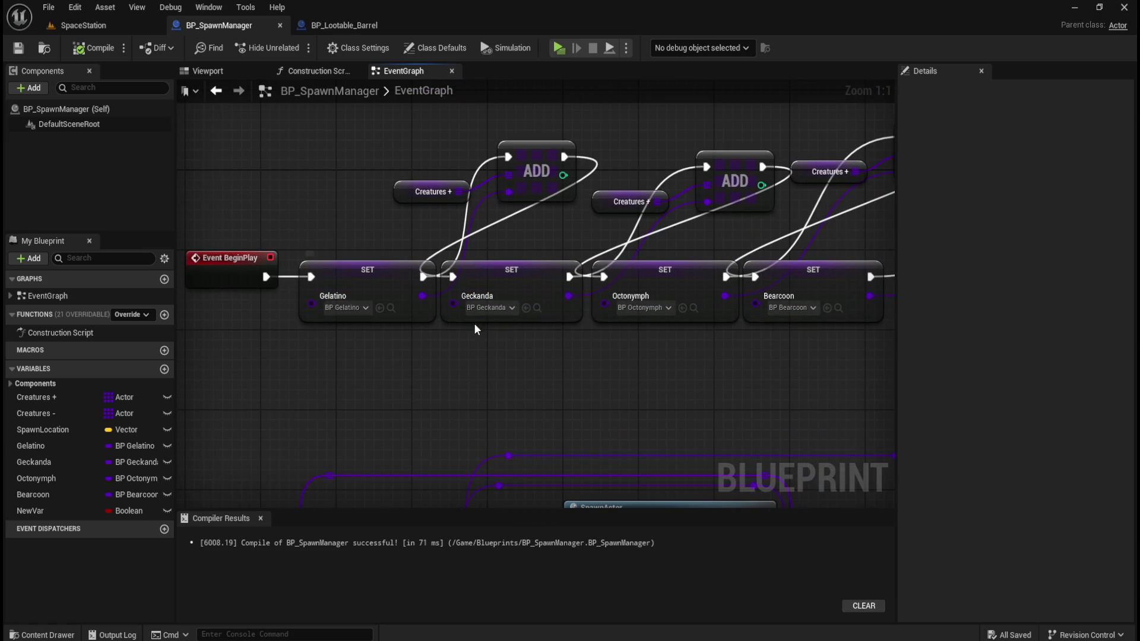
mouse_move(788, 319)
mouse_down()
mouse_move(572, 420)
mouse_move(443, 400)
mouse_move(657, 413)
mouse_up()
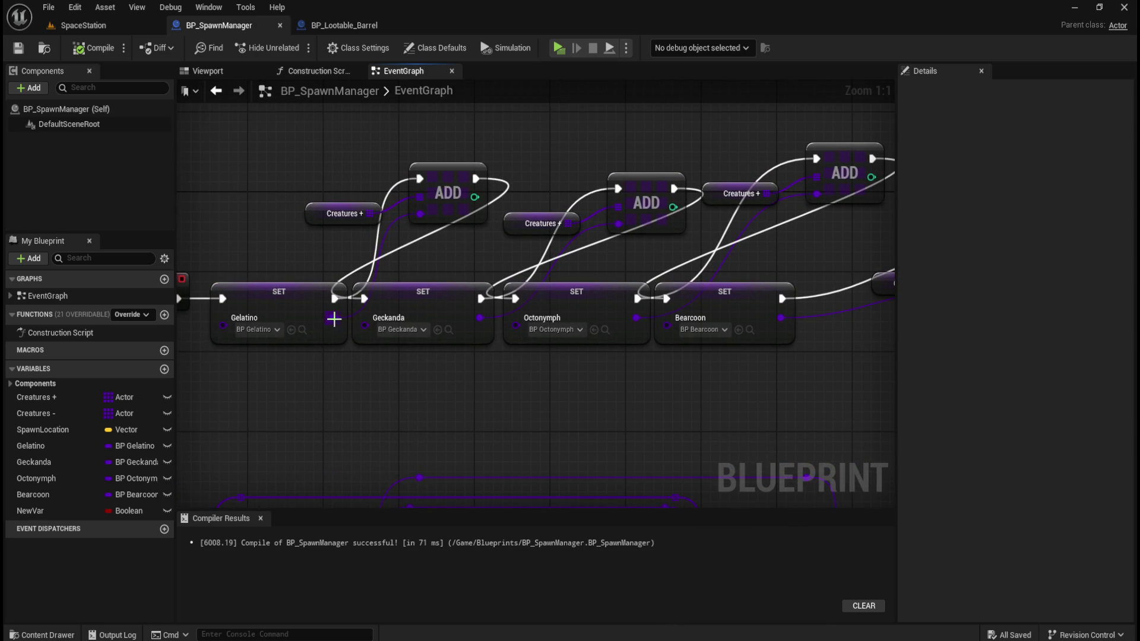
mouse_move(616, 404)
mouse_down()
mouse_move(393, 379)
mouse_move(340, 355)
mouse_up()
scroll(615, 213, down, 8)
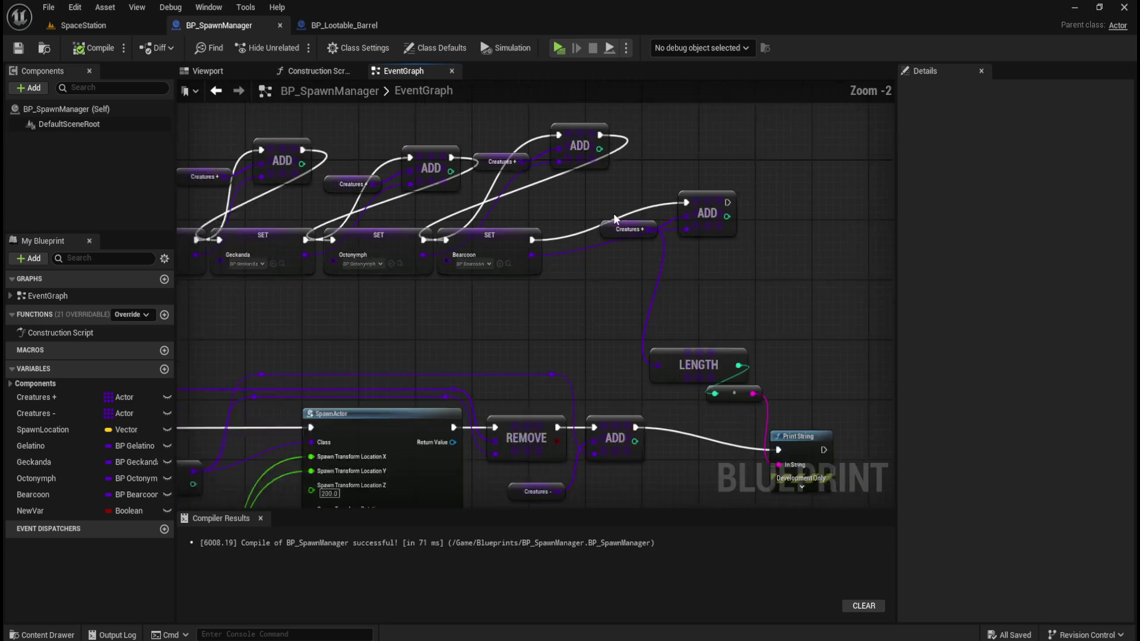
scroll(509, 284, up, 5)
scroll(480, 298, up, 1)
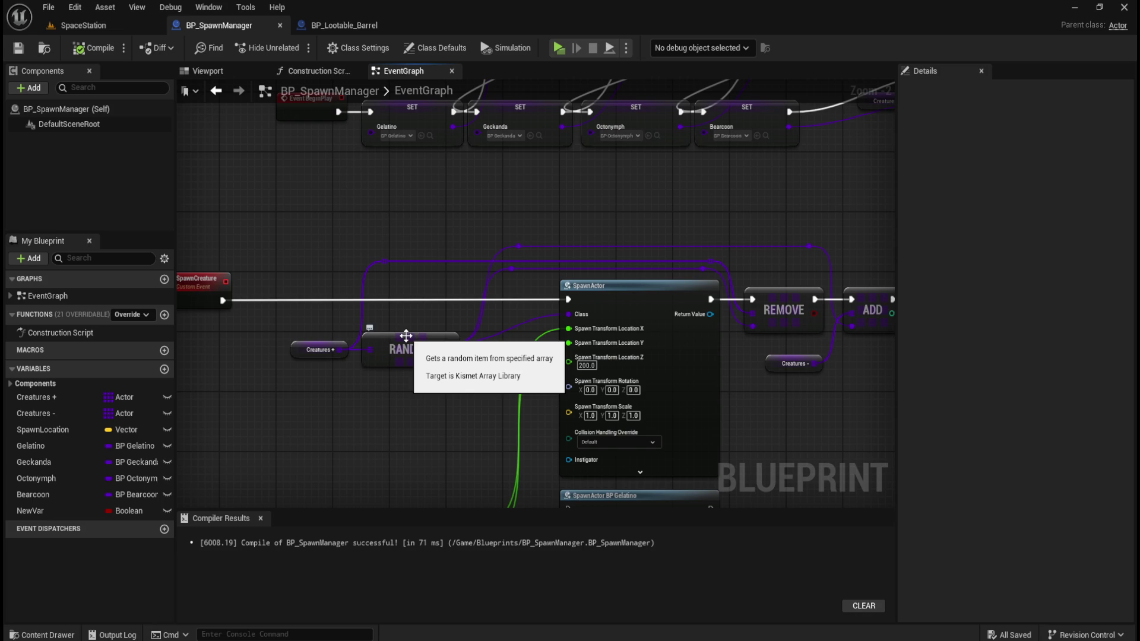
drag(531, 284, 414, 317)
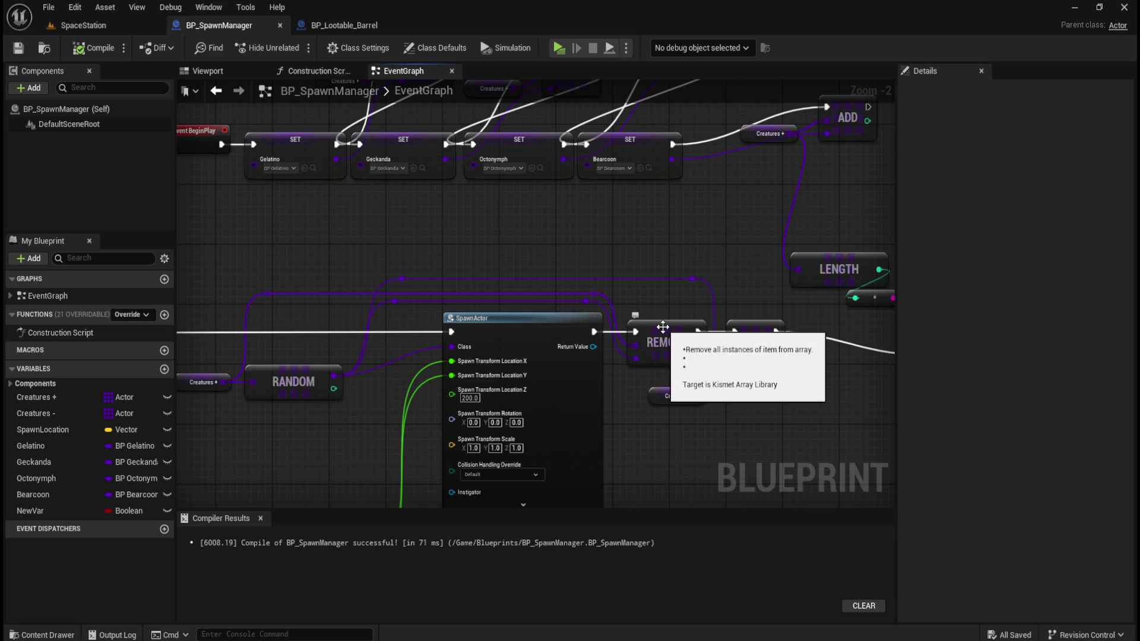
drag(435, 256, 522, 281)
drag(316, 407, 405, 293)
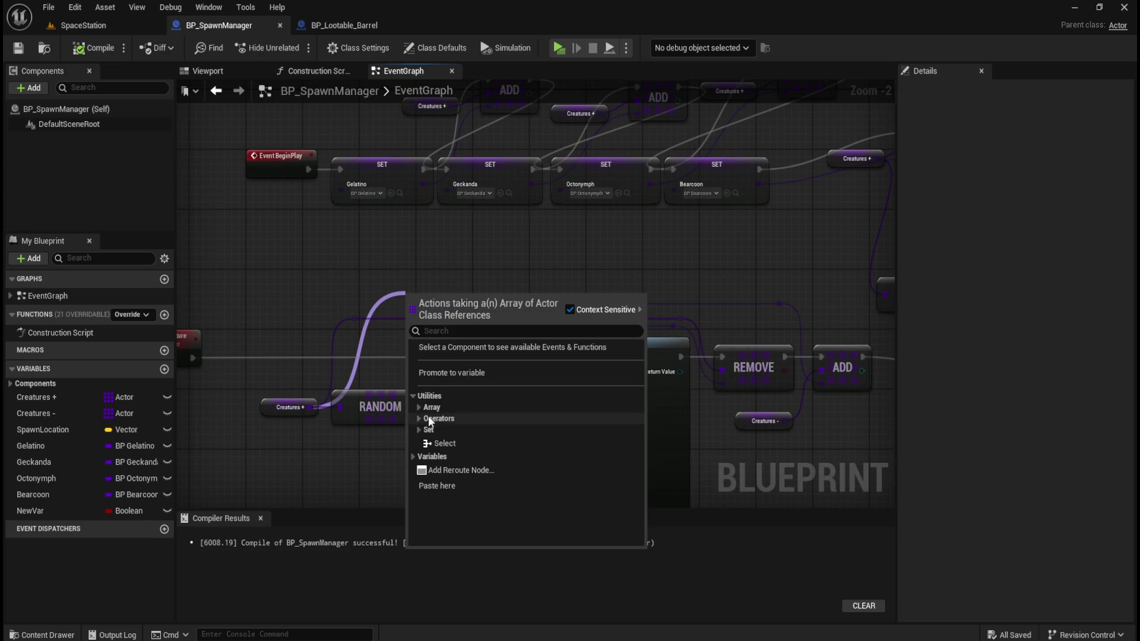
click(421, 408)
scroll(532, 415, down, 3)
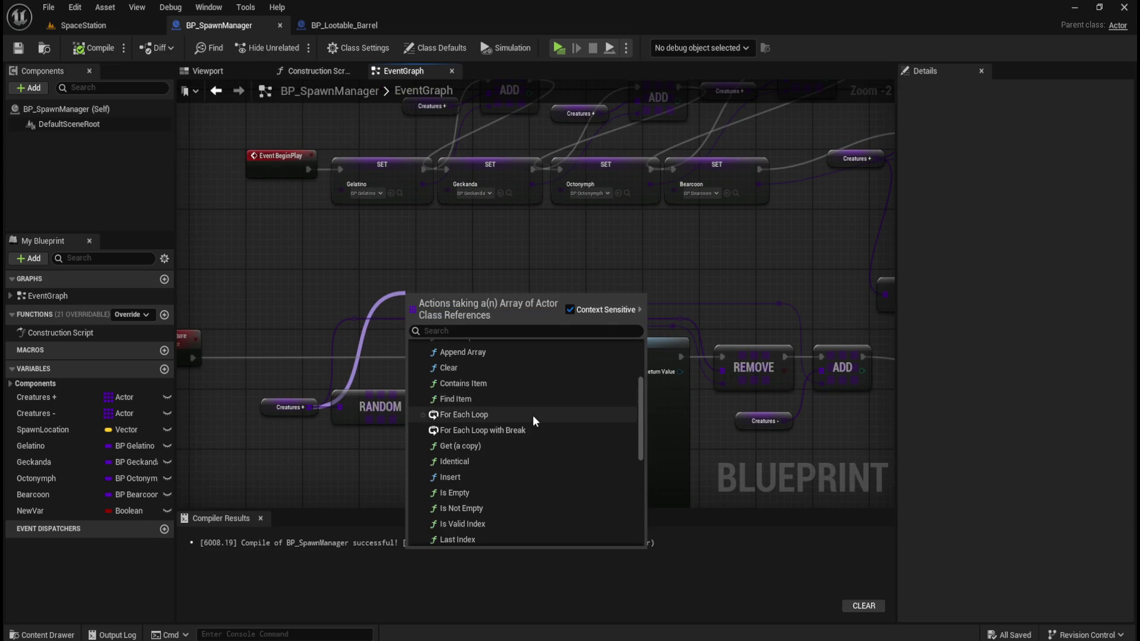
scroll(533, 415, down, 3)
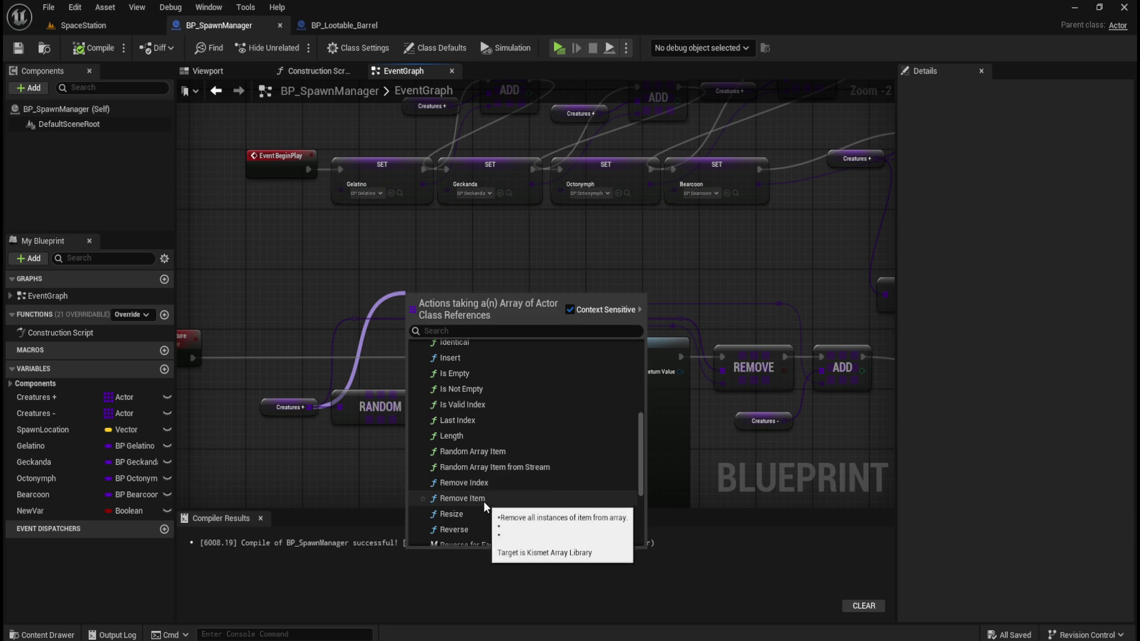
scroll(484, 501, down, 1)
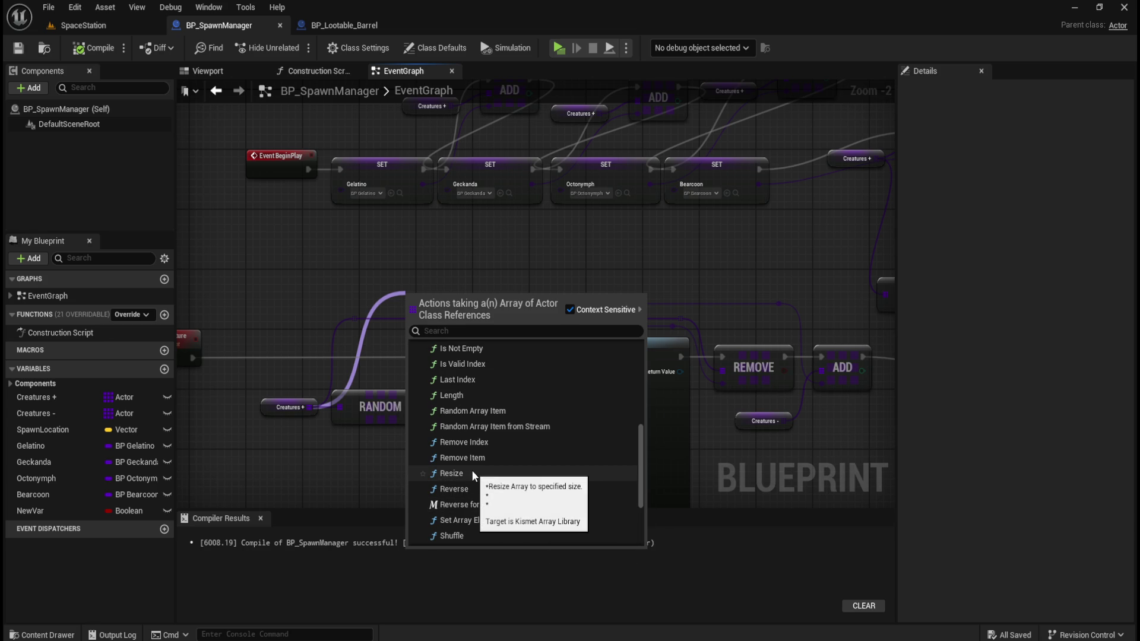
scroll(472, 471, down, 2)
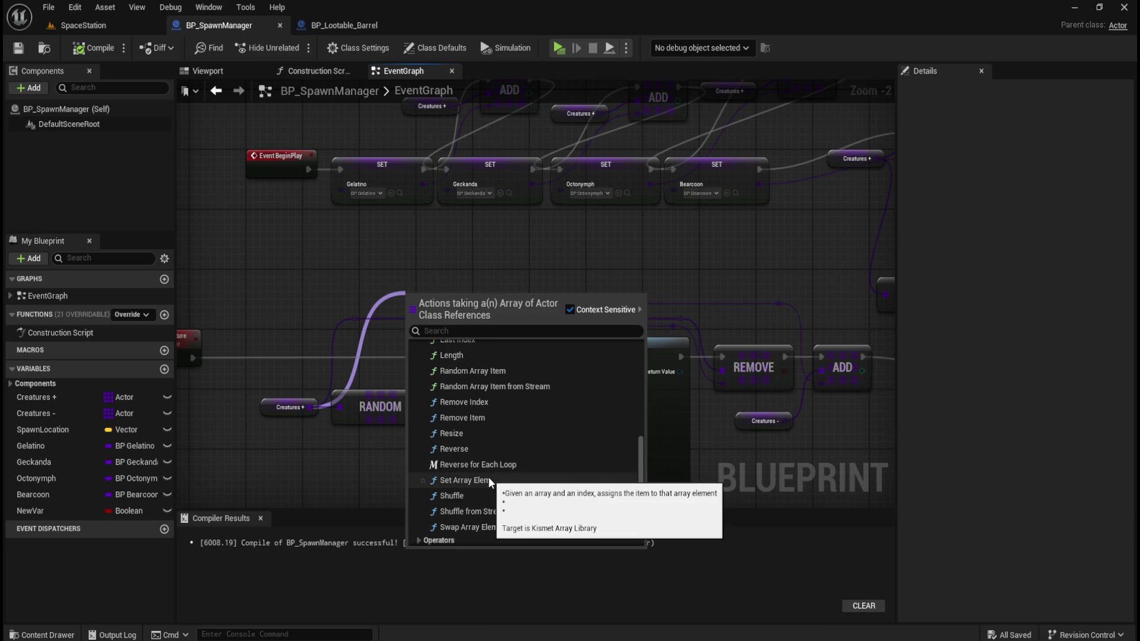
key(Escape)
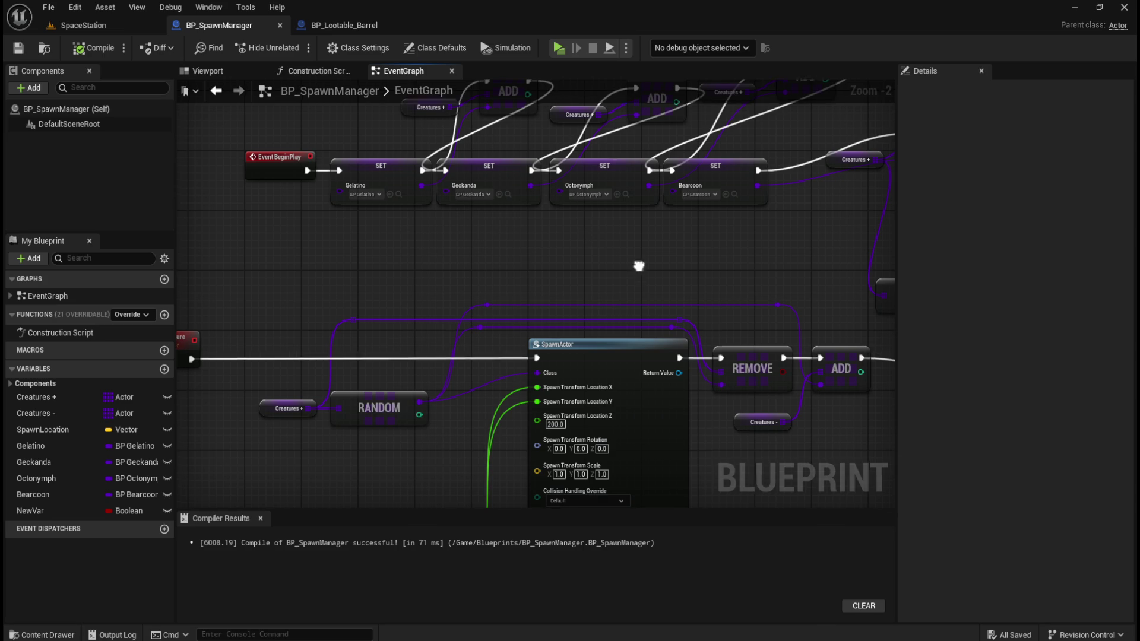
drag(641, 270, 414, 399)
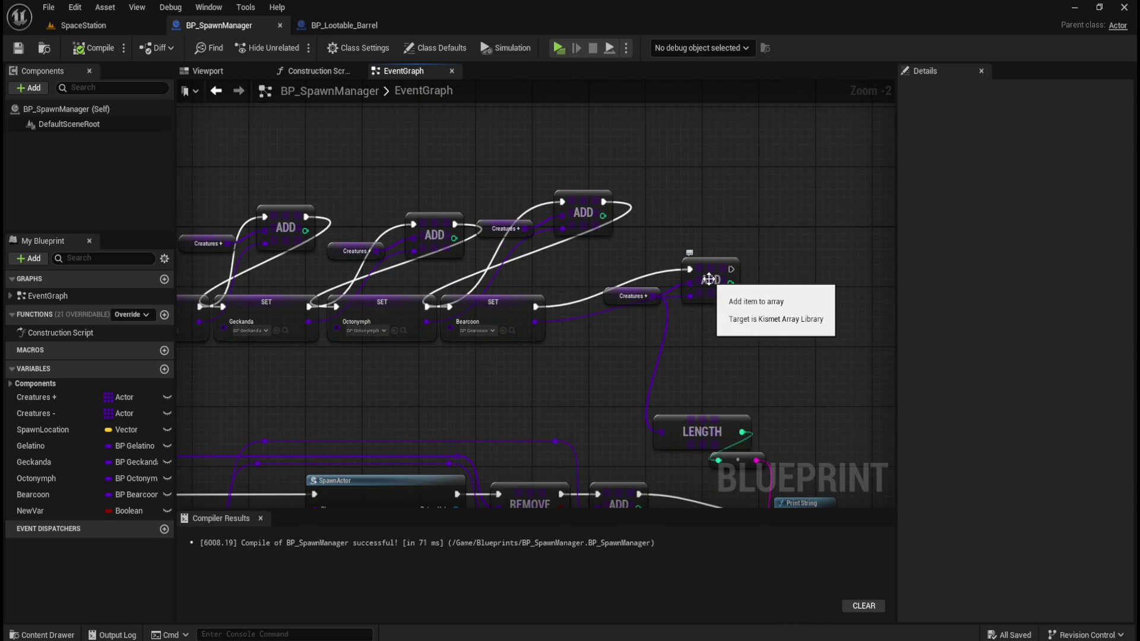
drag(732, 271, 773, 267)
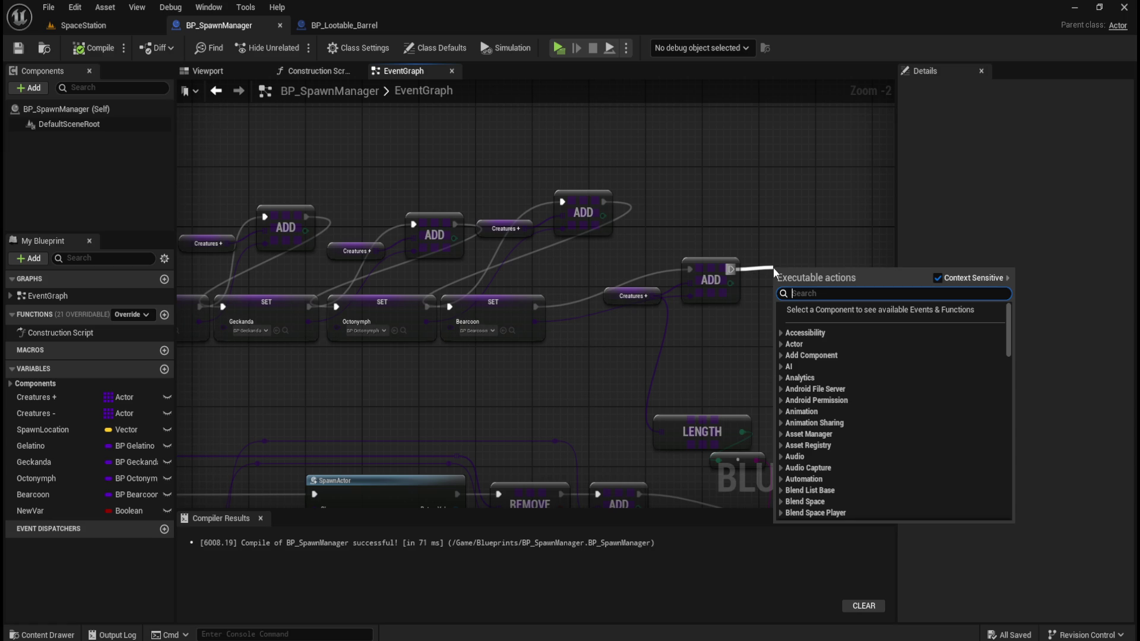
scroll(968, 419, down, 2)
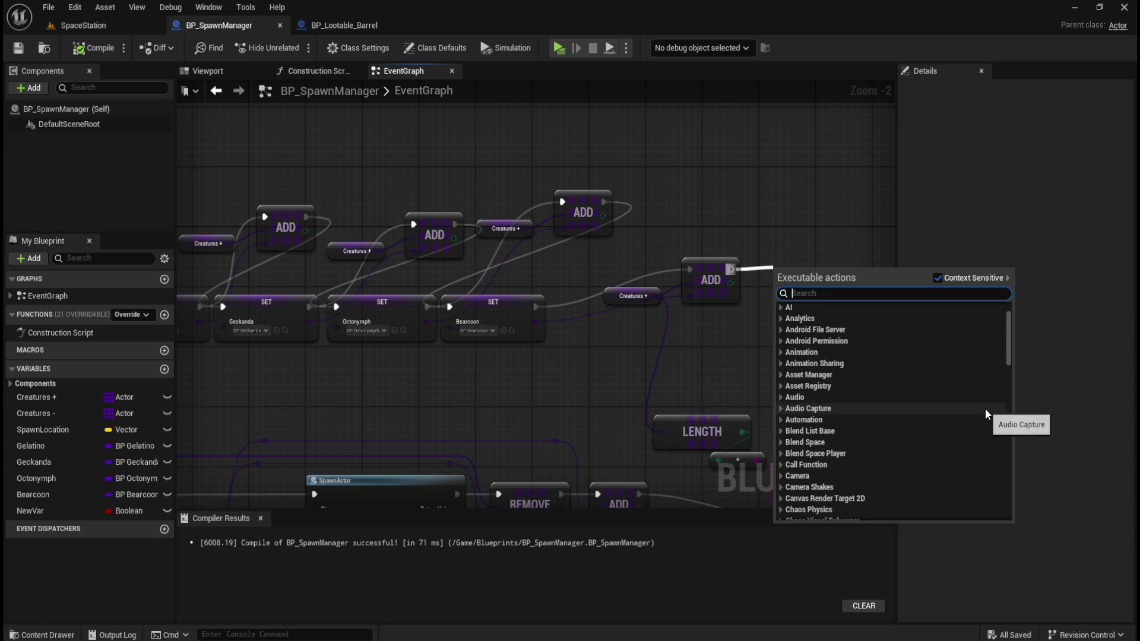
scroll(943, 423, down, 7)
scroll(944, 423, down, 12)
scroll(948, 419, down, 10)
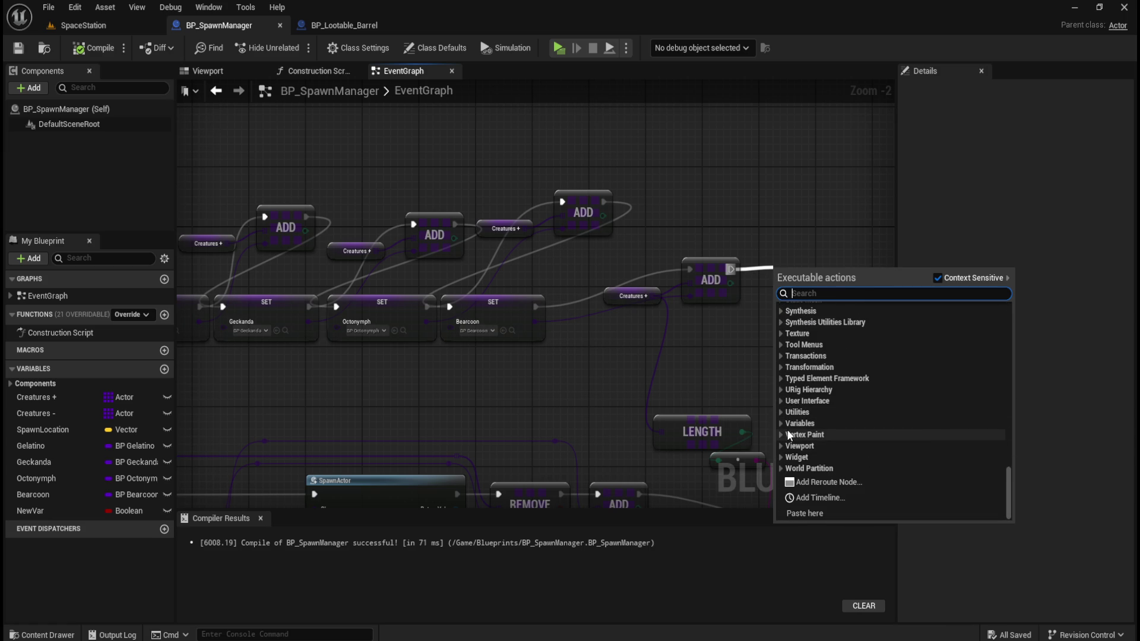
click(784, 417)
click(784, 417)
click(783, 417)
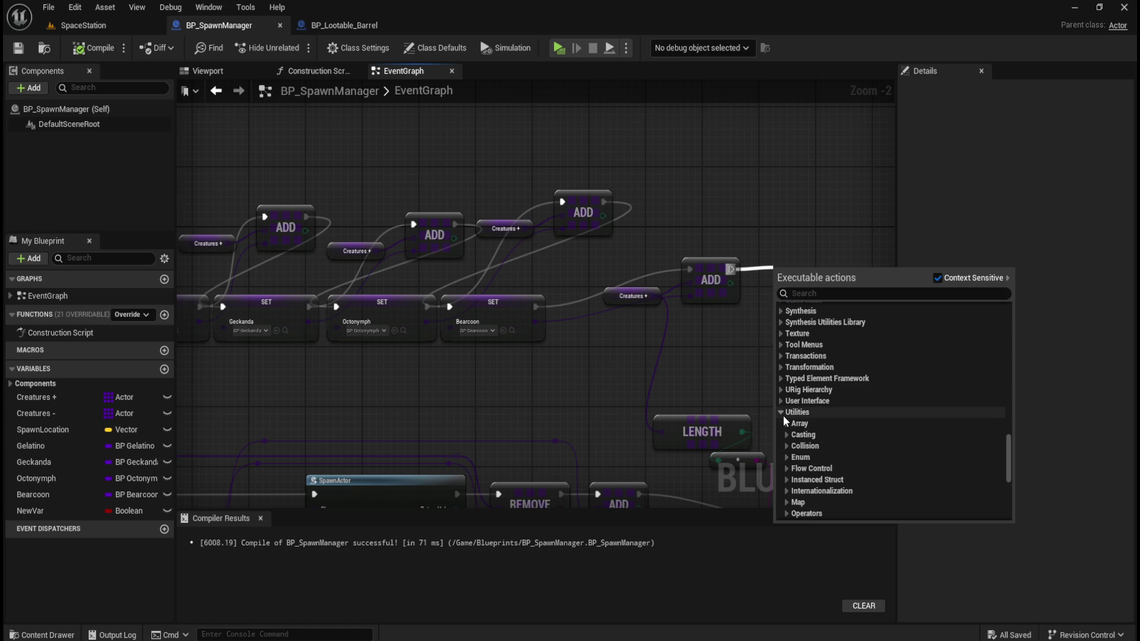
click(787, 424)
scroll(867, 446, down, 2)
scroll(882, 439, down, 4)
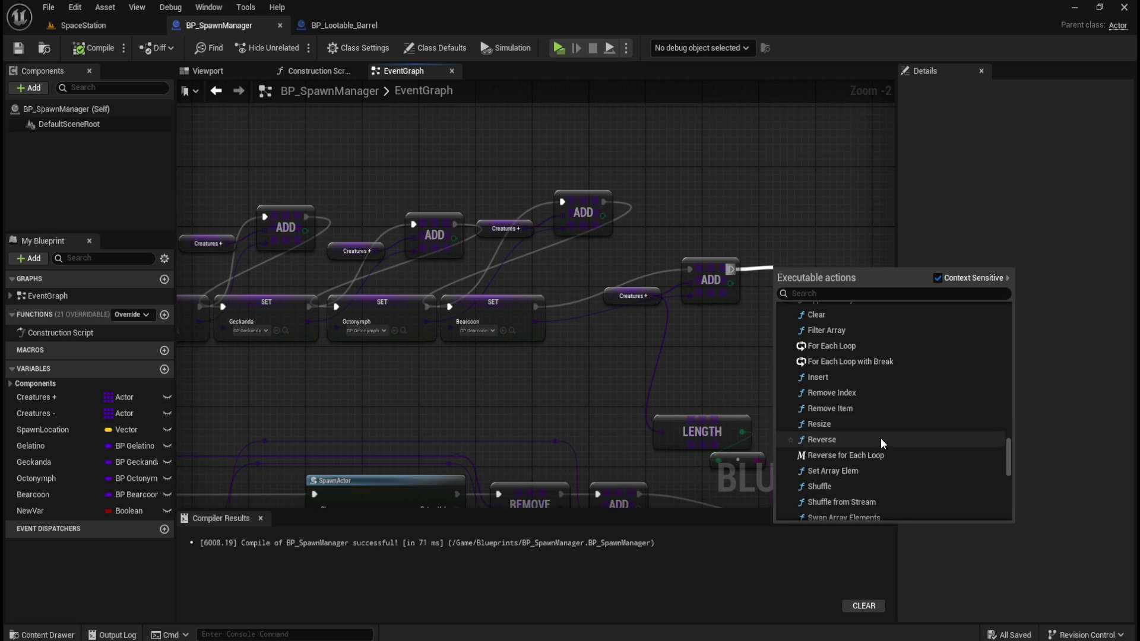
scroll(882, 438, down, 1)
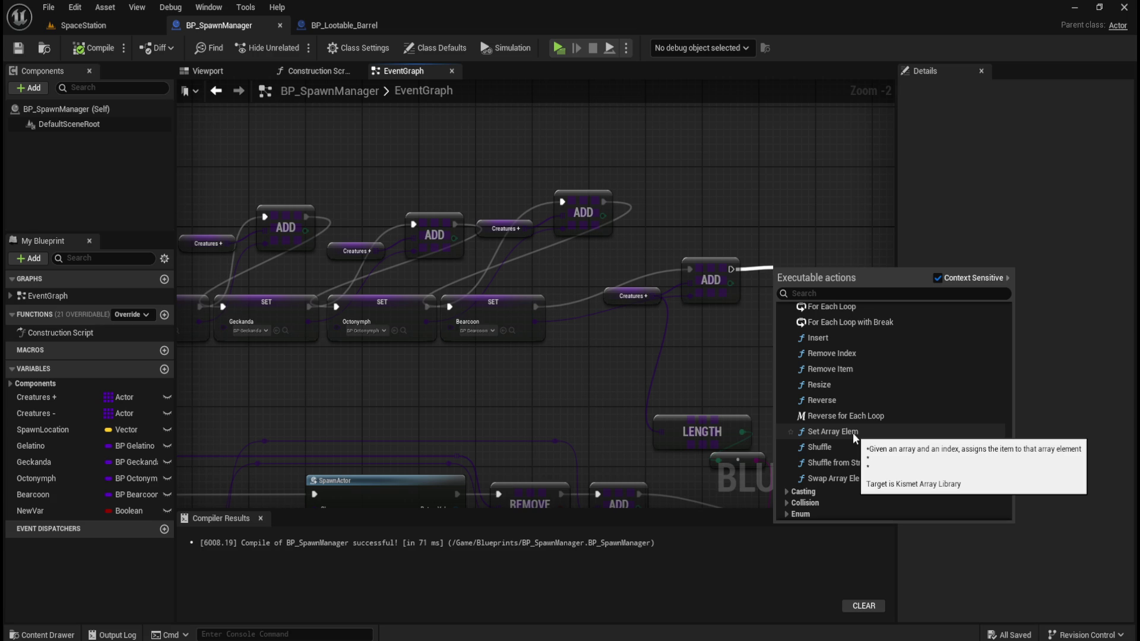
key(Escape)
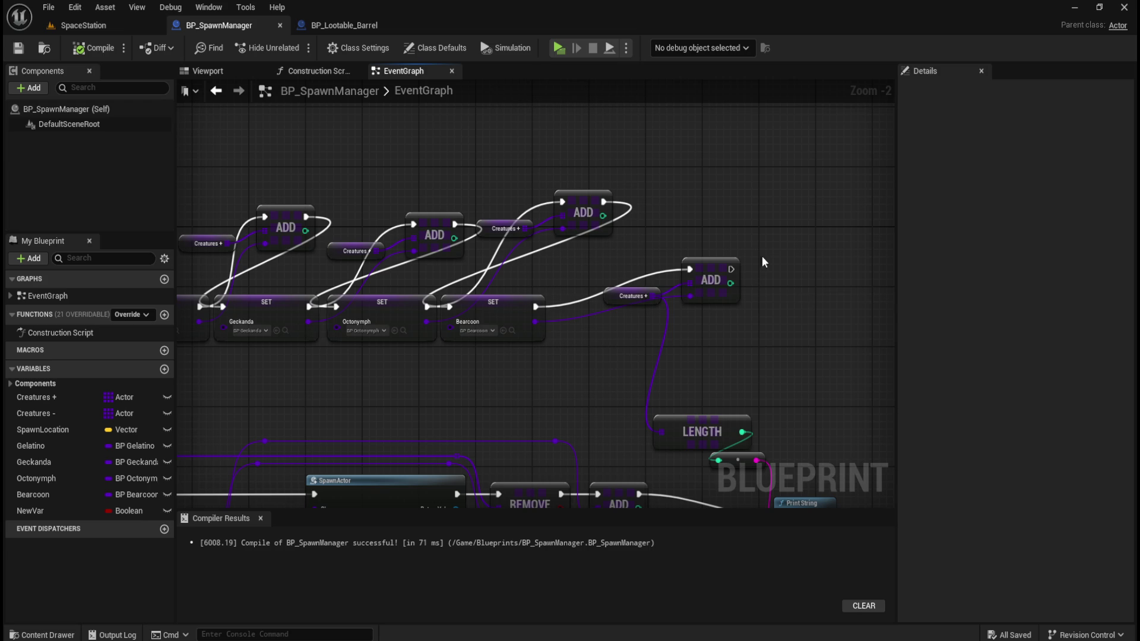
Delete the four creature SET nodes from the BeginPlay chain.
mouse_move(726, 205)
mouse_down()
mouse_move(791, 204)
mouse_move(799, 222)
mouse_up()
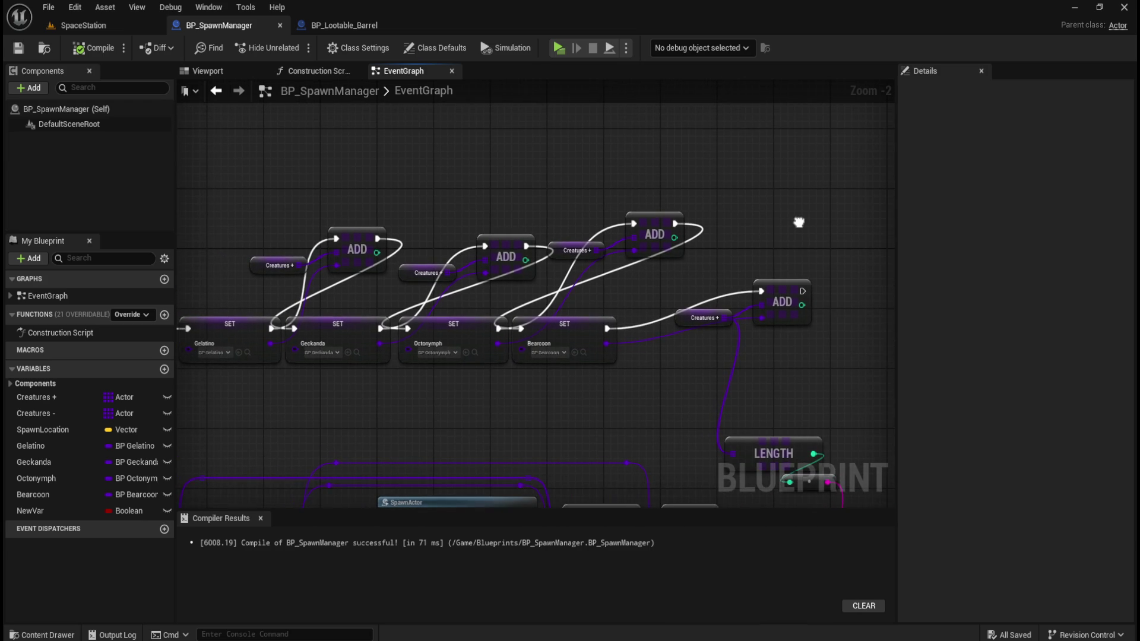
mouse_move(374, 174)
mouse_down()
mouse_move(542, 168)
mouse_move(409, 175)
mouse_move(429, 160)
mouse_up()
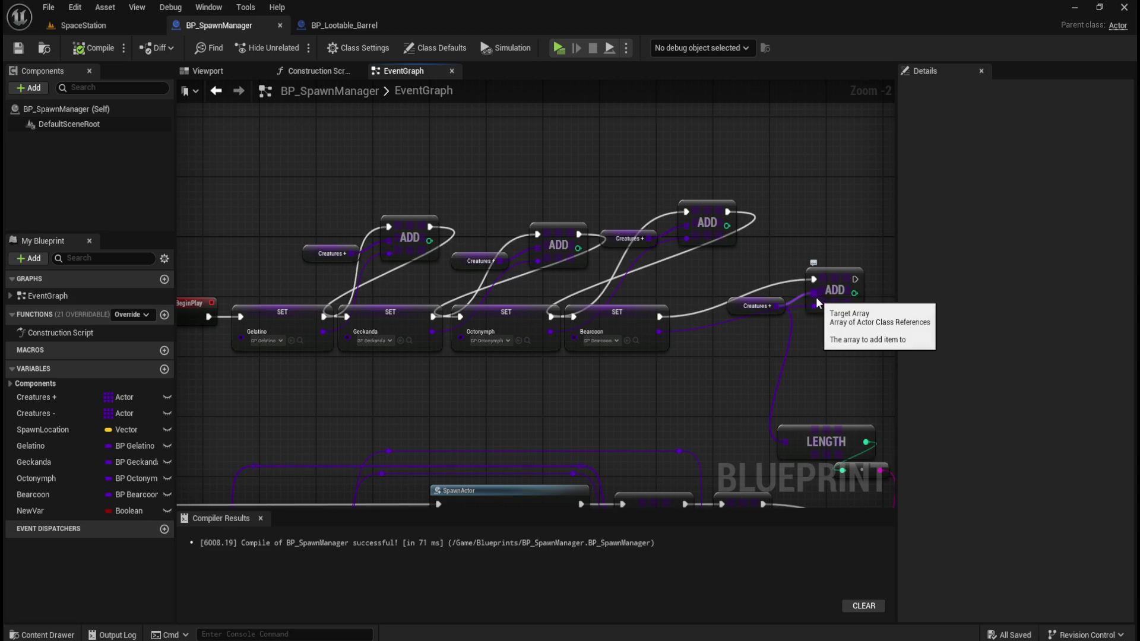
drag(322, 158, 703, 245)
drag(291, 378, 605, 336)
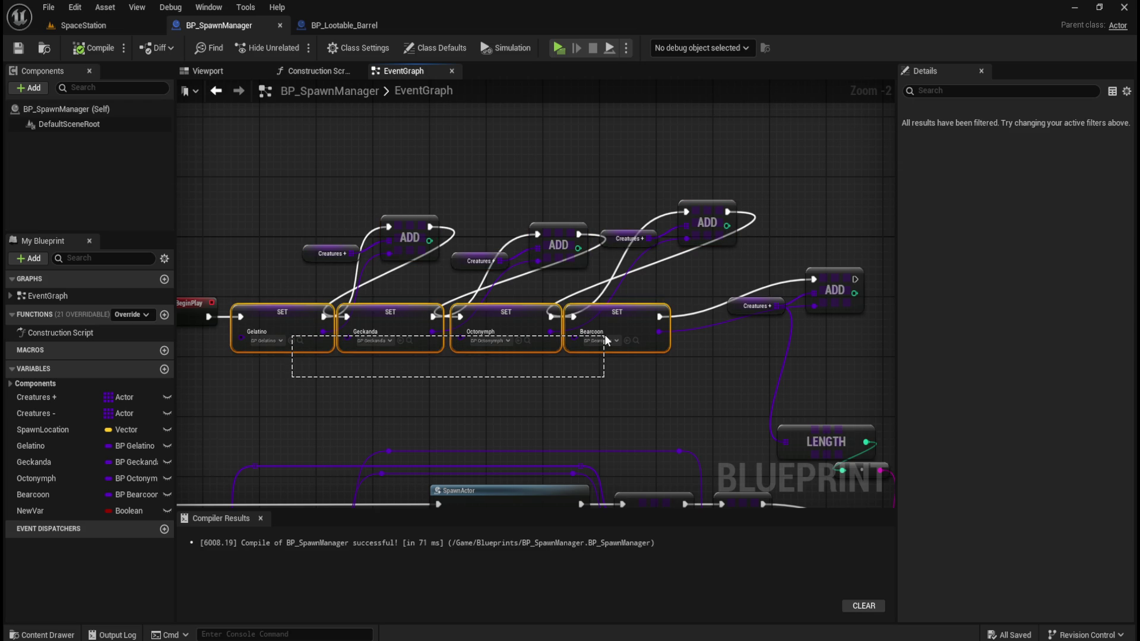
drag(605, 336, 606, 336)
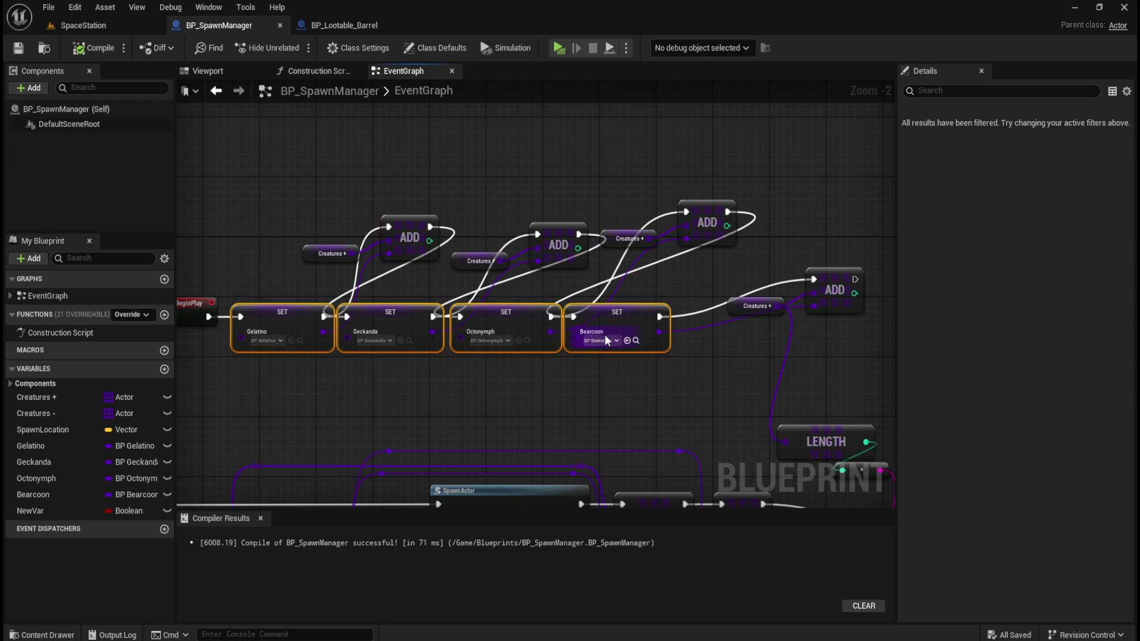
drag(286, 373, 609, 353)
key(Delete)
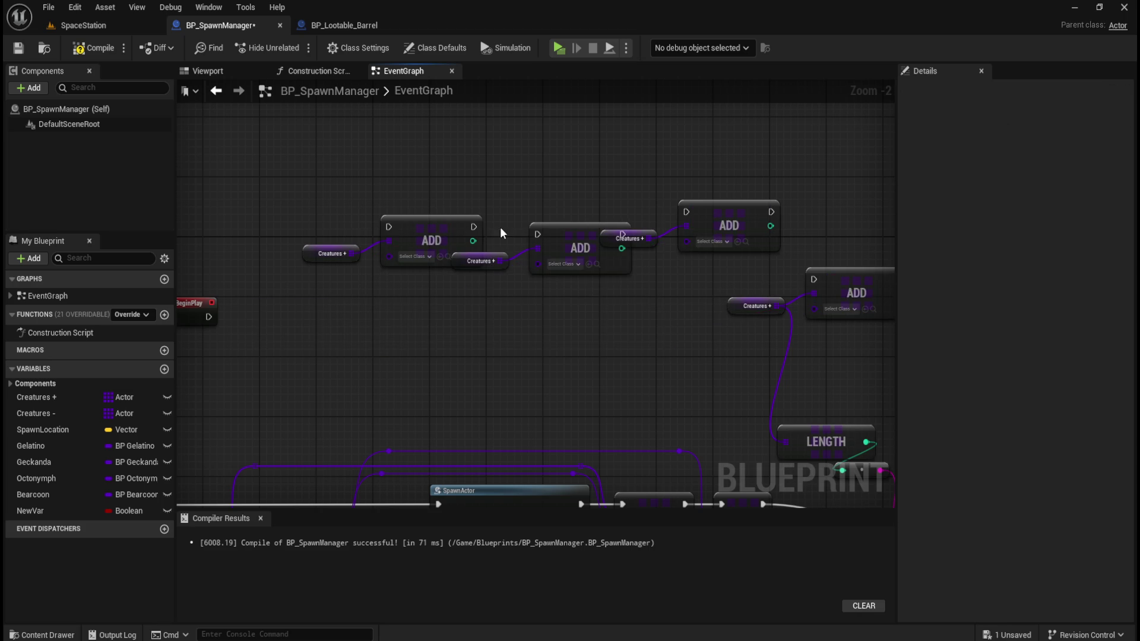
Delete the remaining ADD nodes and their Creatures + getters.
mouse_move(522, 345)
mouse_down()
mouse_move(419, 300)
mouse_move(537, 308)
mouse_move(458, 313)
mouse_move(522, 311)
mouse_move(517, 328)
mouse_move(479, 338)
mouse_up()
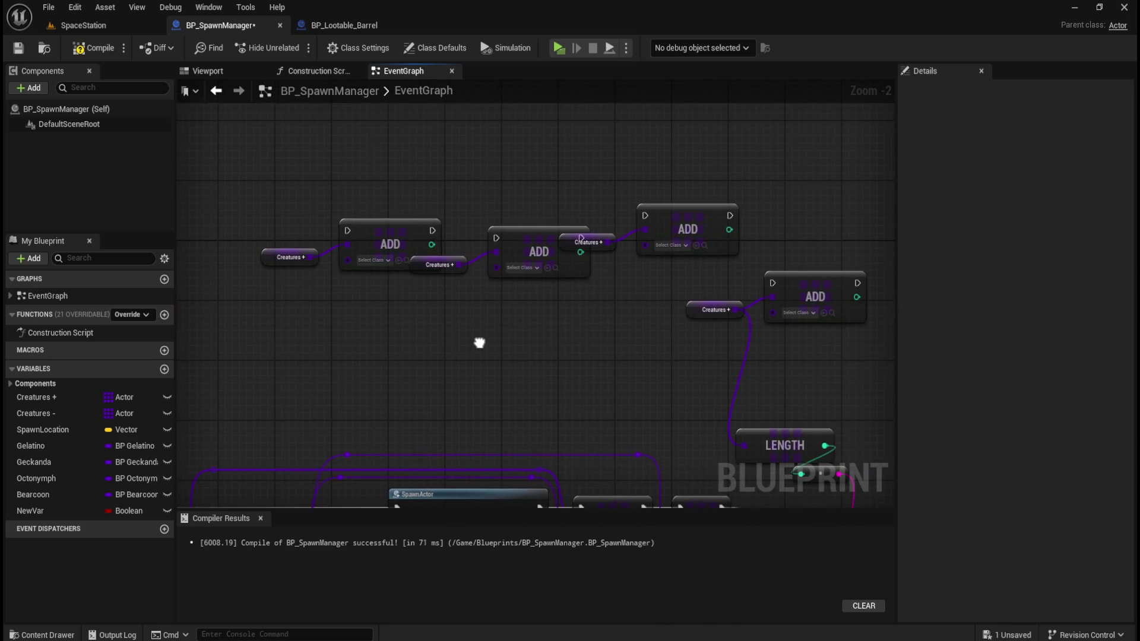
click(789, 285)
mouse_move(319, 158)
mouse_down()
mouse_move(785, 290)
mouse_move(785, 277)
mouse_up()
key(Delete)
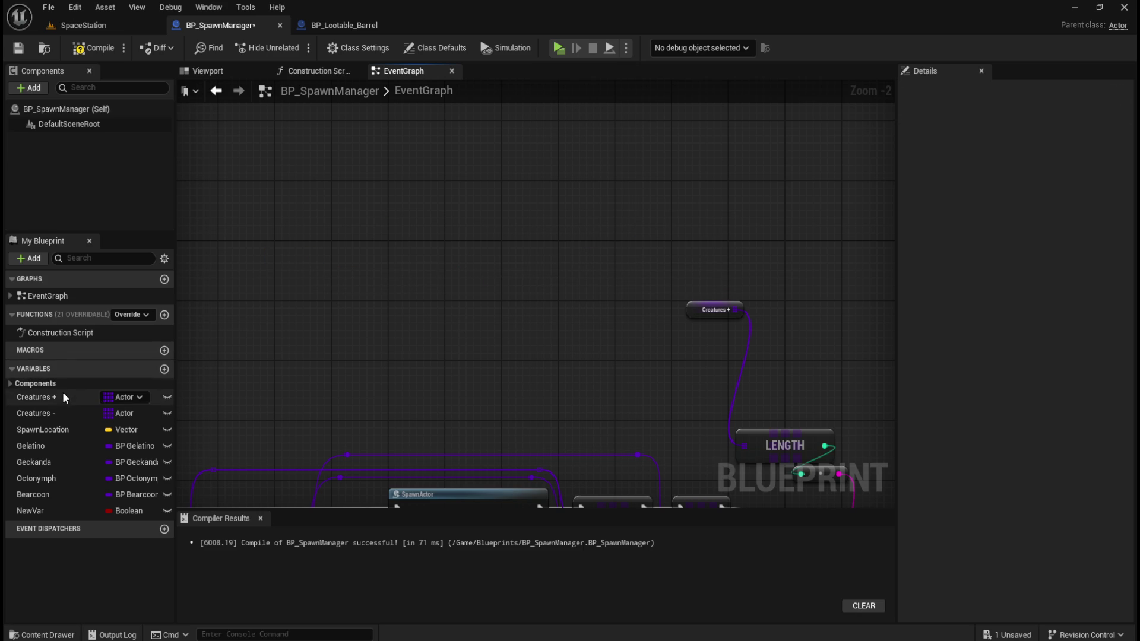
Select the Creatures + variable and add four elements to its default value array.
click(62, 397)
click(95, 49)
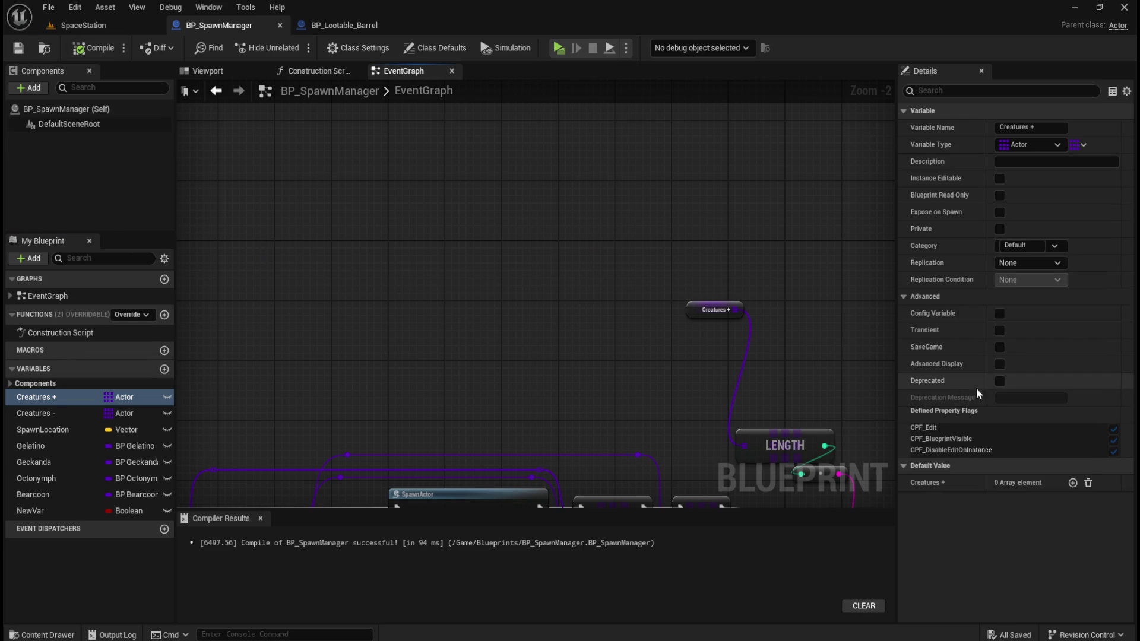
click(1072, 483)
click(1072, 483)
click(1073, 482)
click(1073, 483)
Set Index [0] to BP_Gelatino and Index [1] to BP_Geckanda via the class picker search.
click(1024, 502)
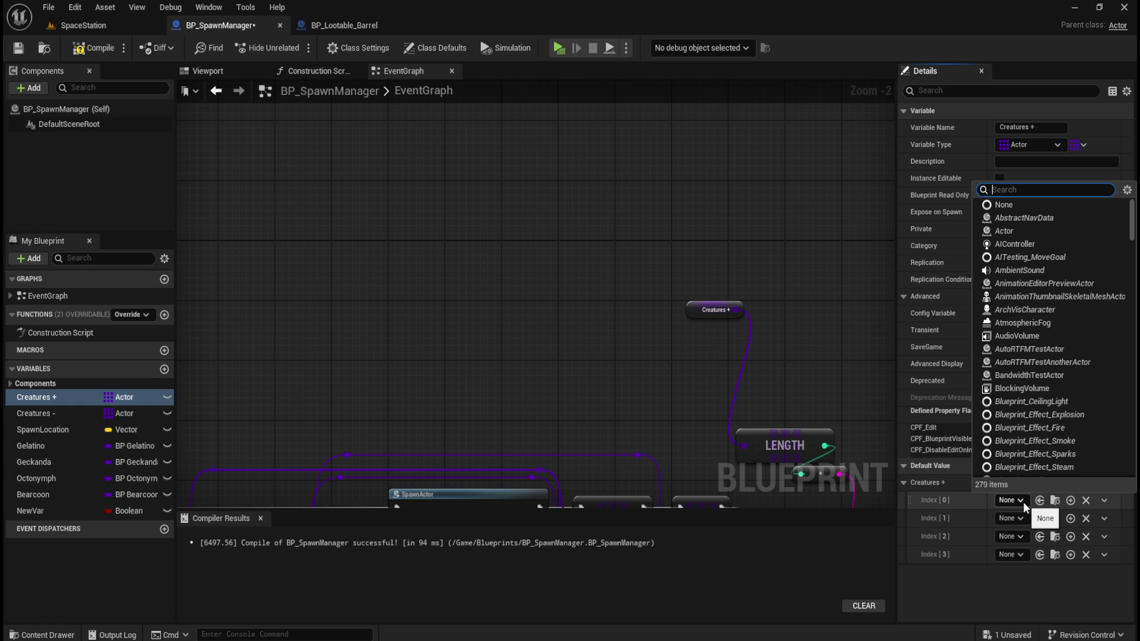
text(gel)
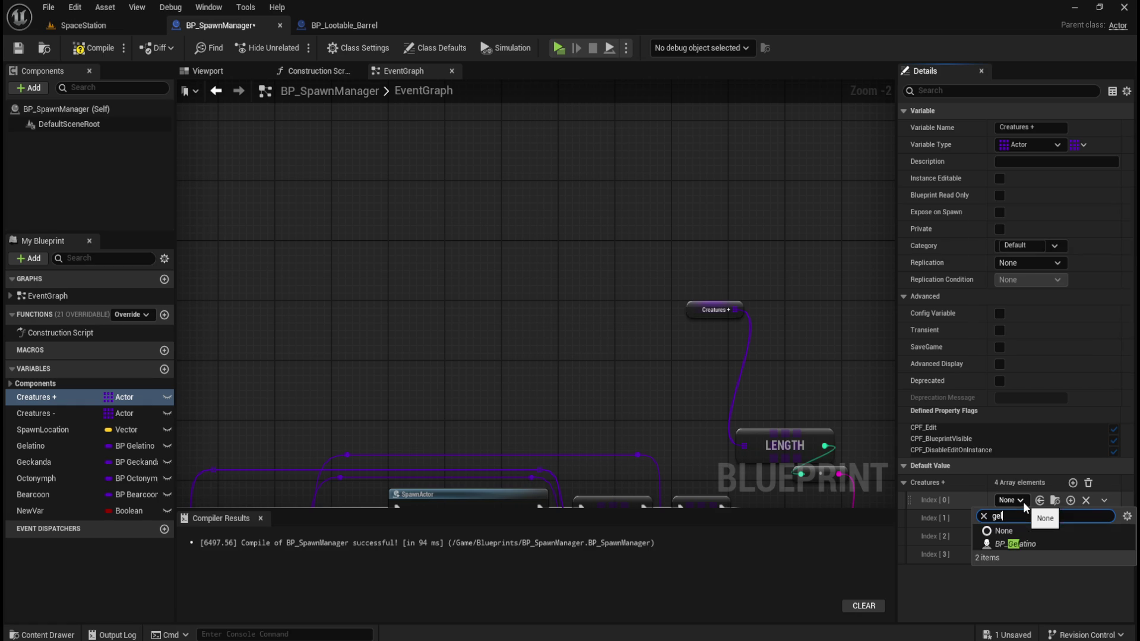
click(1030, 547)
click(1069, 518)
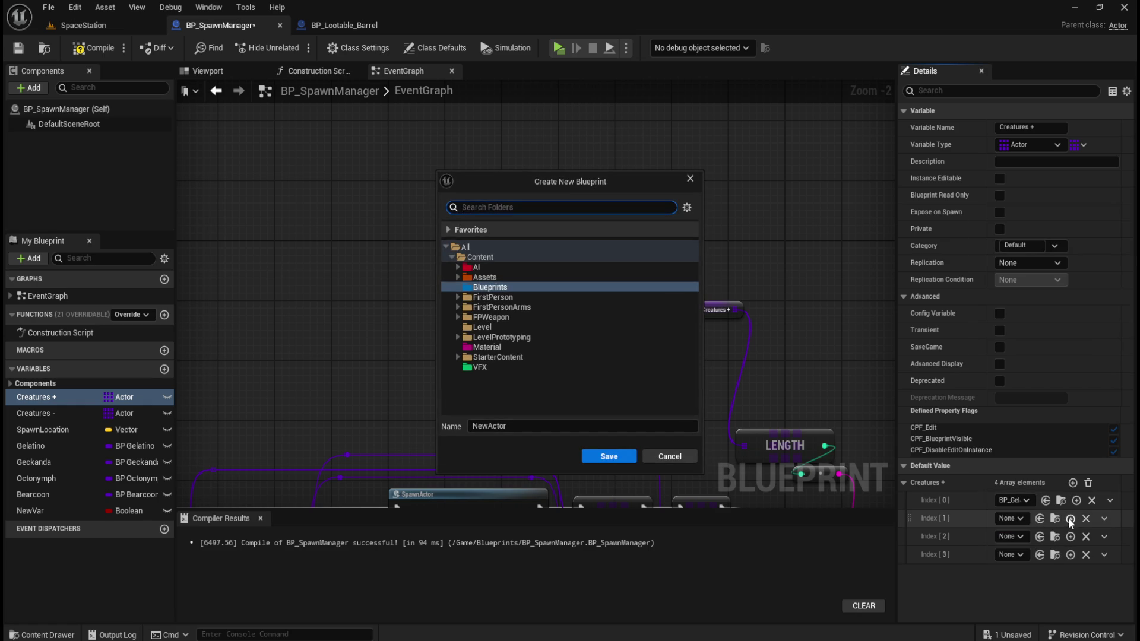
click(689, 455)
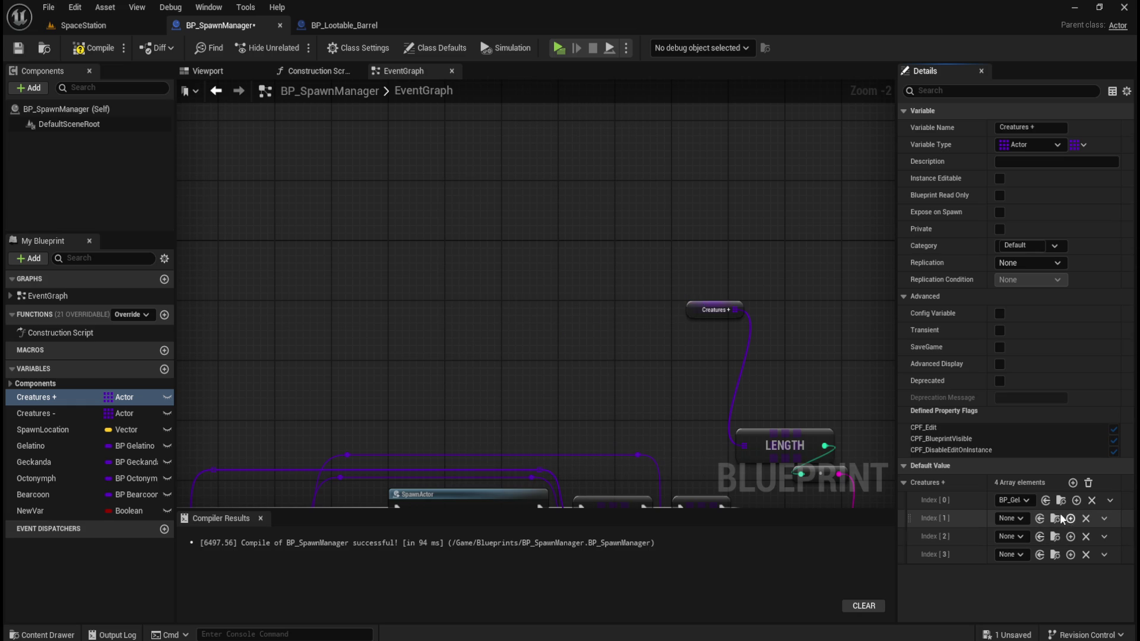
click(1011, 518)
text(geck)
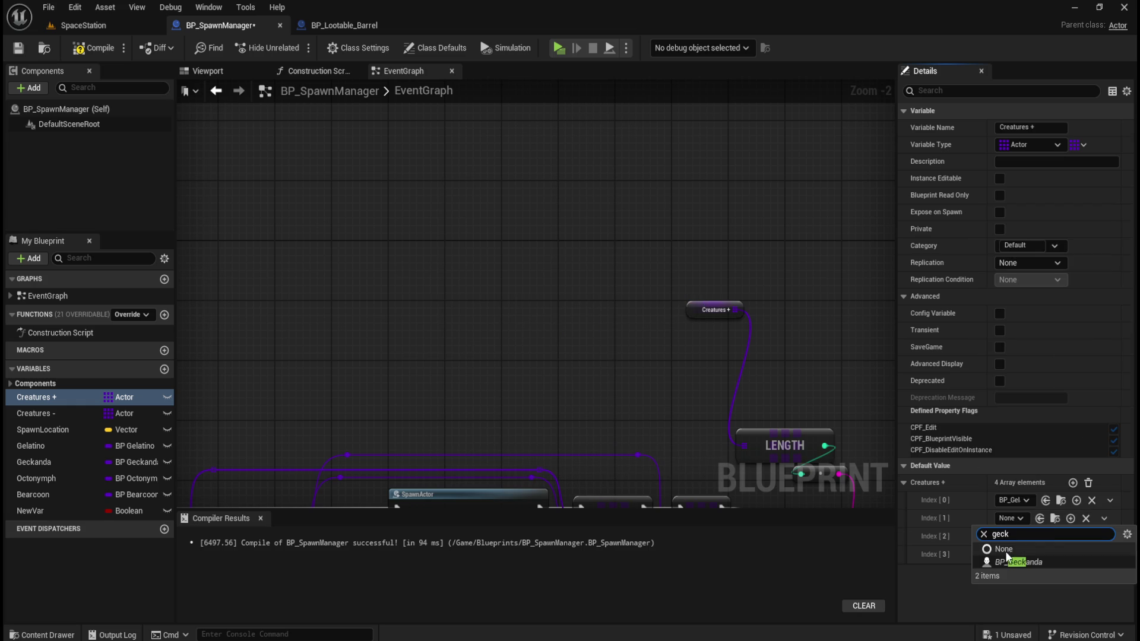
click(1007, 563)
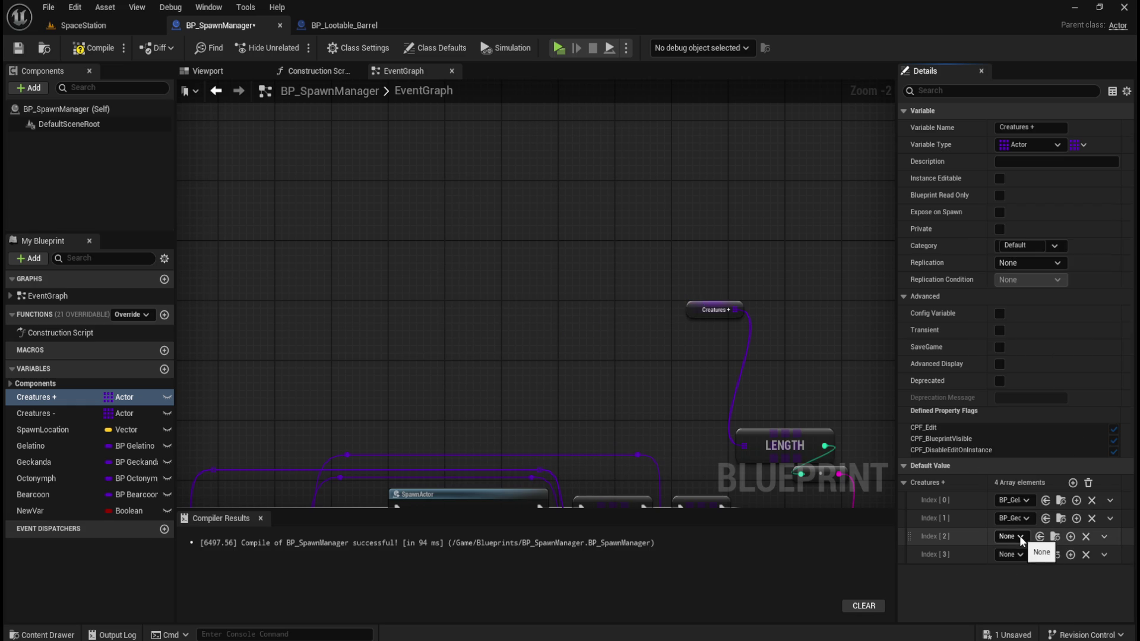
Set Index [2] to BP_Octonymph and Index [3] to BP_Bearcoon.
click(1020, 535)
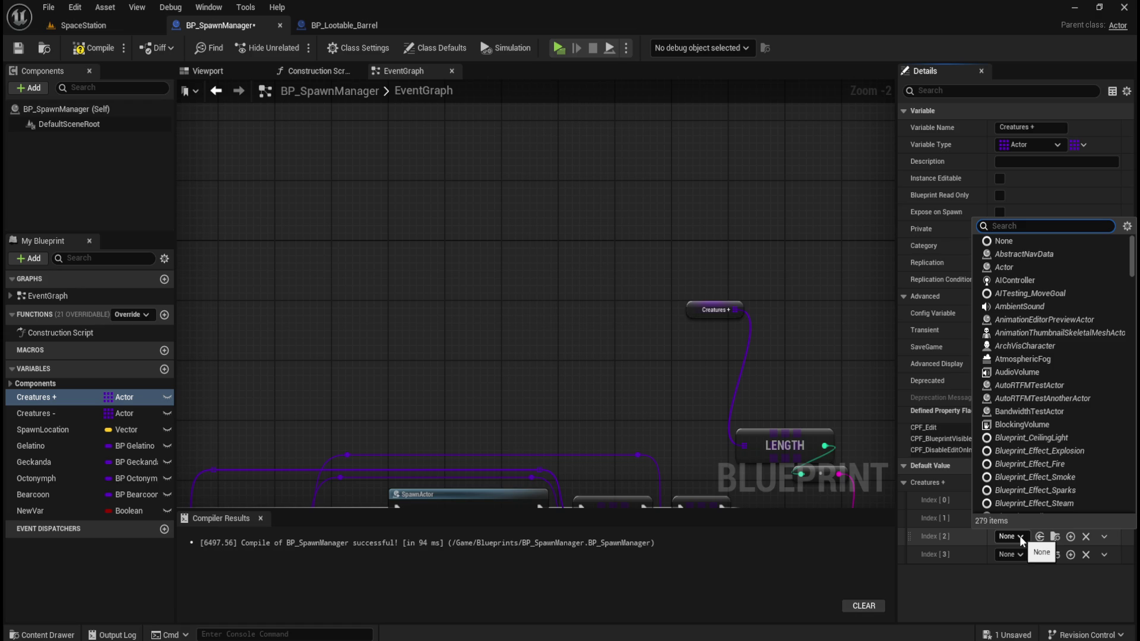
text(oct)
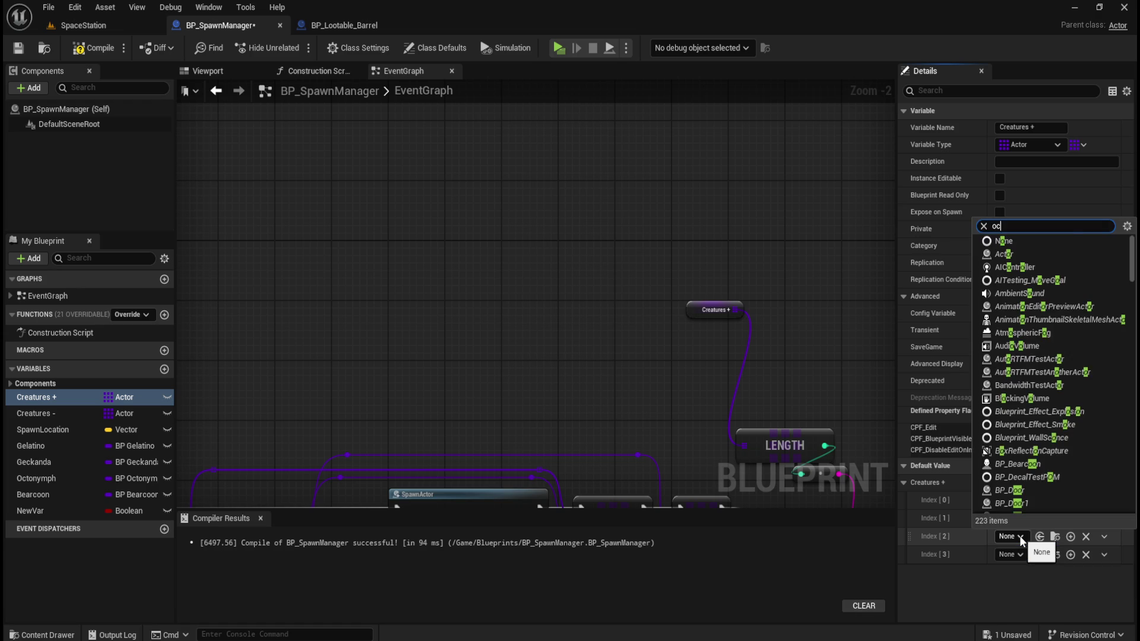
key(Down)
key(Down)
key(Return)
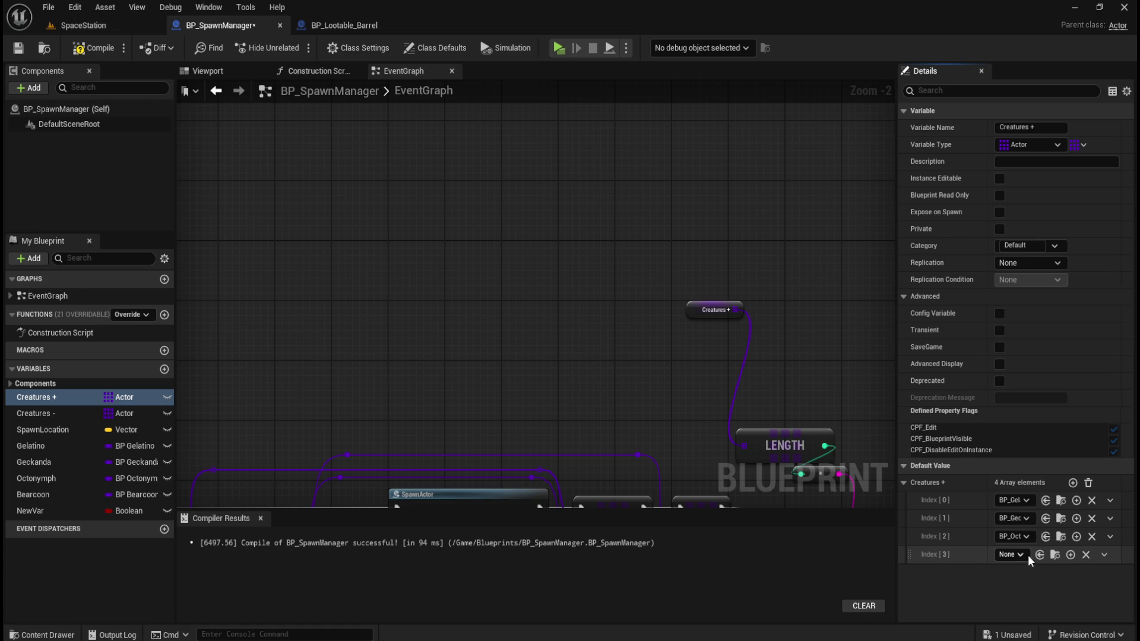
click(1012, 556)
text(bearcoon)
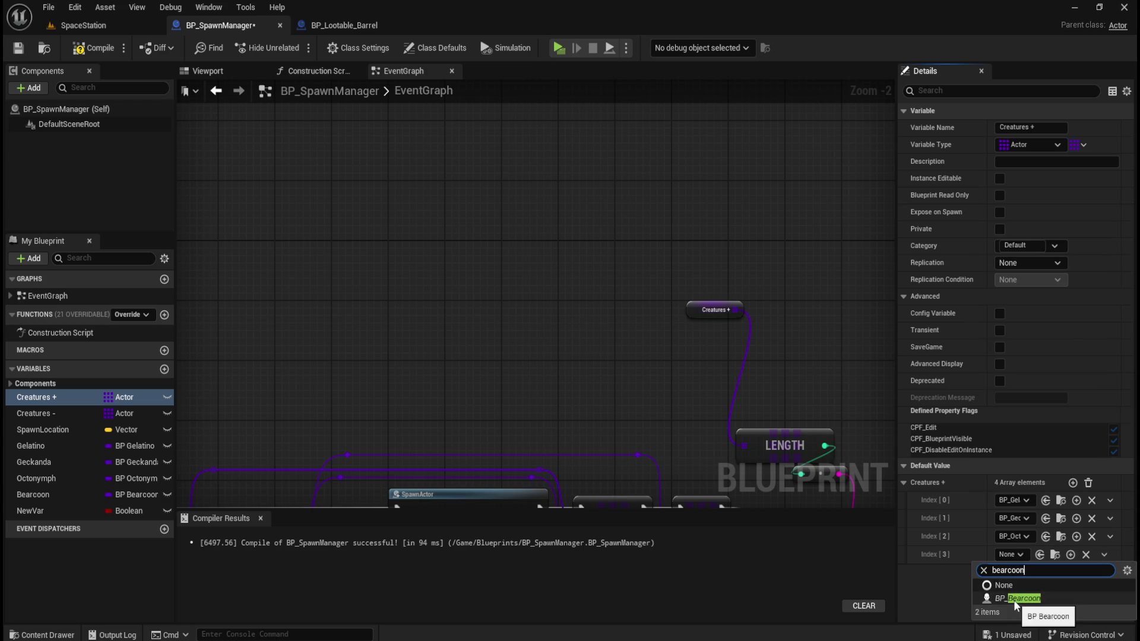
click(1017, 599)
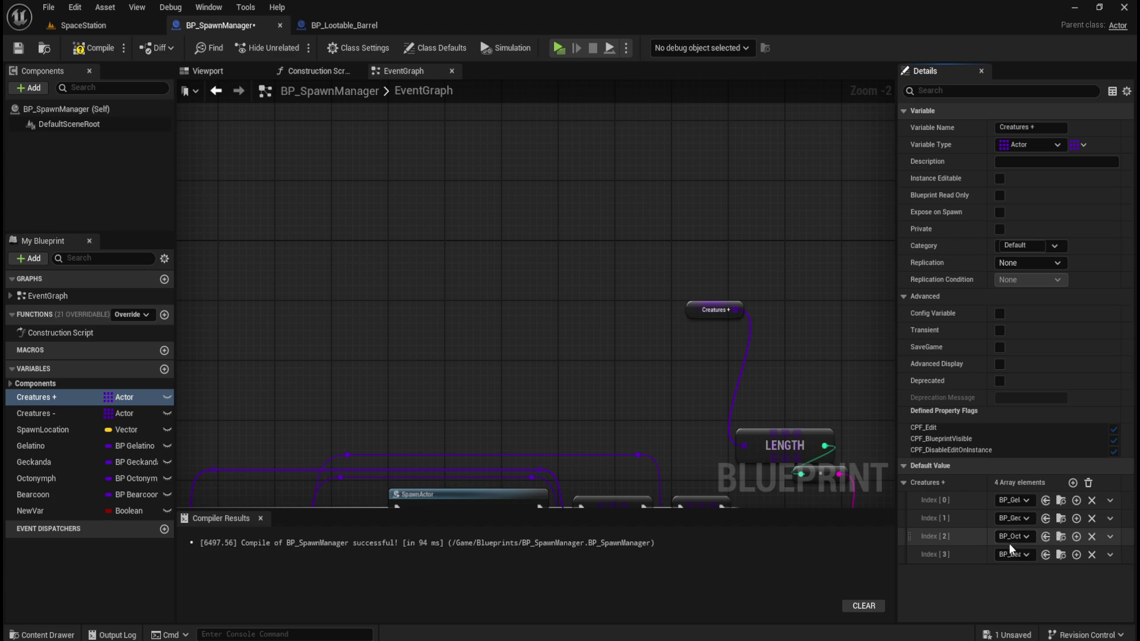
click(567, 379)
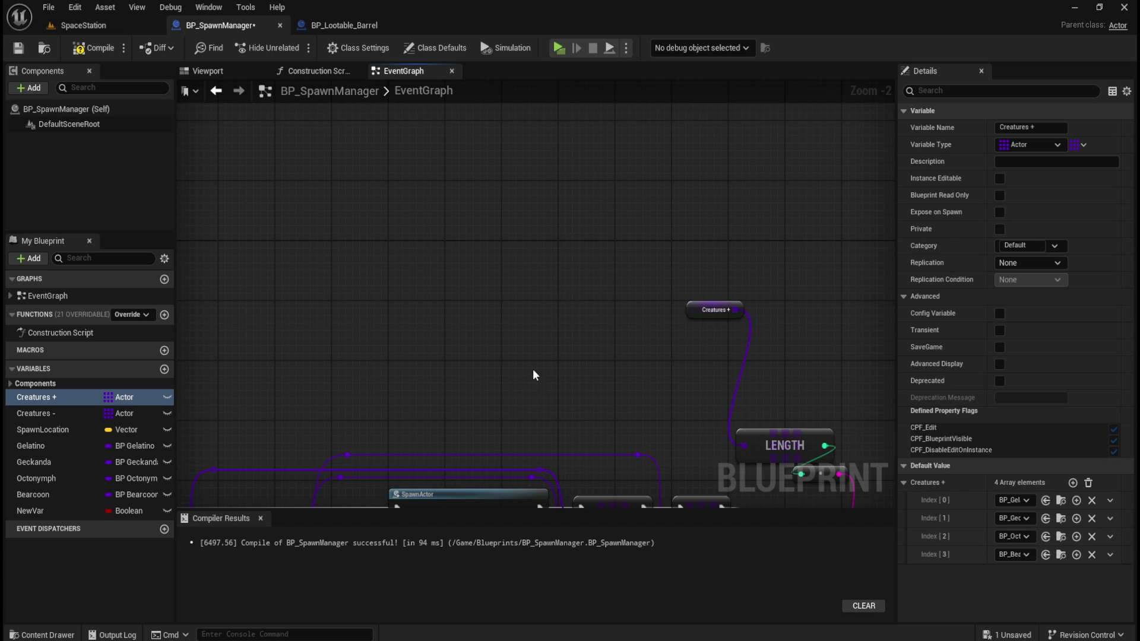
Pan around the event graph to look over Event BeginPlay and the SpawnCreature spawn chain.
mouse_move(529, 357)
mouse_down()
mouse_move(743, 186)
mouse_move(554, 204)
mouse_move(606, 306)
mouse_up()
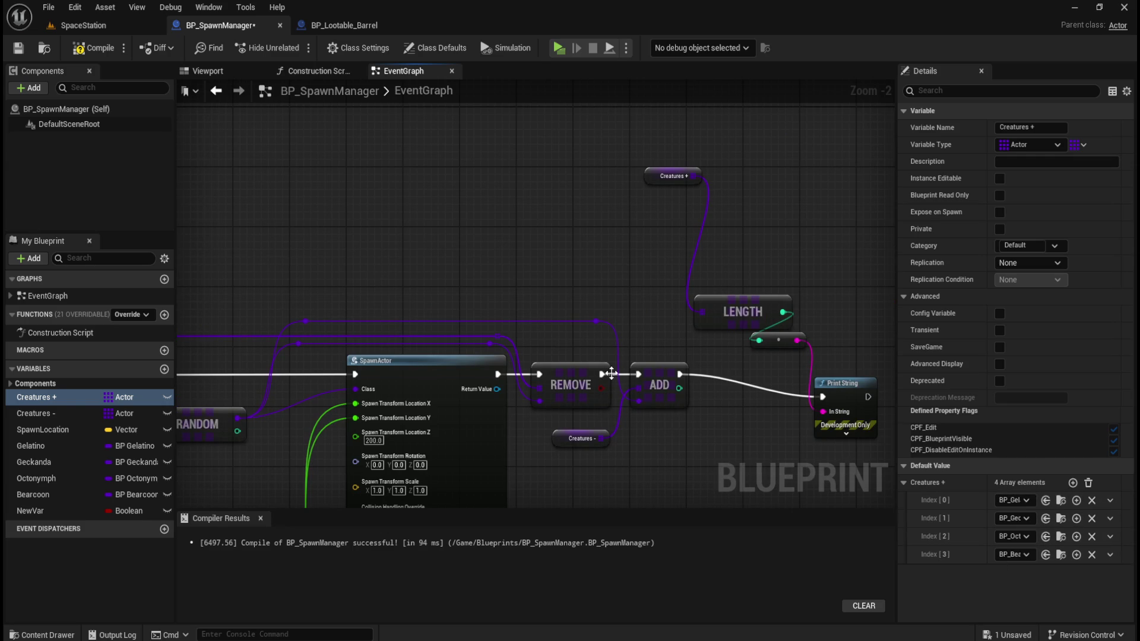
drag(390, 270, 596, 226)
drag(769, 413, 581, 342)
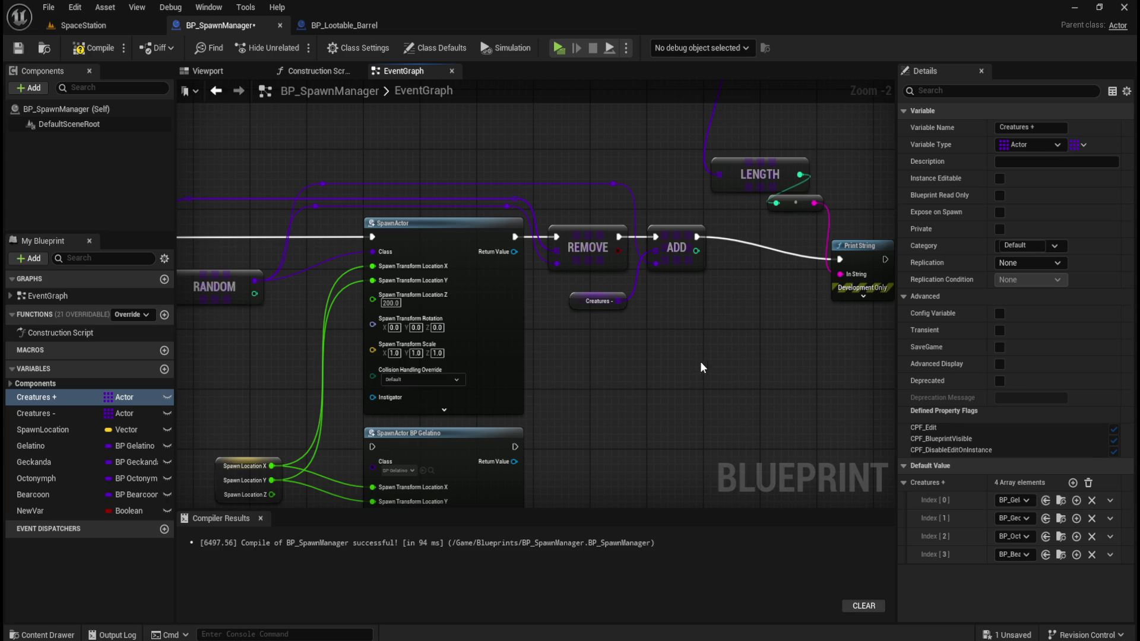
mouse_move(356, 144)
mouse_down()
mouse_move(384, 250)
mouse_move(499, 257)
mouse_move(557, 244)
mouse_up()
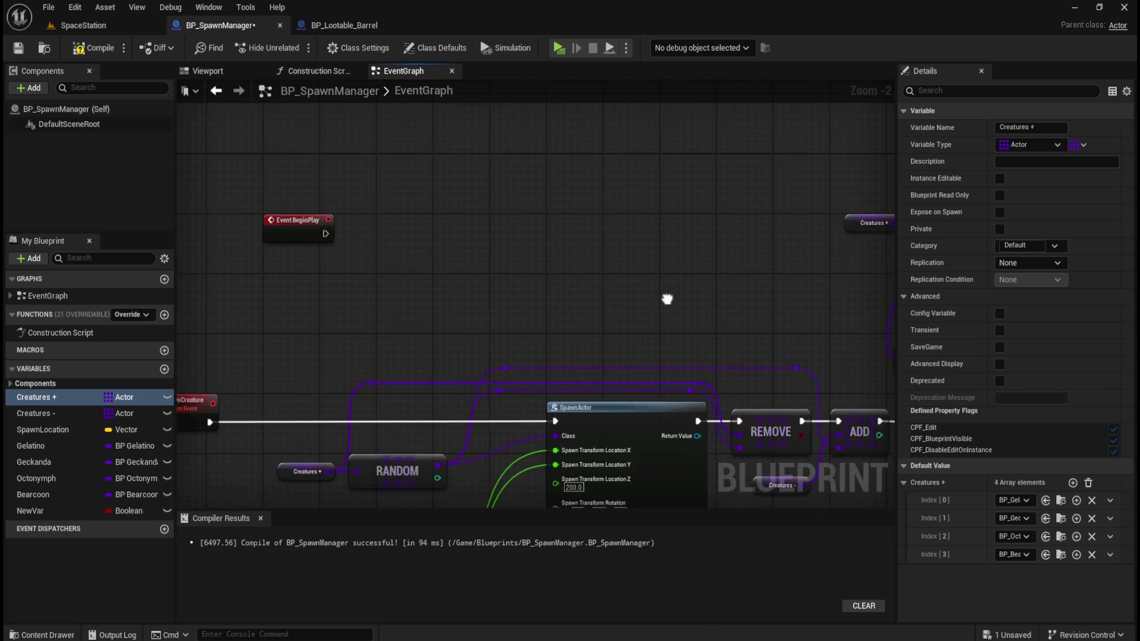
drag(310, 180, 396, 252)
click(398, 252)
drag(467, 236, 397, 236)
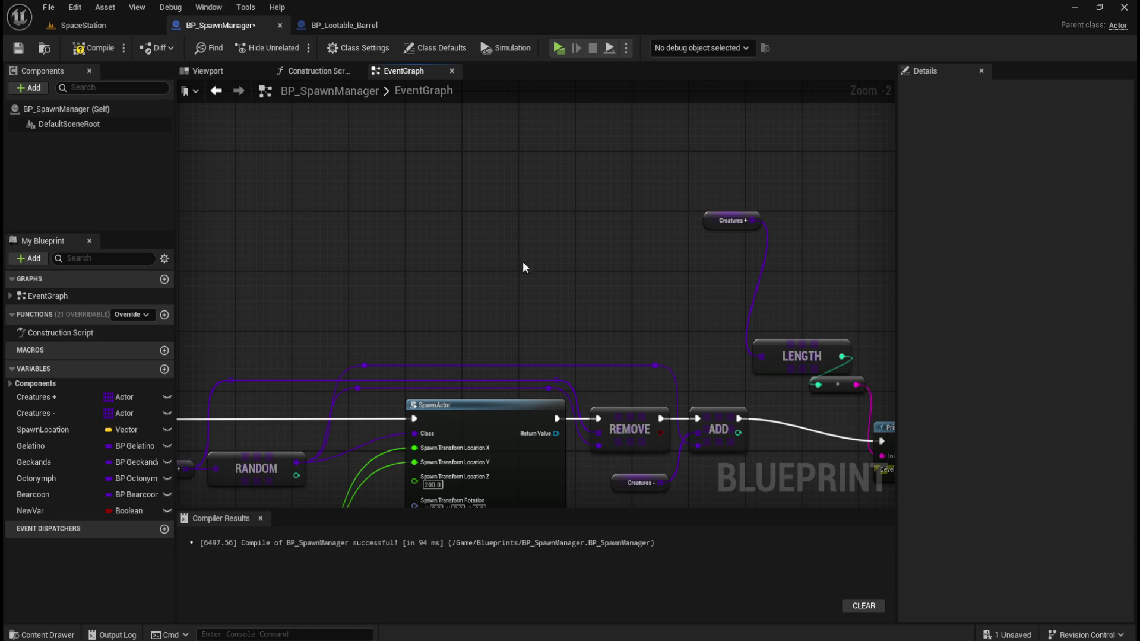
drag(525, 265, 712, 272)
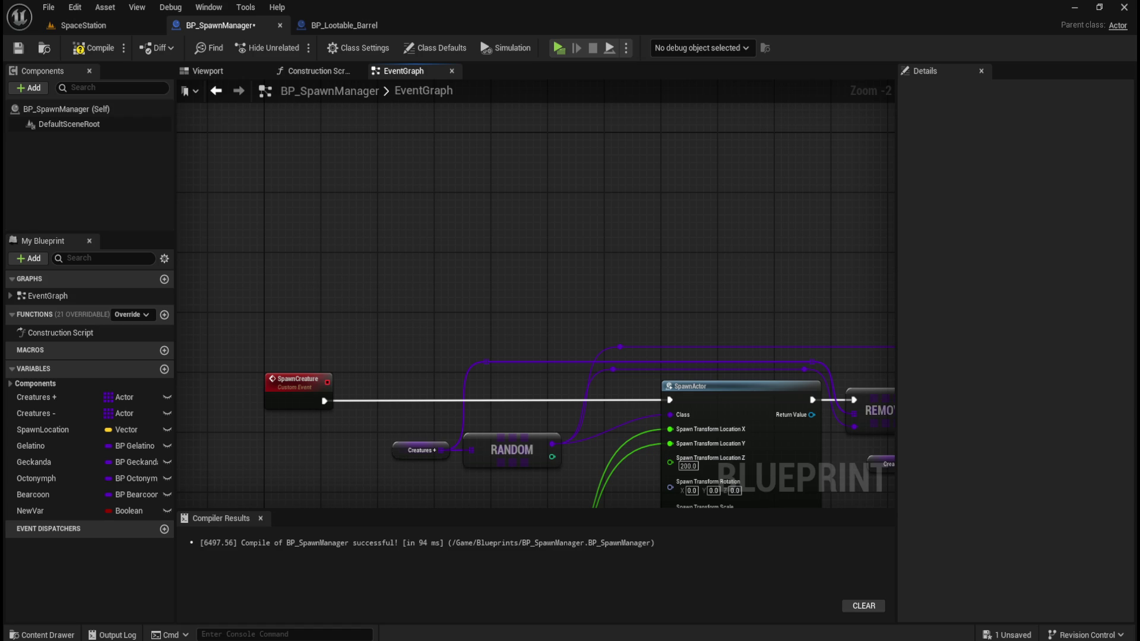
mouse_move(634, 282)
mouse_down()
mouse_move(457, 247)
mouse_move(761, 249)
mouse_move(535, 241)
mouse_up()
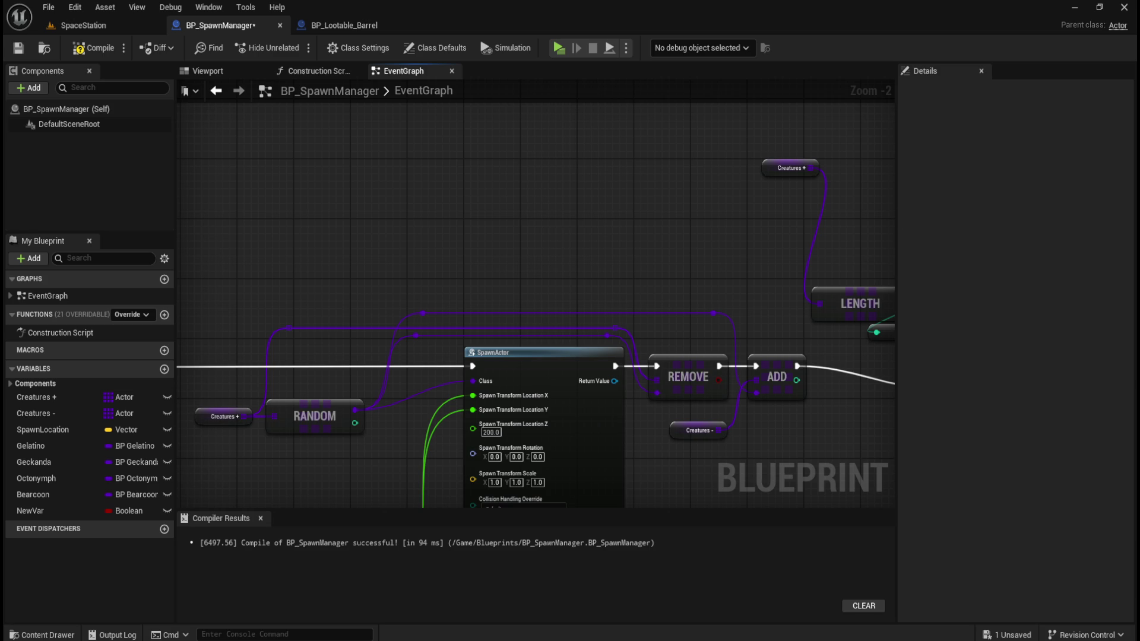
drag(550, 191, 500, 260)
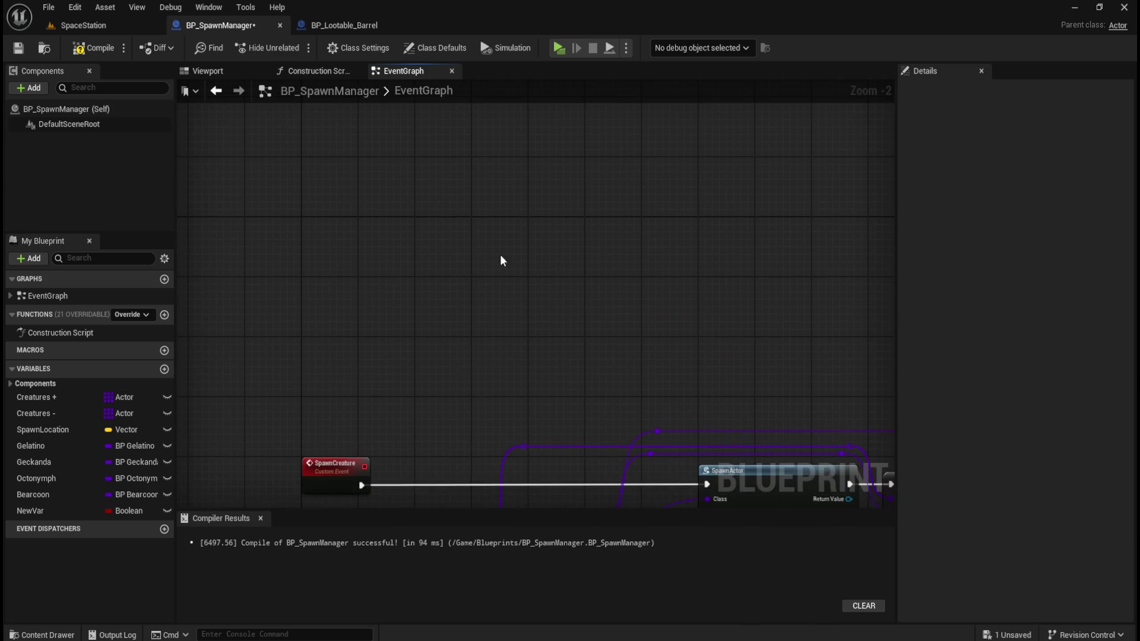
Add an Event BeginPlay node by searching 'begin pla' and move it above SpawnCreature.
right_click(442, 262)
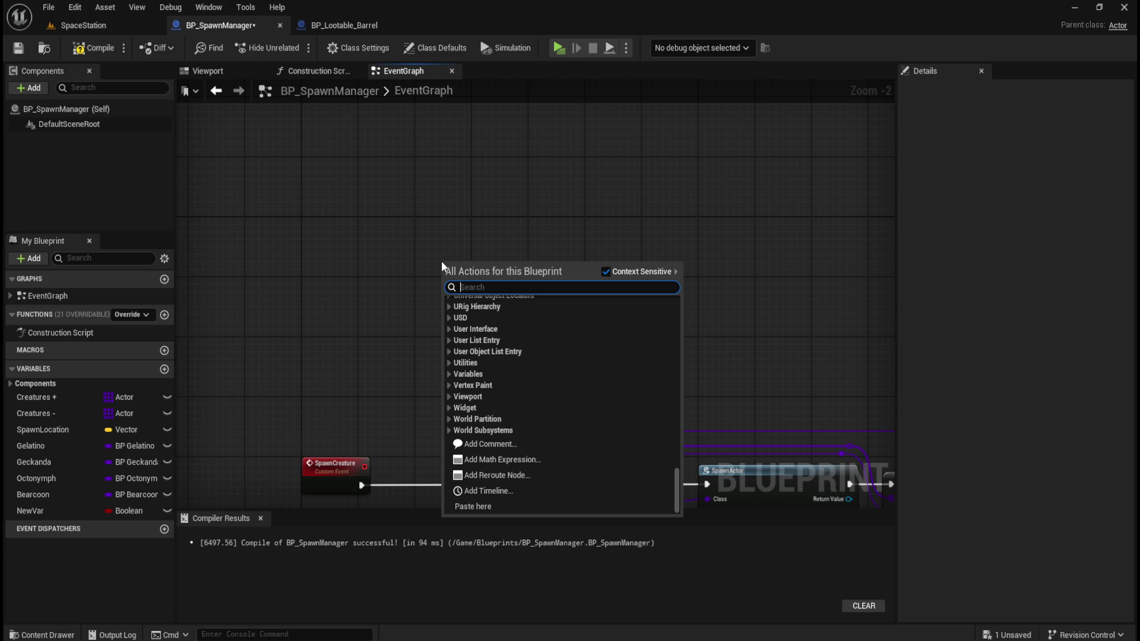
text(begin pla)
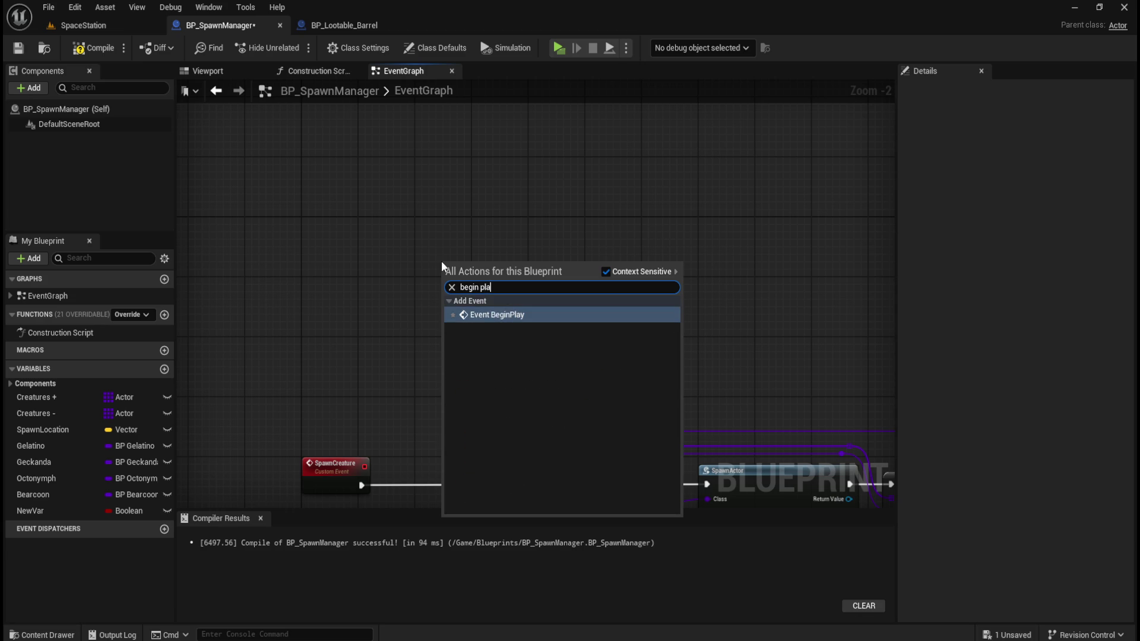
key(Return)
mouse_move(463, 269)
mouse_down()
mouse_move(511, 309)
mouse_move(556, 304)
mouse_move(408, 288)
mouse_move(398, 250)
mouse_up()
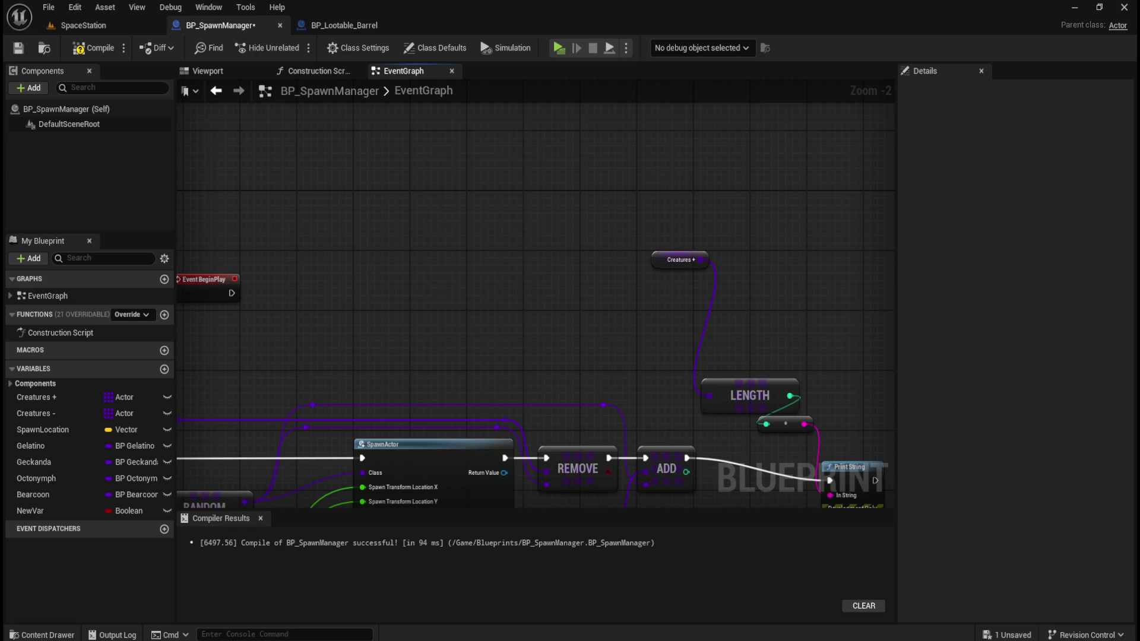
mouse_move(445, 285)
mouse_down()
mouse_move(573, 351)
mouse_move(580, 321)
mouse_up()
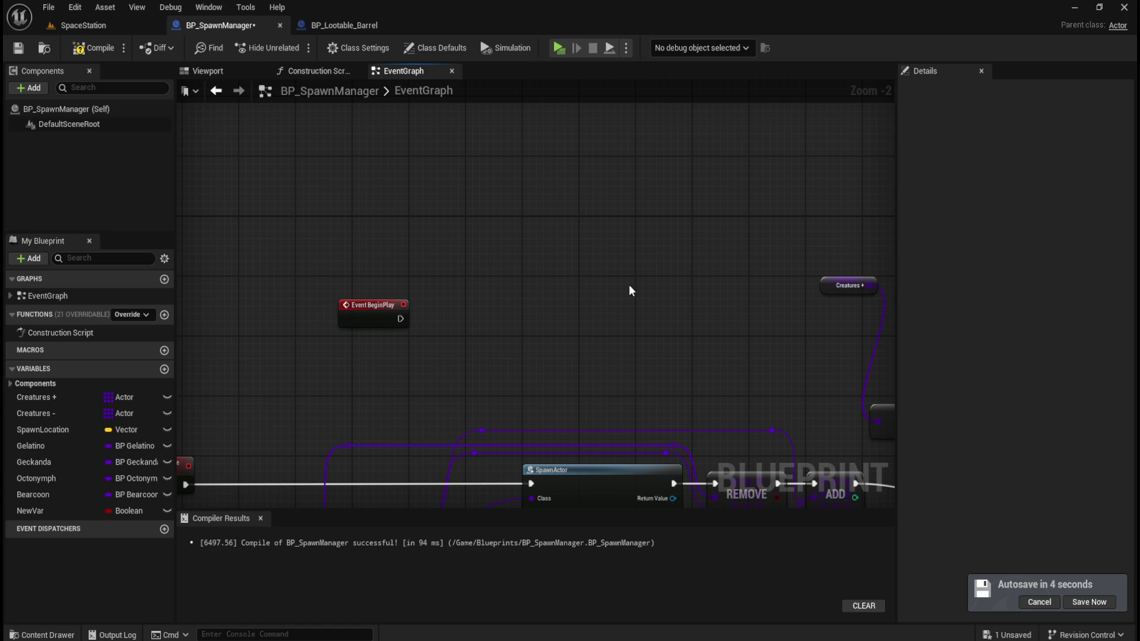
Place a Creatures + getter node beside Event BeginPlay.
drag(574, 285, 535, 288)
mouse_move(40, 397)
mouse_down()
mouse_move(480, 326)
mouse_move(385, 301)
mouse_move(380, 314)
mouse_move(327, 274)
mouse_up()
click(364, 301)
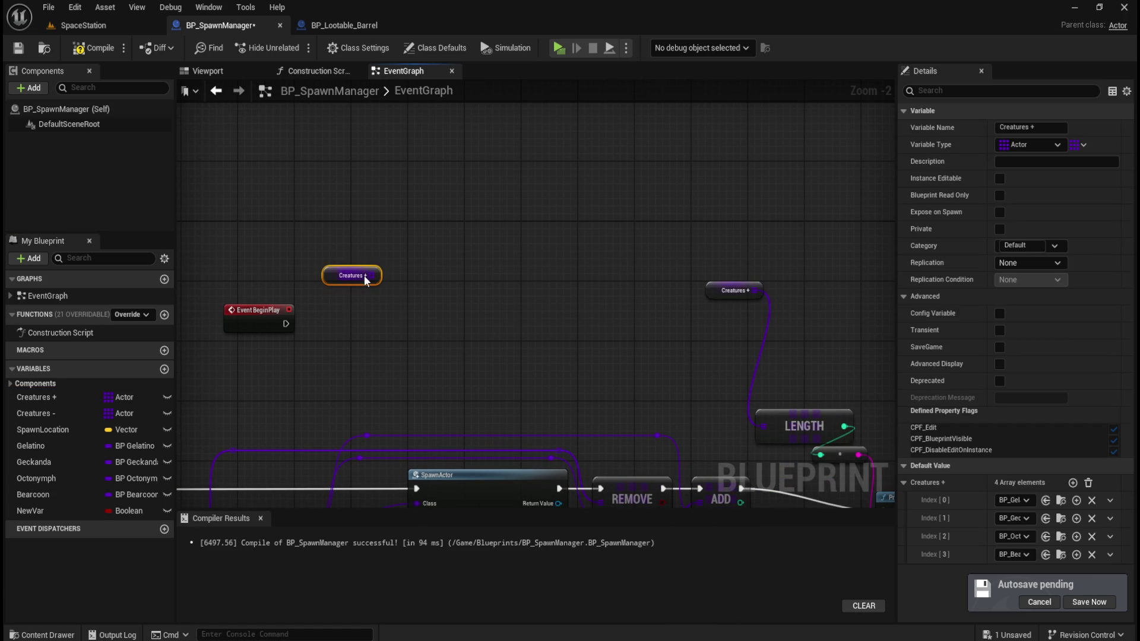
click(530, 343)
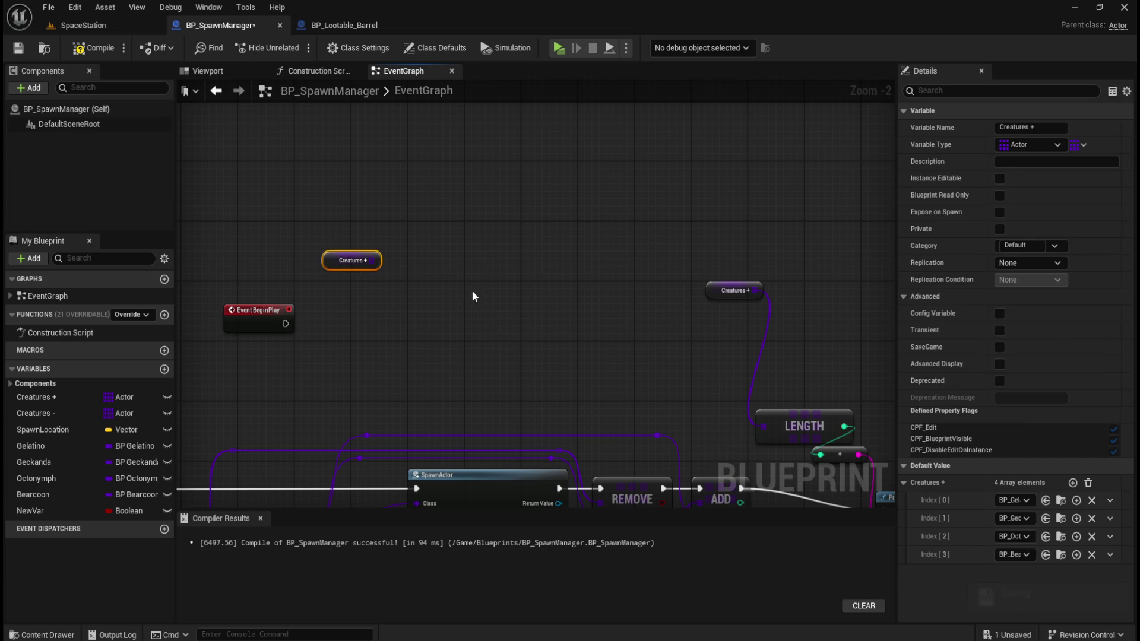
Check the Creatures + variable settings, then filter its output's array actions for 'add'.
click(40, 397)
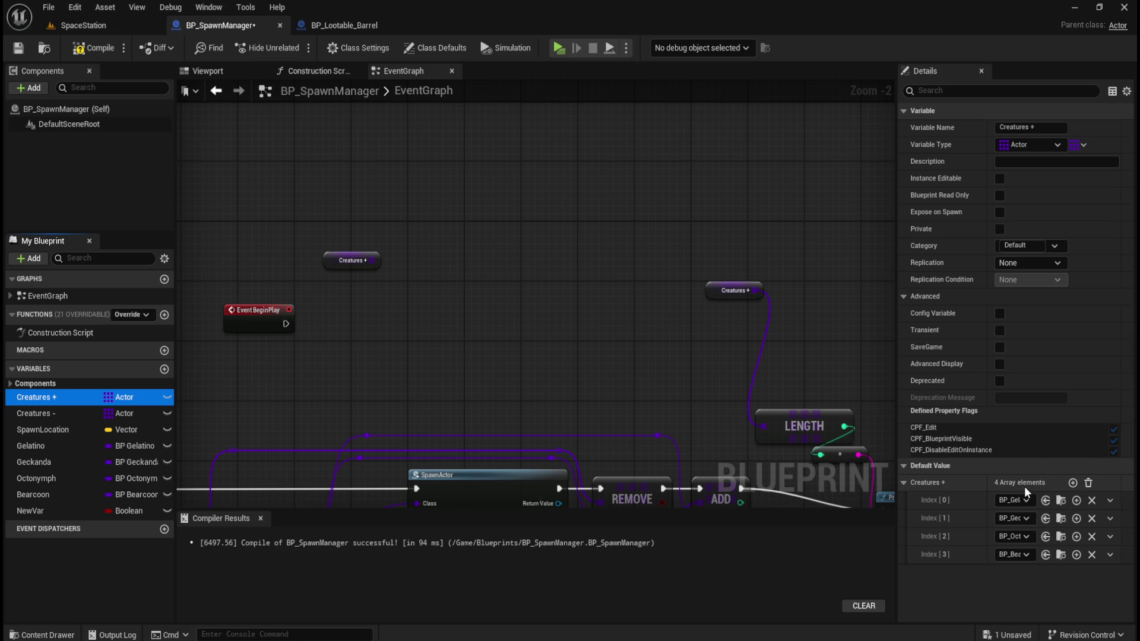
mouse_move(1025, 487)
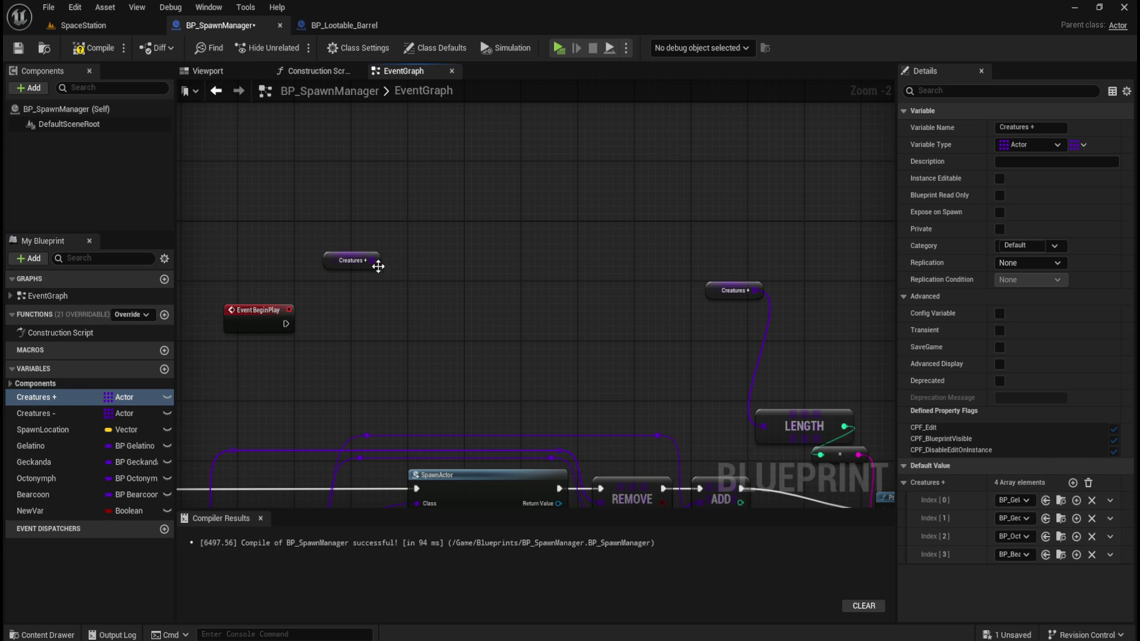
drag(372, 260, 402, 293)
text(add)
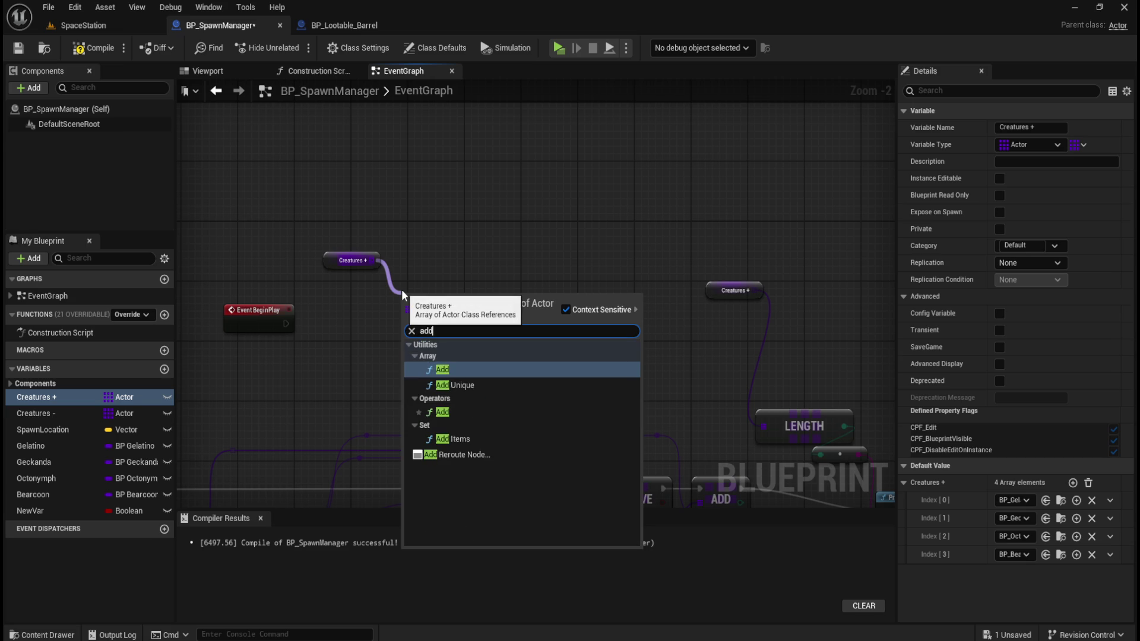
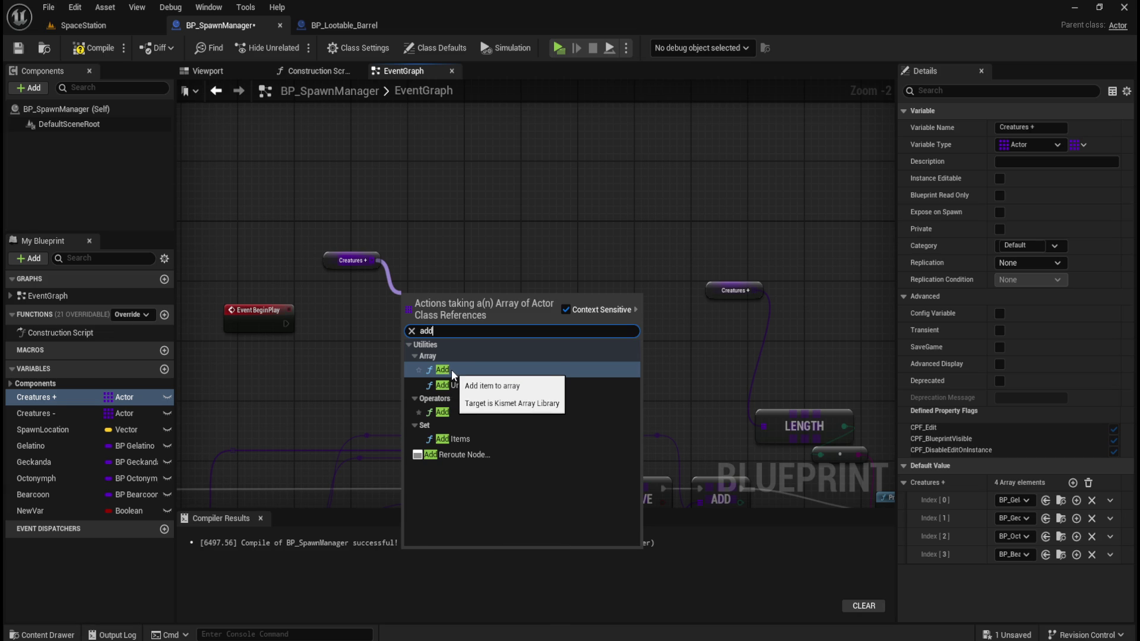
Add an Add node on Creatures + with its item class set to BP_Gelatino.
click(451, 369)
click(443, 331)
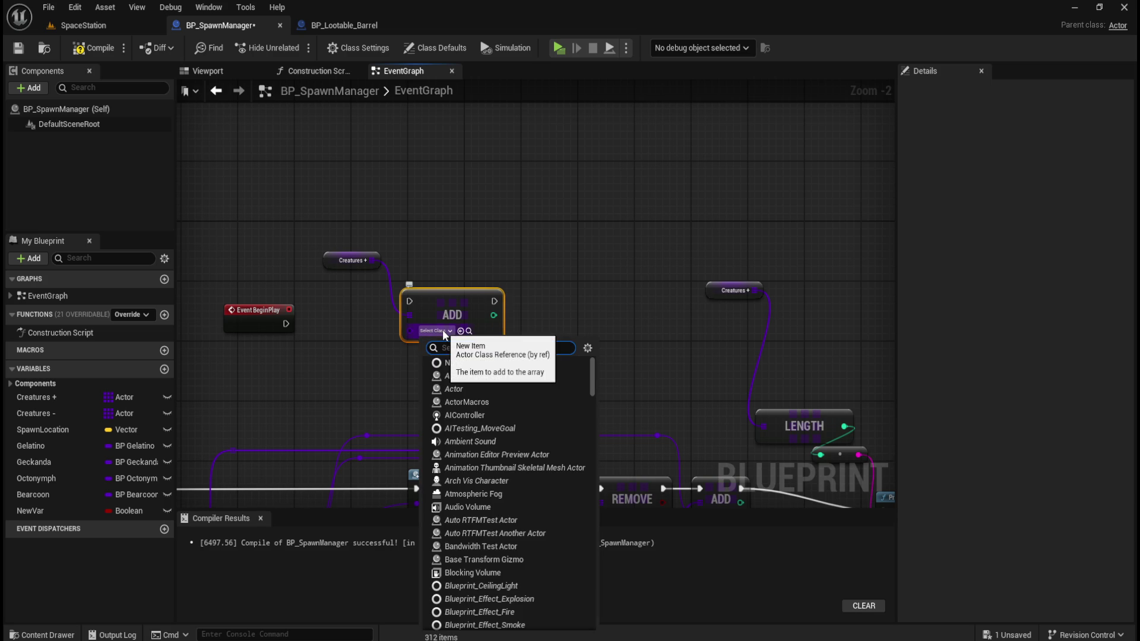
click(561, 258)
click(541, 258)
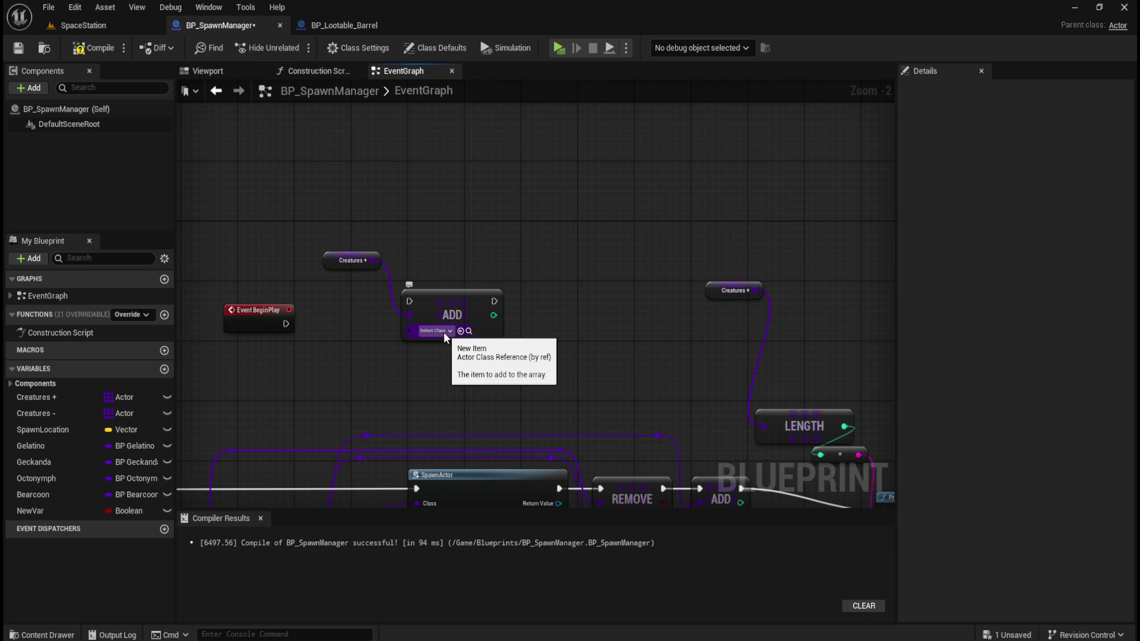
mouse_move(481, 253)
mouse_down()
mouse_move(503, 128)
mouse_move(545, 196)
mouse_move(423, 197)
mouse_move(474, 175)
mouse_up()
click(428, 254)
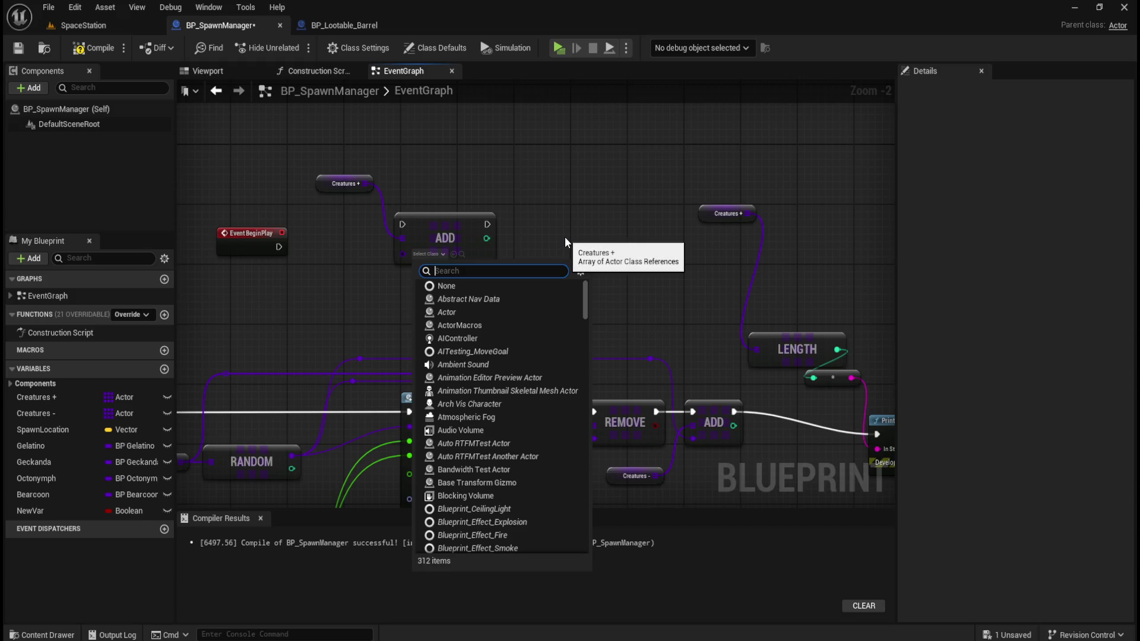
text(gelatin)
click(439, 300)
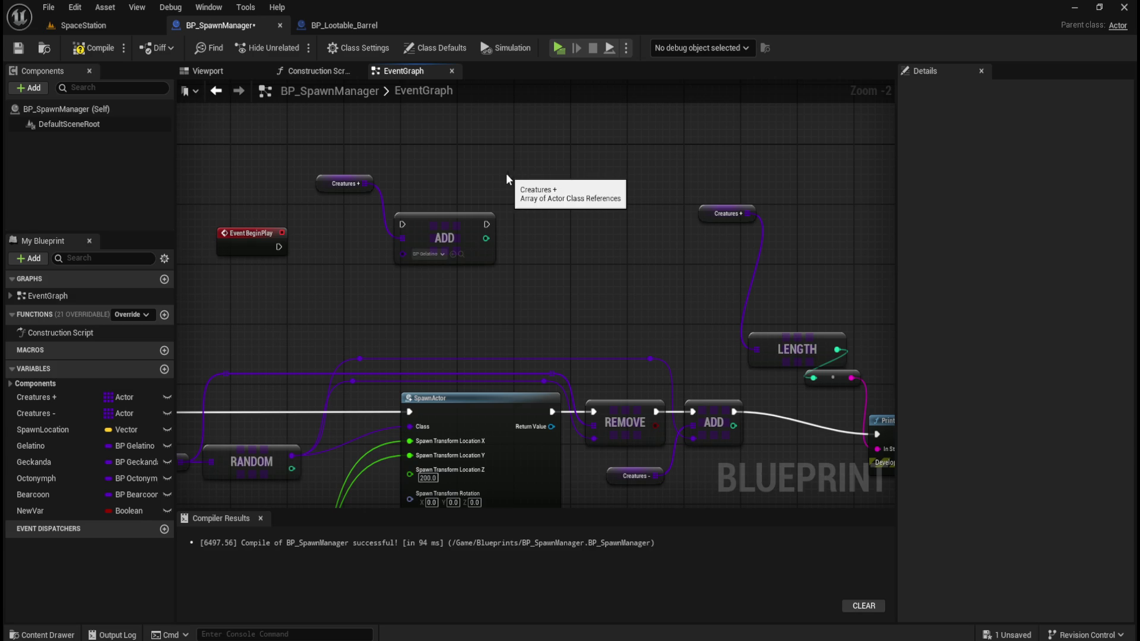
Empty the Creatures + default elements, then compile and save the blueprint.
click(48, 397)
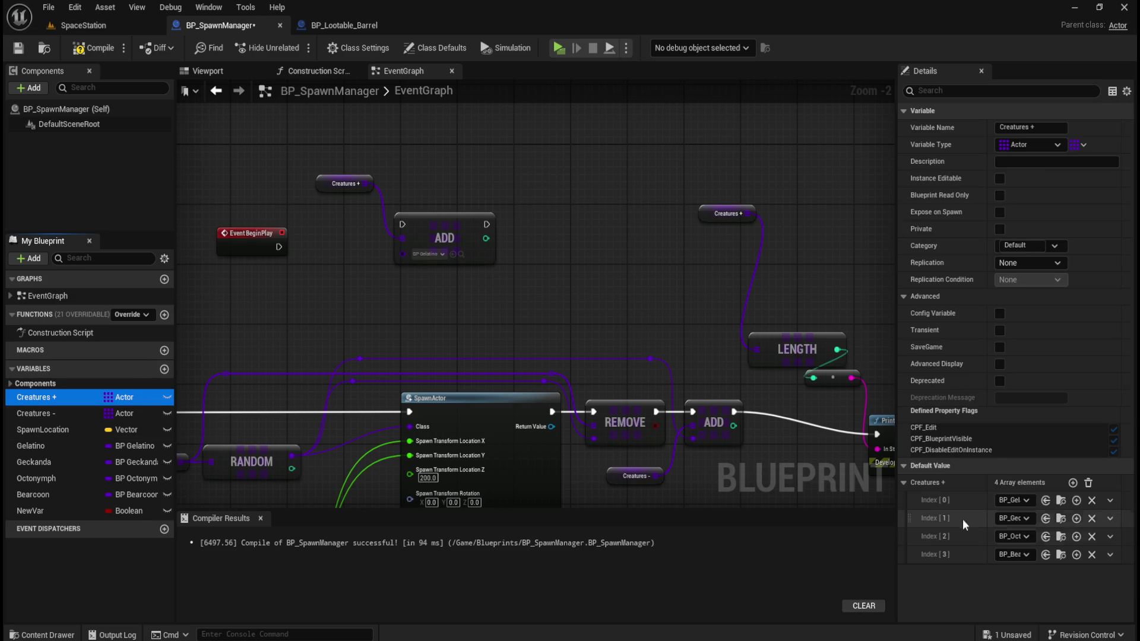
click(1088, 483)
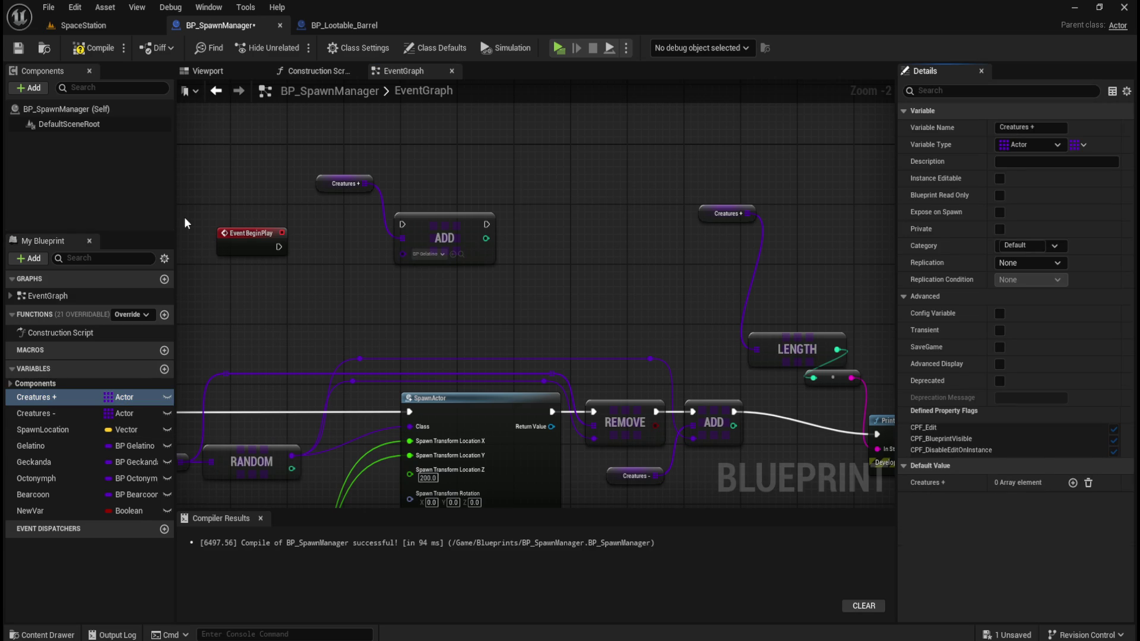
click(100, 49)
click(18, 48)
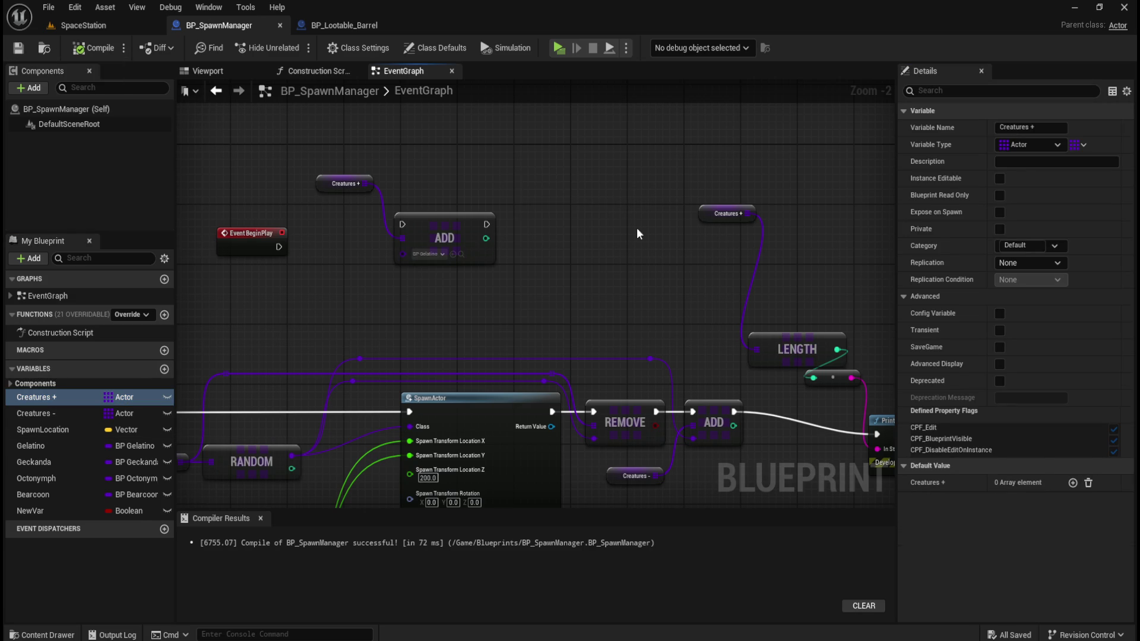
Duplicate the Add node, wire Creatures + into it, and set its class to BP_Geckanda.
mouse_move(511, 168)
mouse_down()
mouse_move(588, 199)
mouse_move(590, 178)
mouse_move(534, 140)
mouse_up()
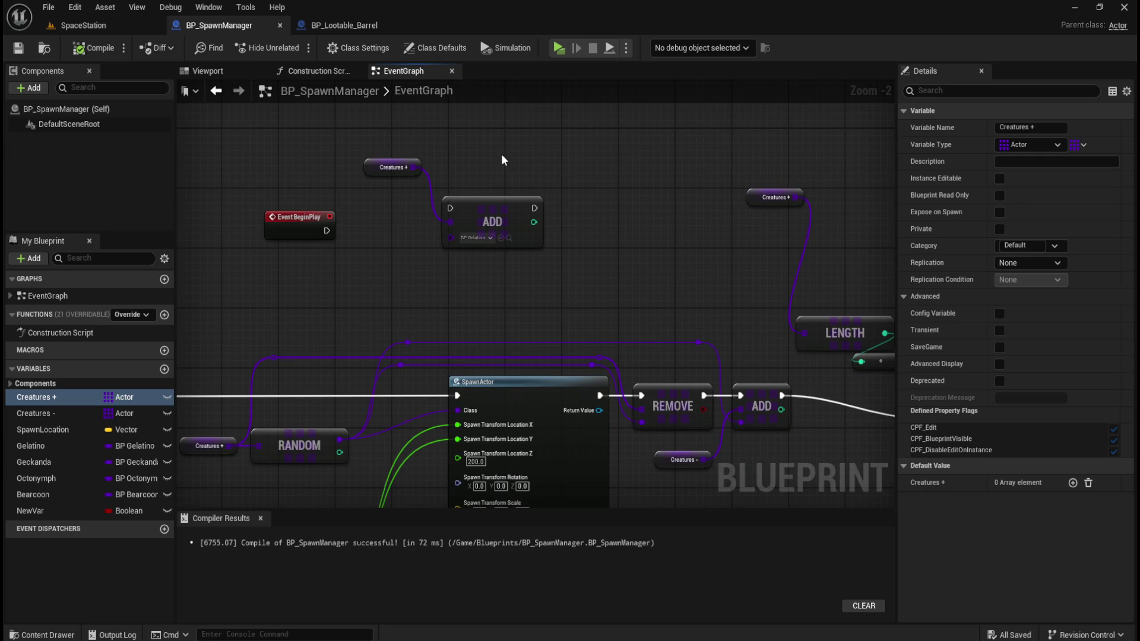
mouse_move(536, 162)
mouse_down()
mouse_move(402, 161)
mouse_move(521, 205)
mouse_up()
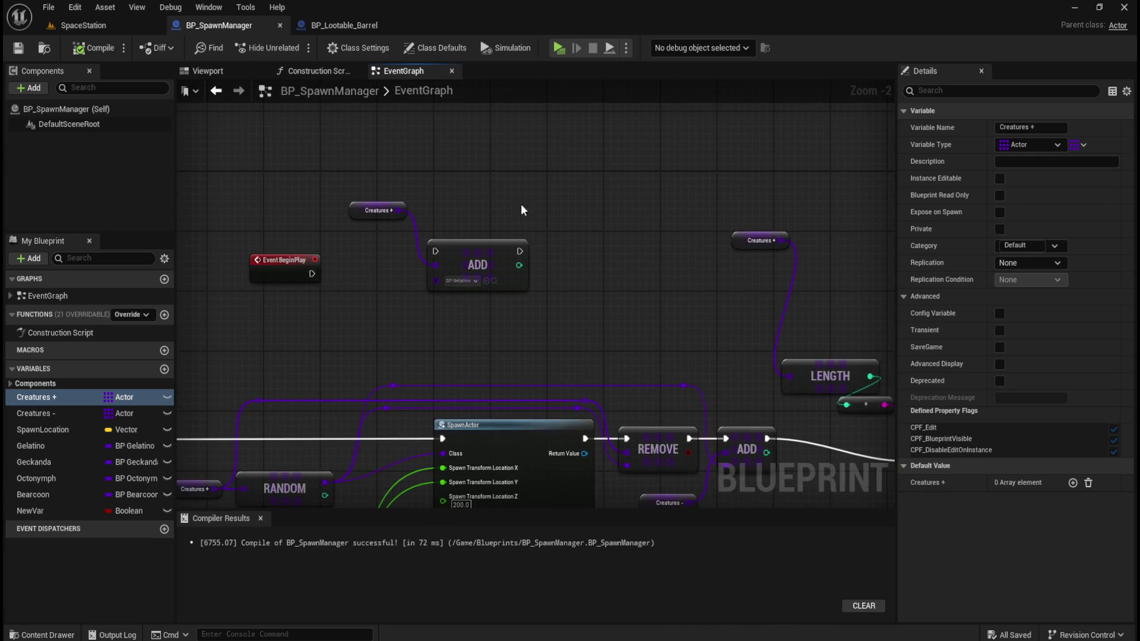
drag(440, 219, 452, 223)
click(490, 247)
key(ctrl+d)
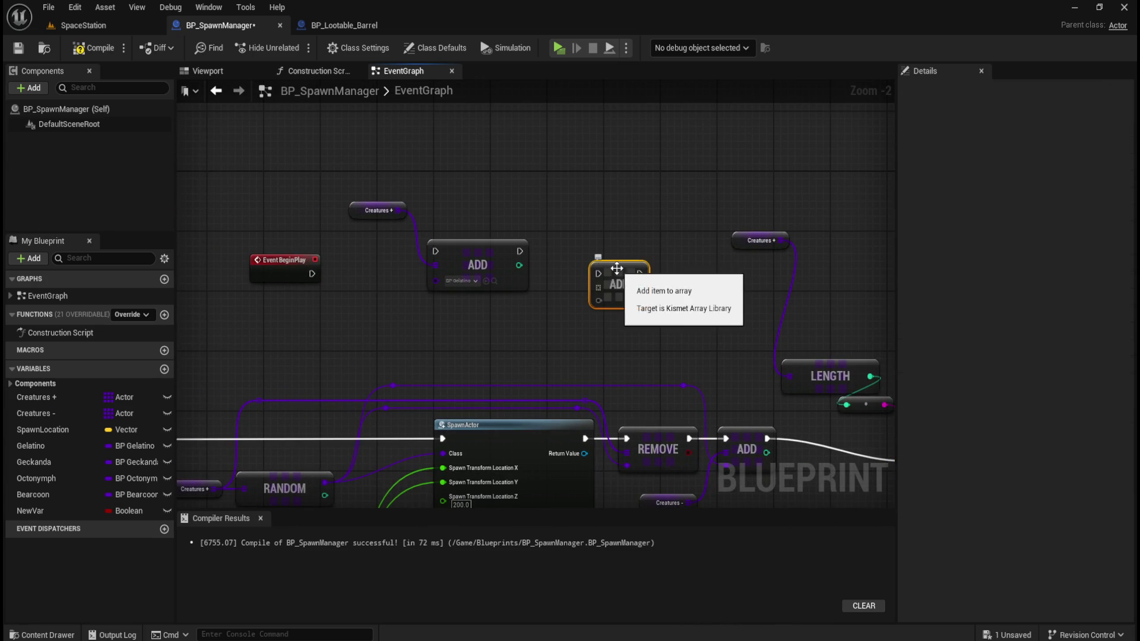
drag(617, 268, 581, 246)
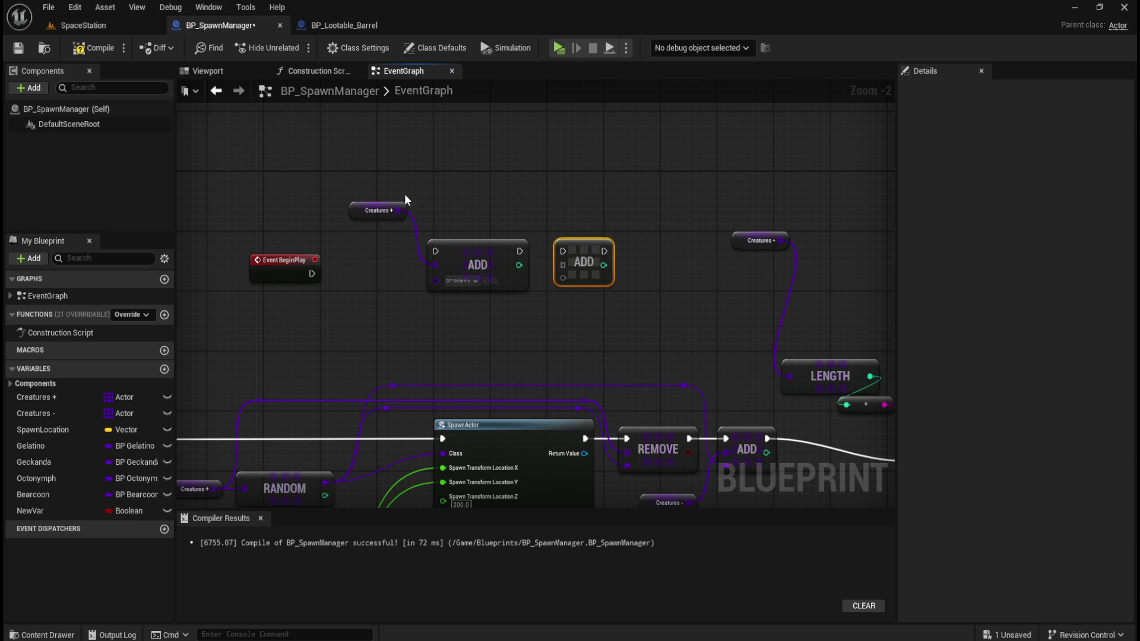
mouse_move(403, 210)
mouse_down()
mouse_move(605, 253)
mouse_move(558, 262)
mouse_up()
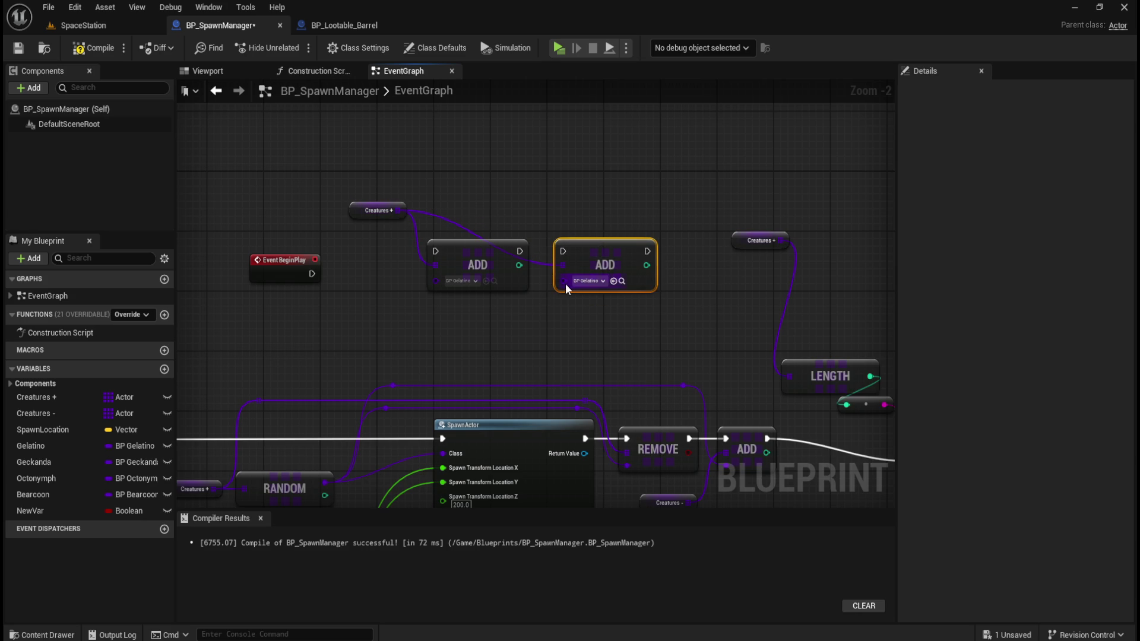
click(598, 284)
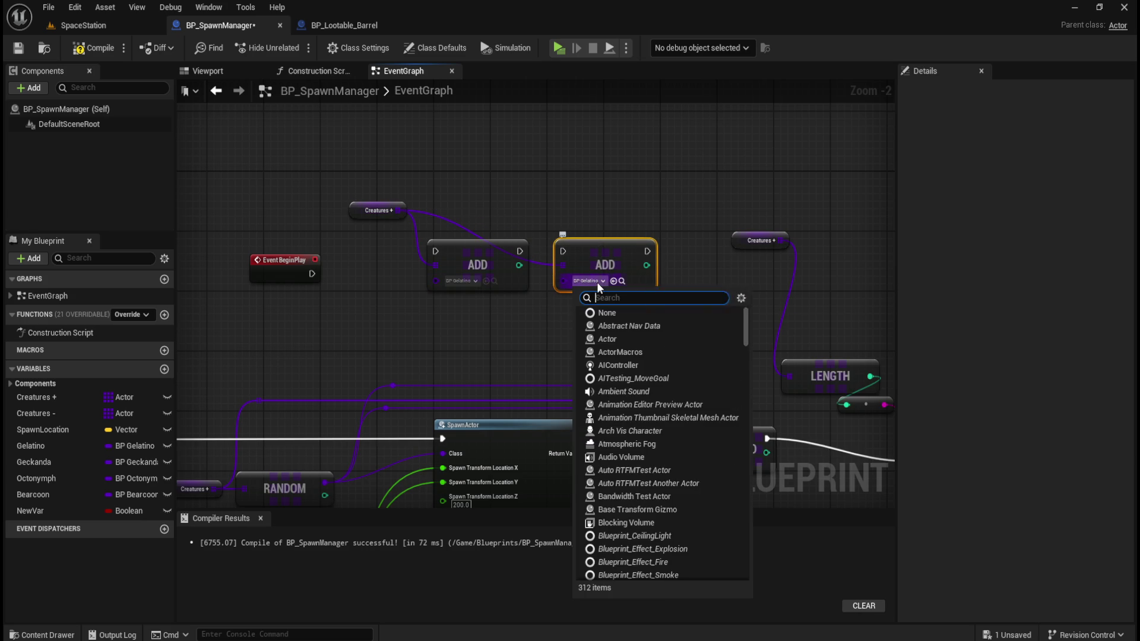
text(geckan)
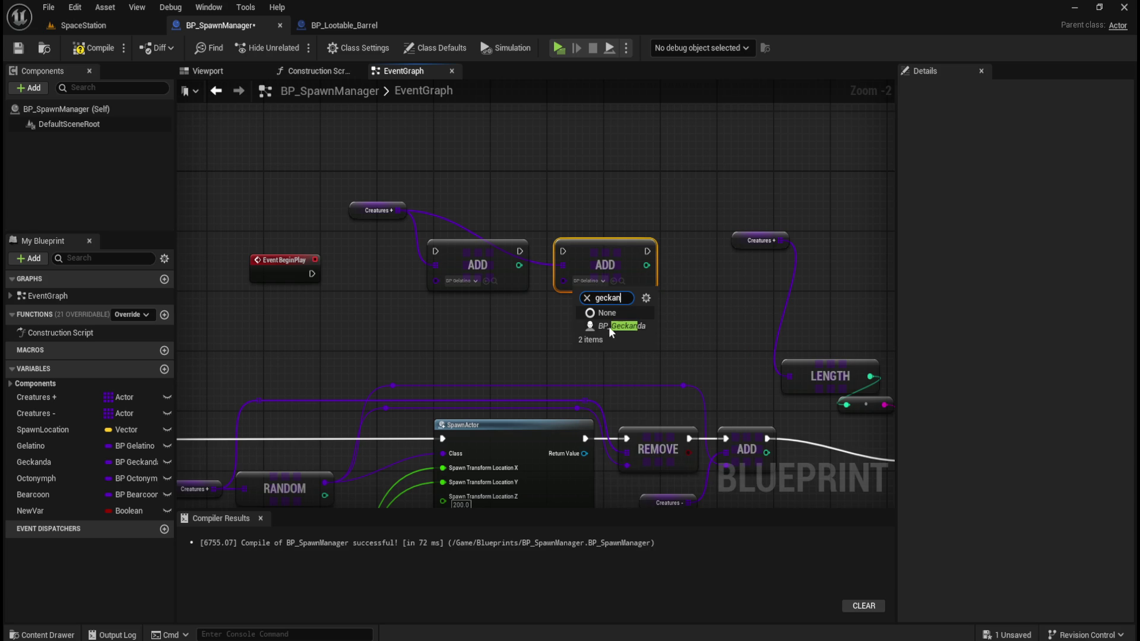
click(606, 326)
Select the event, getter and both Add nodes and frame them in view.
mouse_move(382, 173)
mouse_down()
mouse_move(457, 273)
mouse_move(680, 311)
mouse_up()
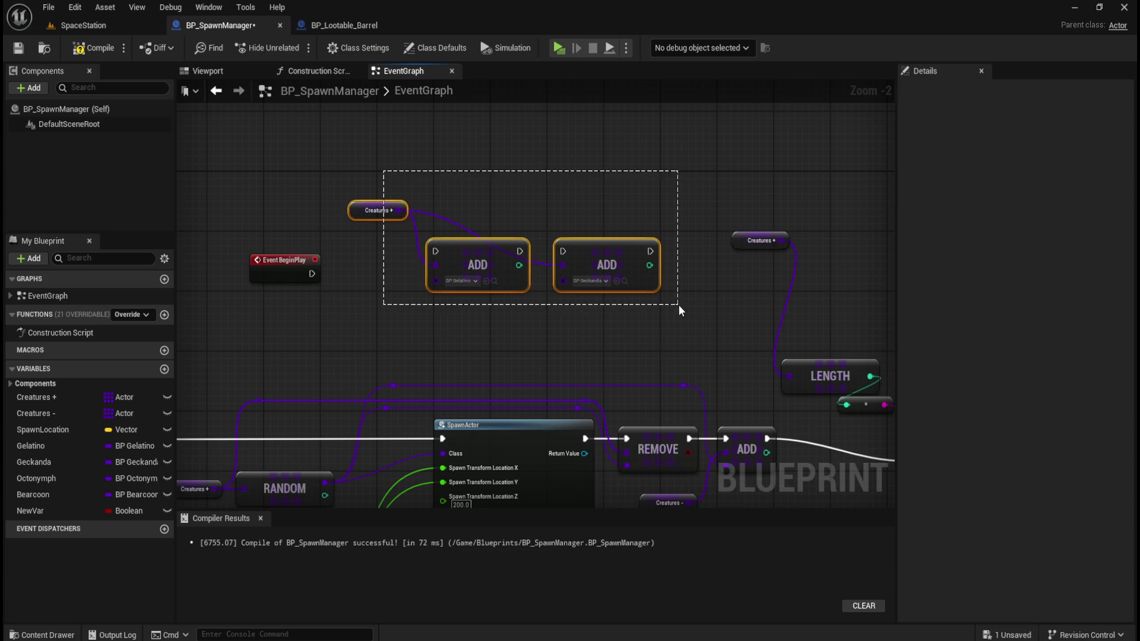
drag(238, 190, 631, 308)
drag(513, 188, 747, 300)
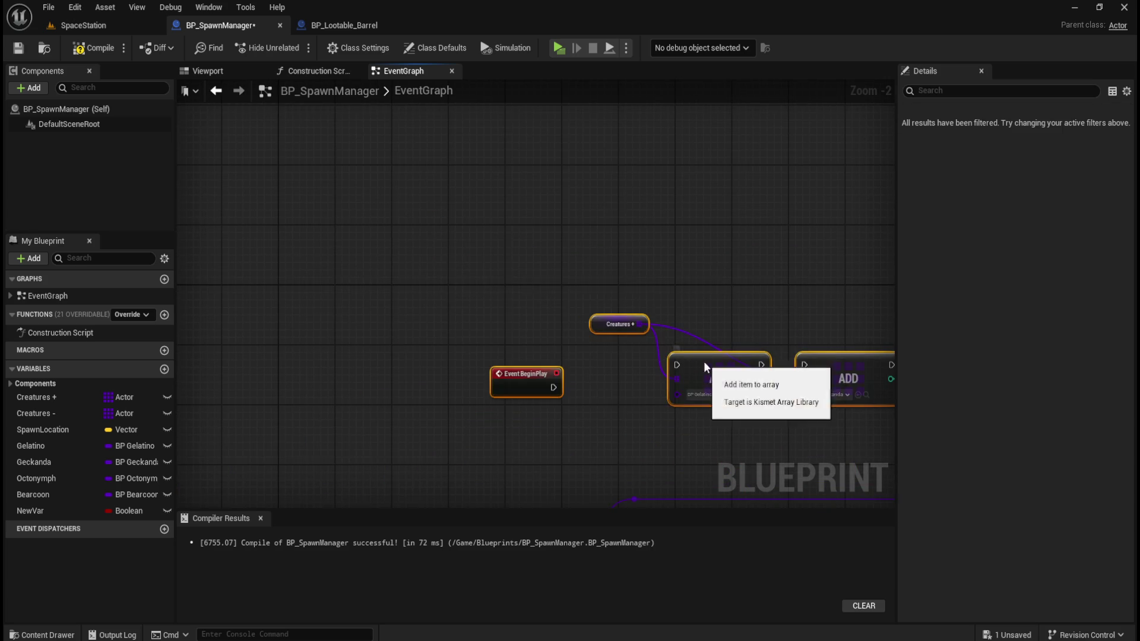
drag(705, 364, 549, 287)
scroll(576, 269, up, 2)
click(678, 398)
scroll(586, 398, down, 1)
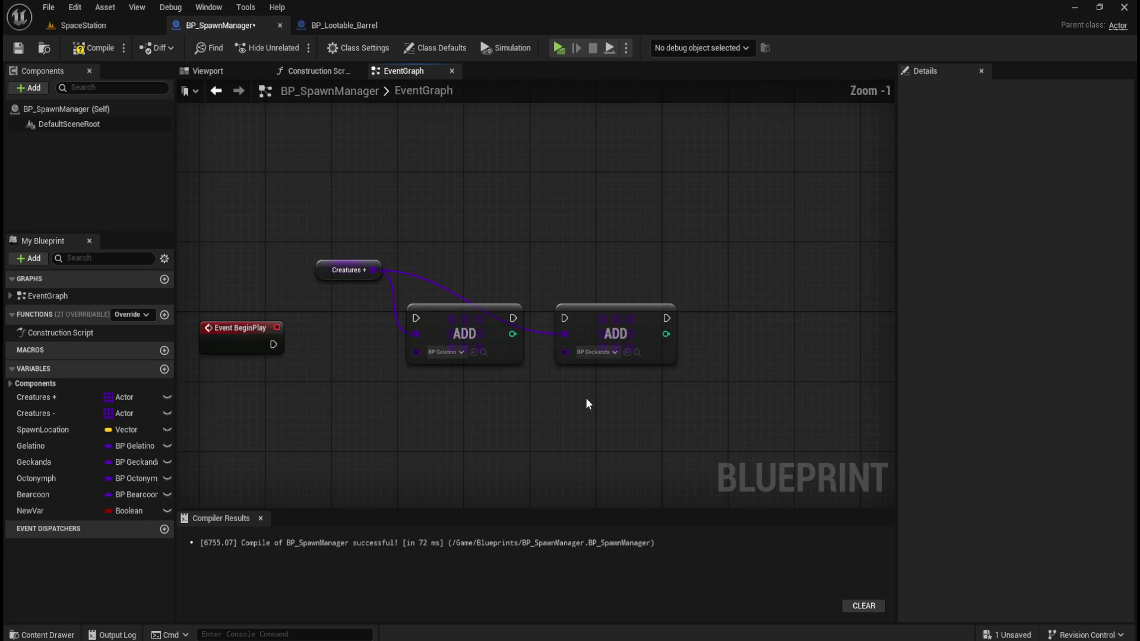
Duplicate a third Add node wired to Creatures + with class BP_Octonymph.
click(651, 313)
key(ctrl+d)
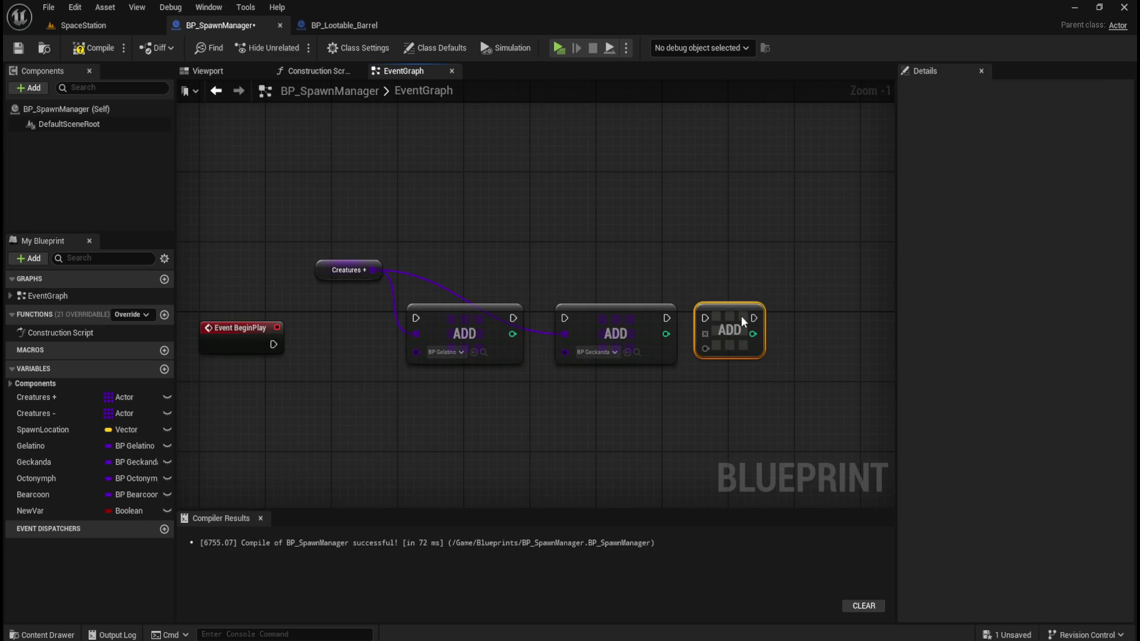
mouse_move(372, 271)
mouse_down()
mouse_move(460, 276)
mouse_move(705, 336)
mouse_up()
click(739, 352)
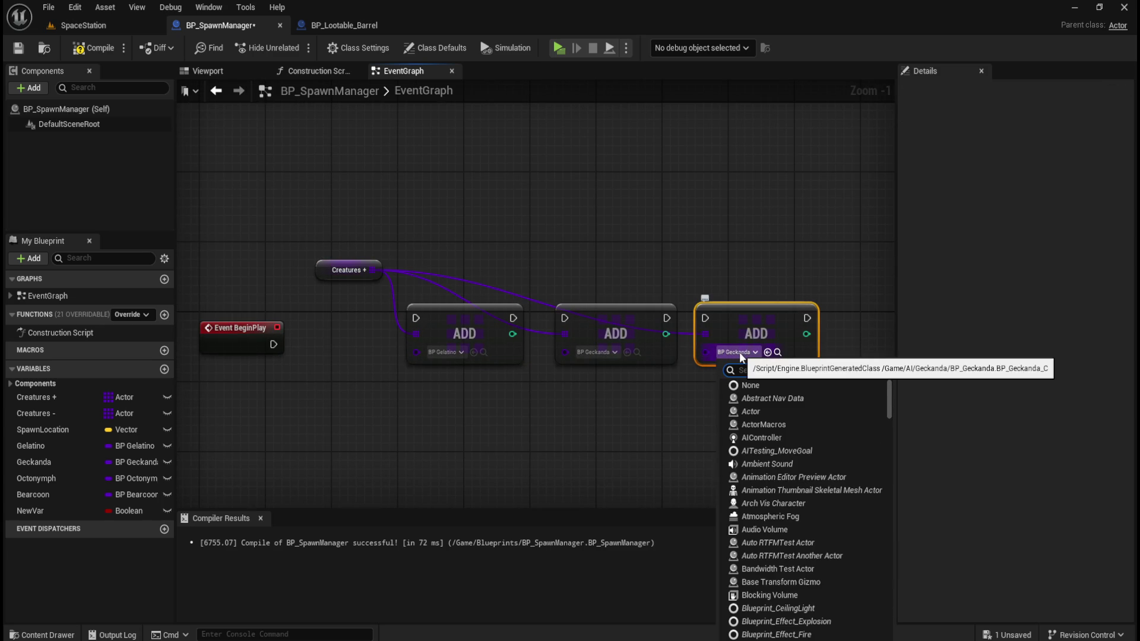
text(octo)
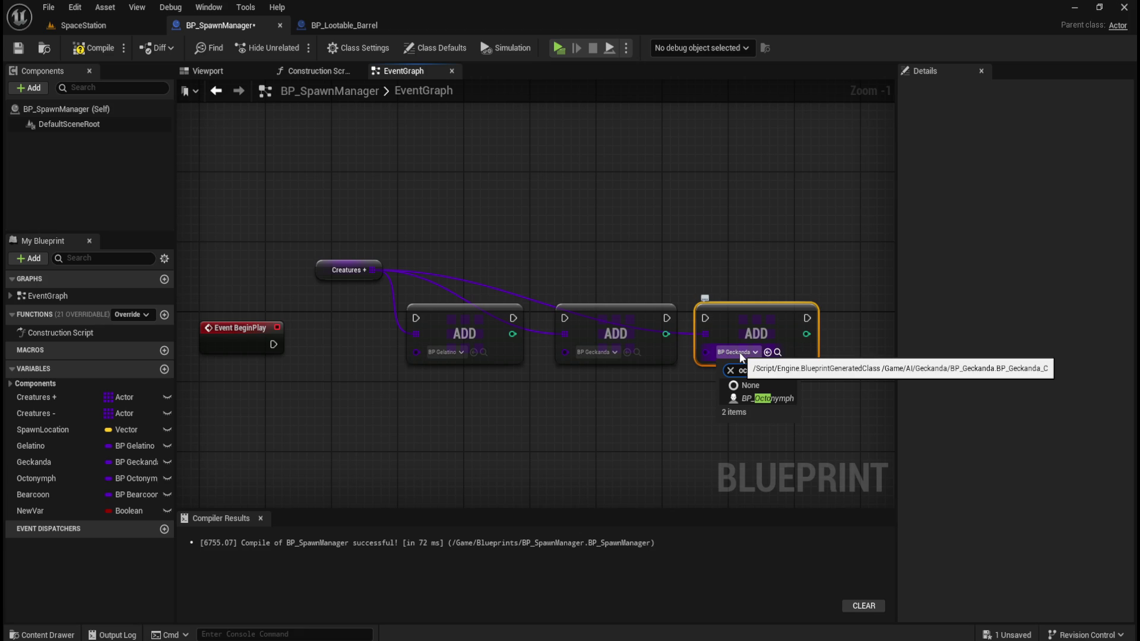
key(Return)
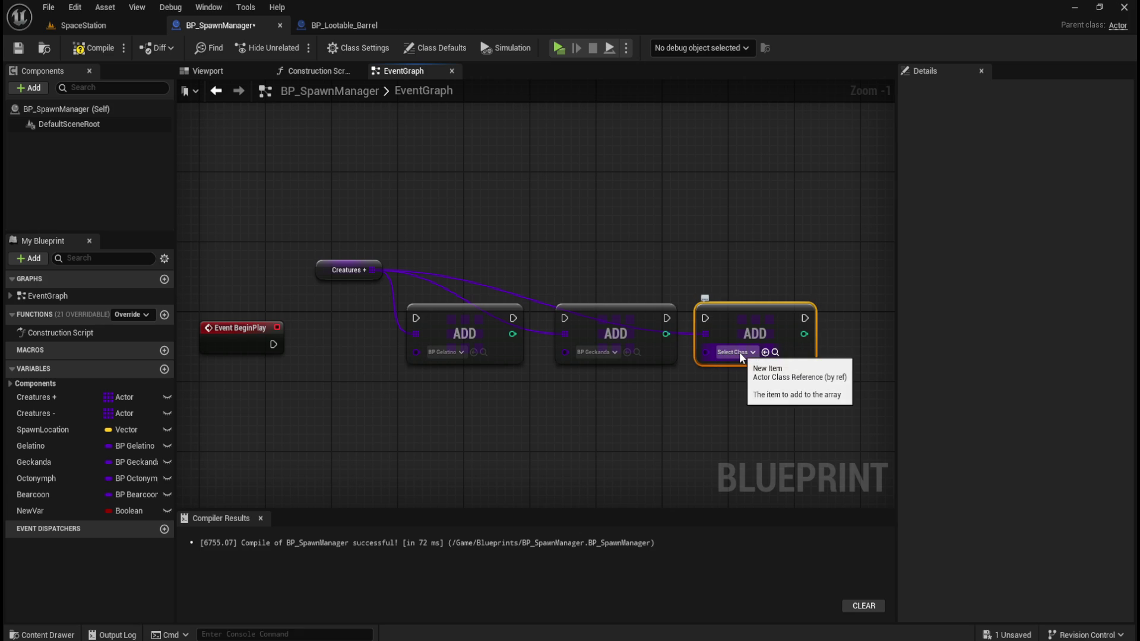
click(740, 352)
text(oc)
key(Down)
key(Return)
drag(717, 244, 583, 242)
Paste a fourth Add node, wire Creatures + to it, and set its class to BP_Bearcoon.
click(537, 306)
key(ctrl+c)
key(ctrl+v)
drag(680, 339, 636, 307)
click(618, 280)
drag(204, 269, 327, 291)
mouse_move(255, 285)
mouse_down()
mouse_move(571, 295)
mouse_move(618, 267)
mouse_move(616, 250)
mouse_move(627, 283)
mouse_move(738, 349)
mouse_up()
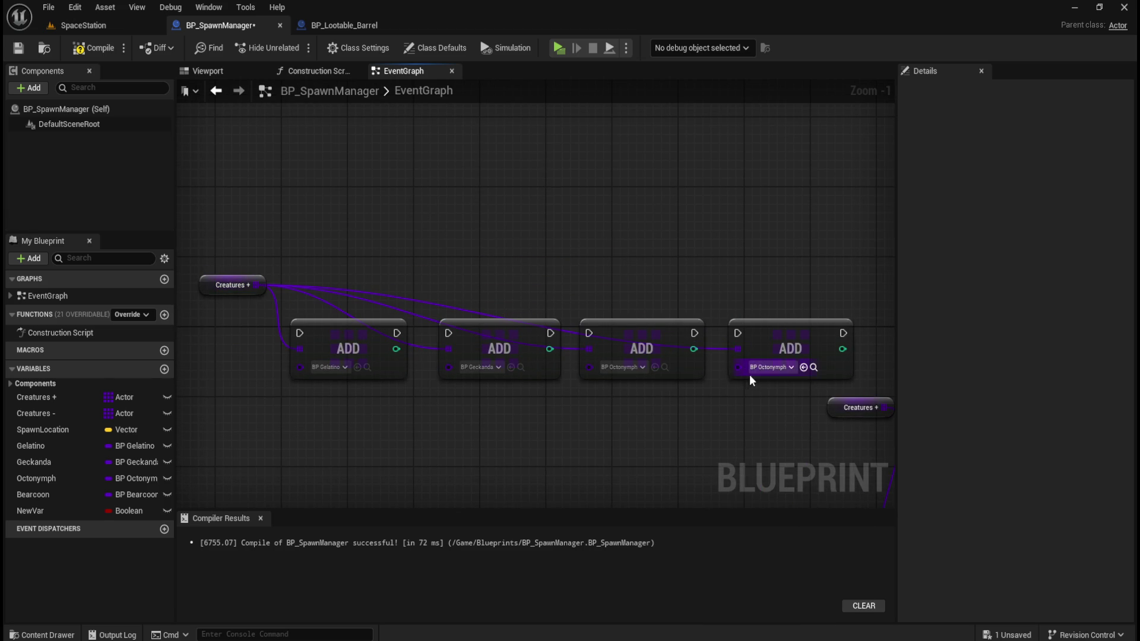
click(767, 368)
text(bearc)
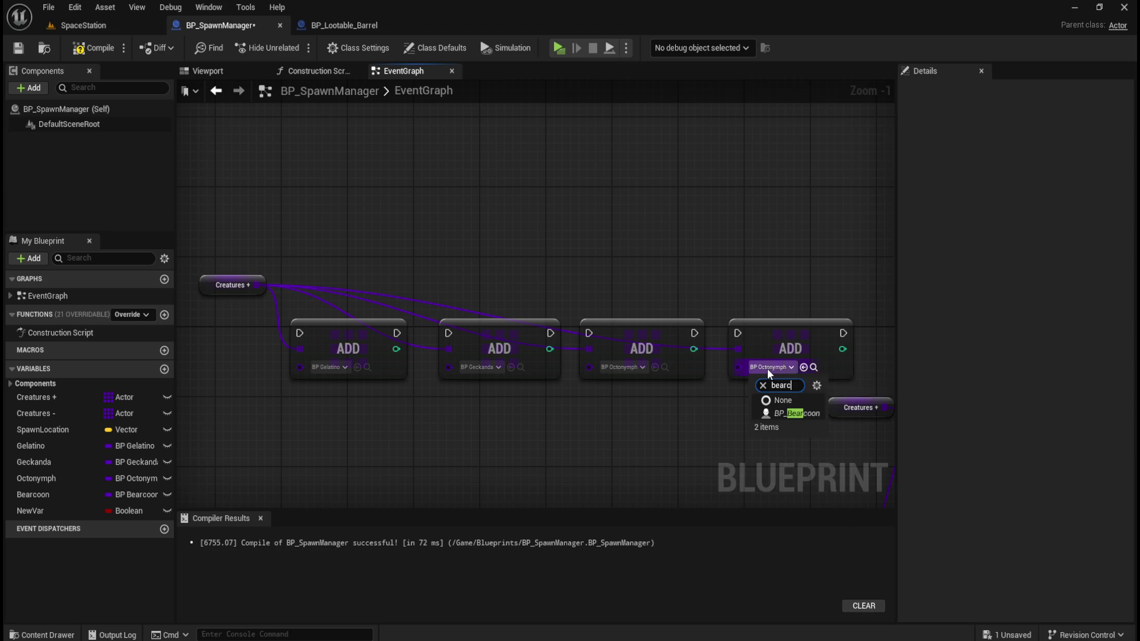
key(Down)
key(Return)
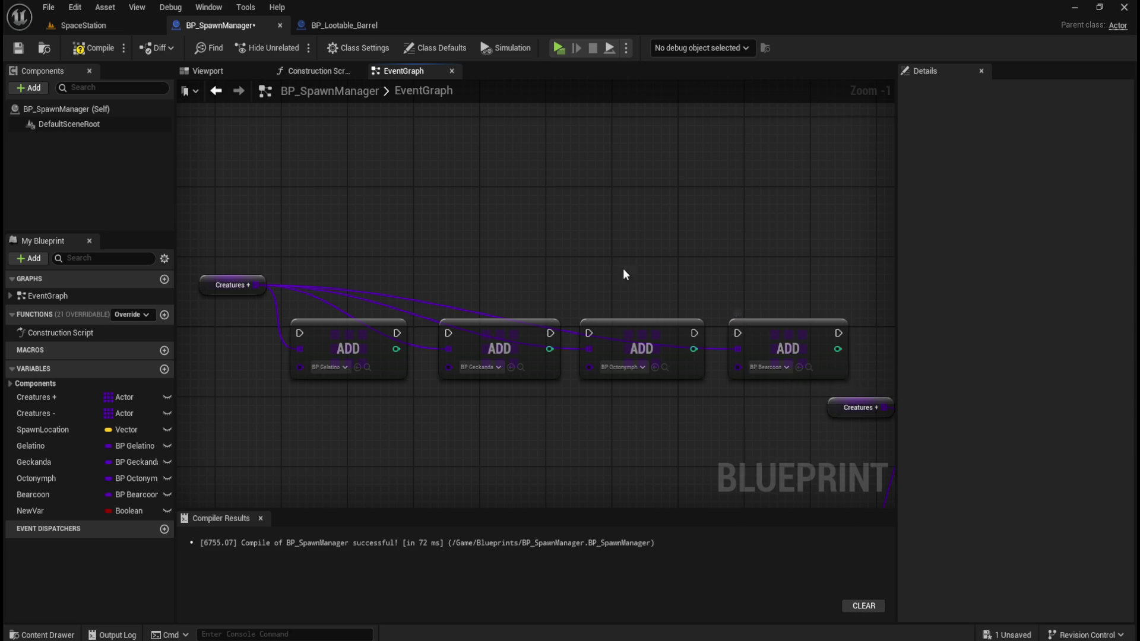
drag(624, 283, 658, 288)
drag(279, 332, 310, 326)
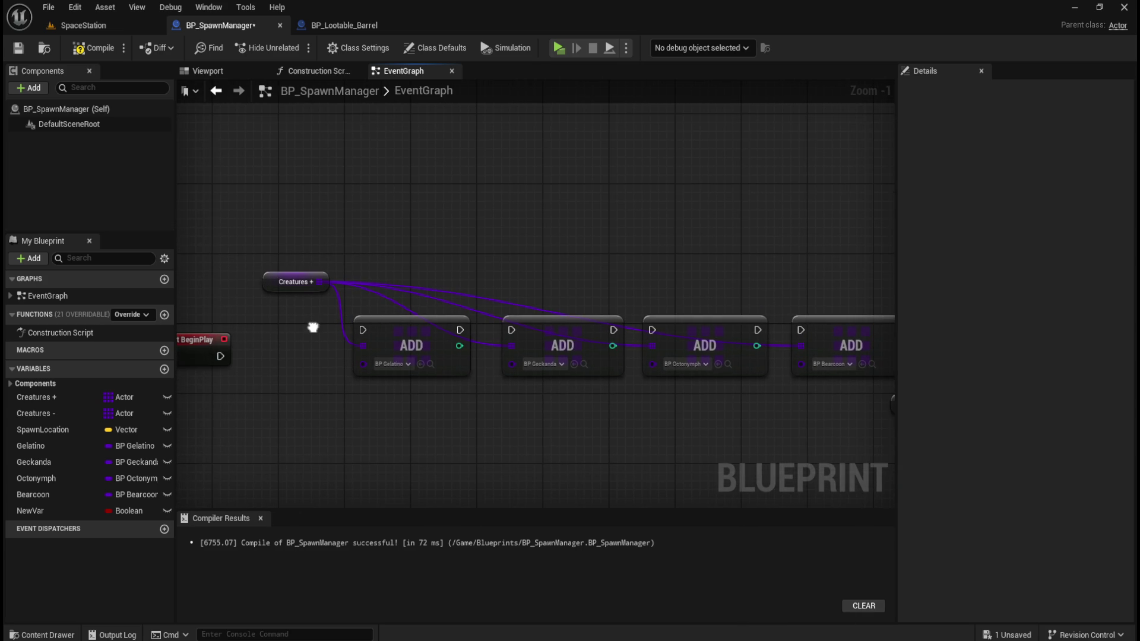
Chain the exec wires from Event BeginPlay through all four Add nodes.
mouse_move(204, 337)
mouse_down()
mouse_move(279, 313)
mouse_move(363, 330)
mouse_up()
drag(461, 330, 512, 330)
drag(723, 279, 538, 262)
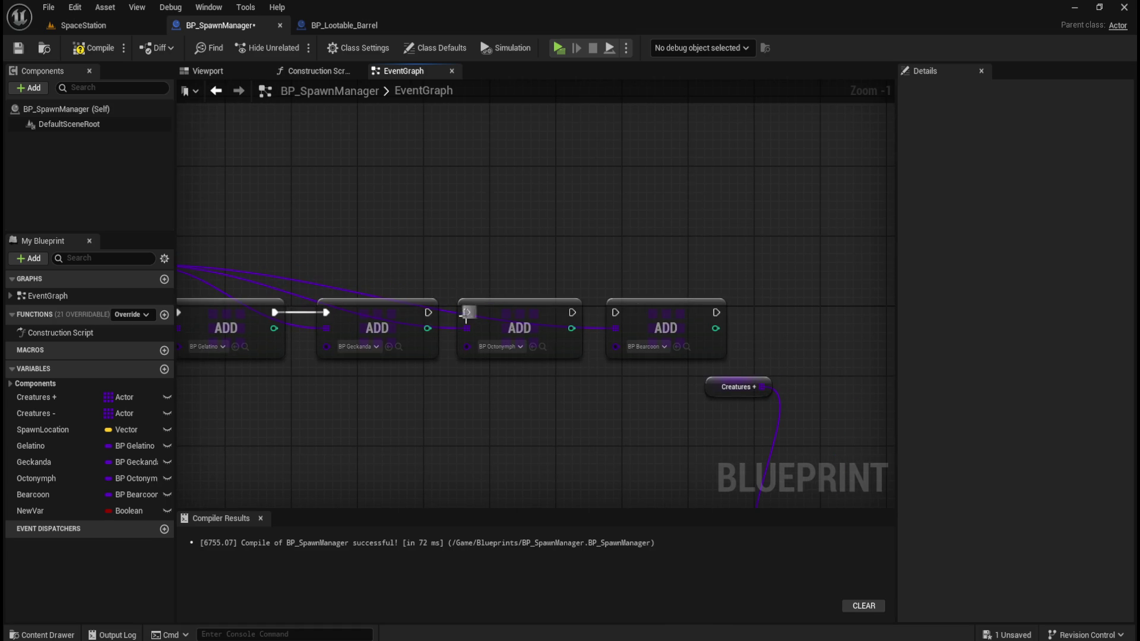
drag(429, 315, 467, 313)
drag(572, 312, 615, 312)
drag(653, 240, 733, 234)
Align the Add nodes and move the Creatures + getter below the event.
drag(747, 291, 746, 297)
click(748, 263)
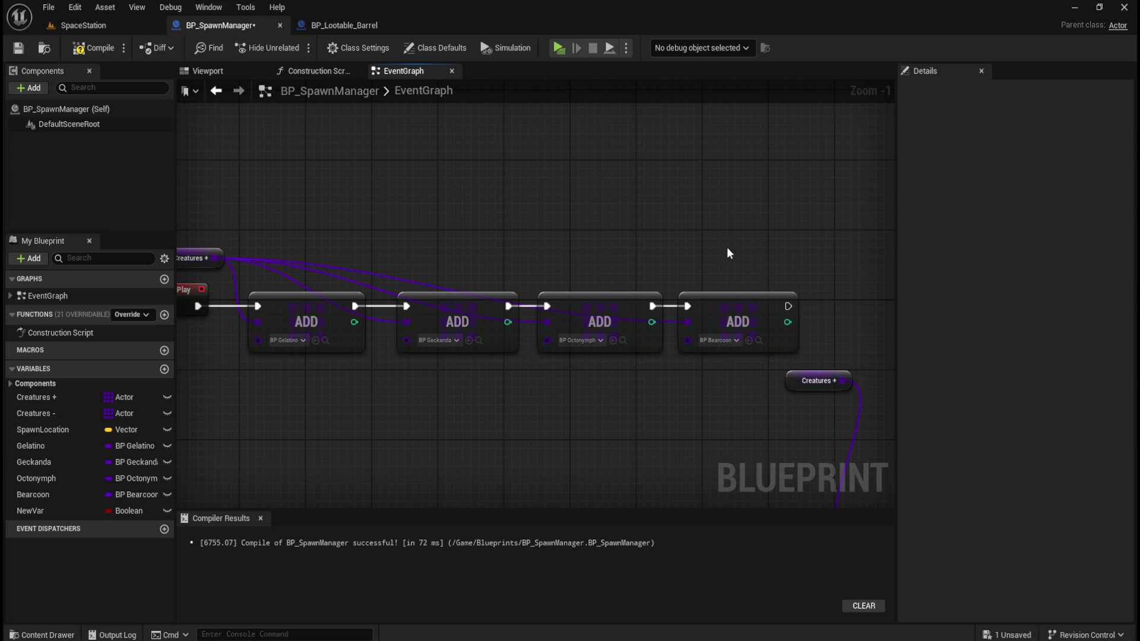
mouse_move(471, 222)
mouse_down()
mouse_move(733, 260)
mouse_move(740, 288)
mouse_move(536, 273)
mouse_move(499, 294)
mouse_up()
key(f)
click(600, 237)
drag(591, 239, 672, 240)
mouse_move(275, 260)
mouse_down()
mouse_move(289, 259)
mouse_move(279, 379)
mouse_up()
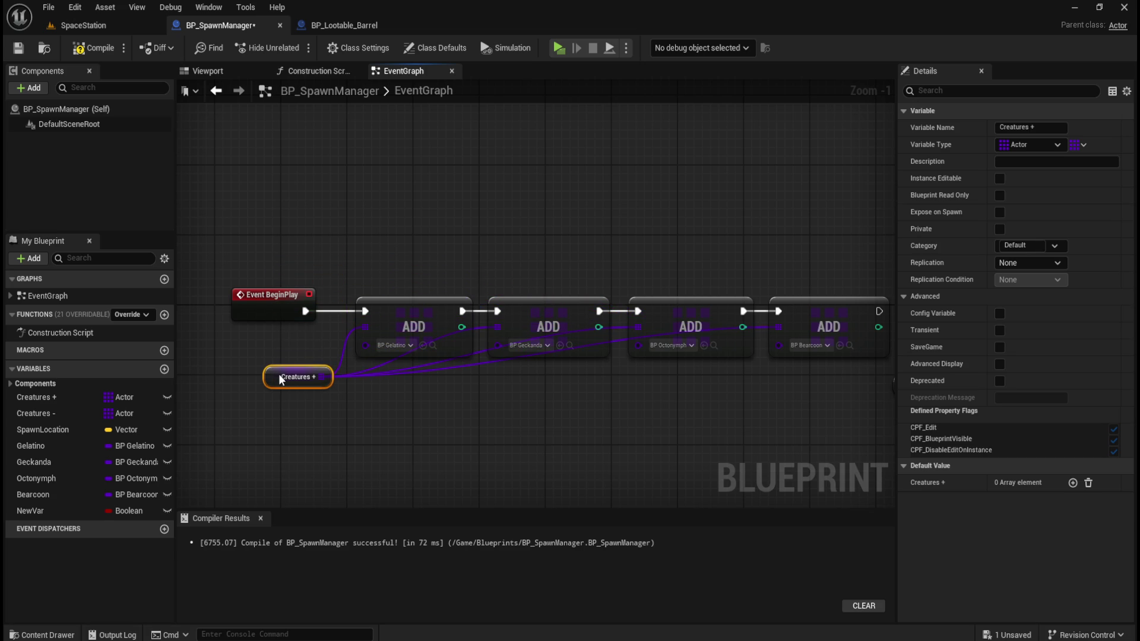
Add reroute points below the nodes, routing the Creatures + wire into the BP_Octonymph Add node.
click(641, 389)
double_click(761, 328)
drag(761, 328, 765, 372)
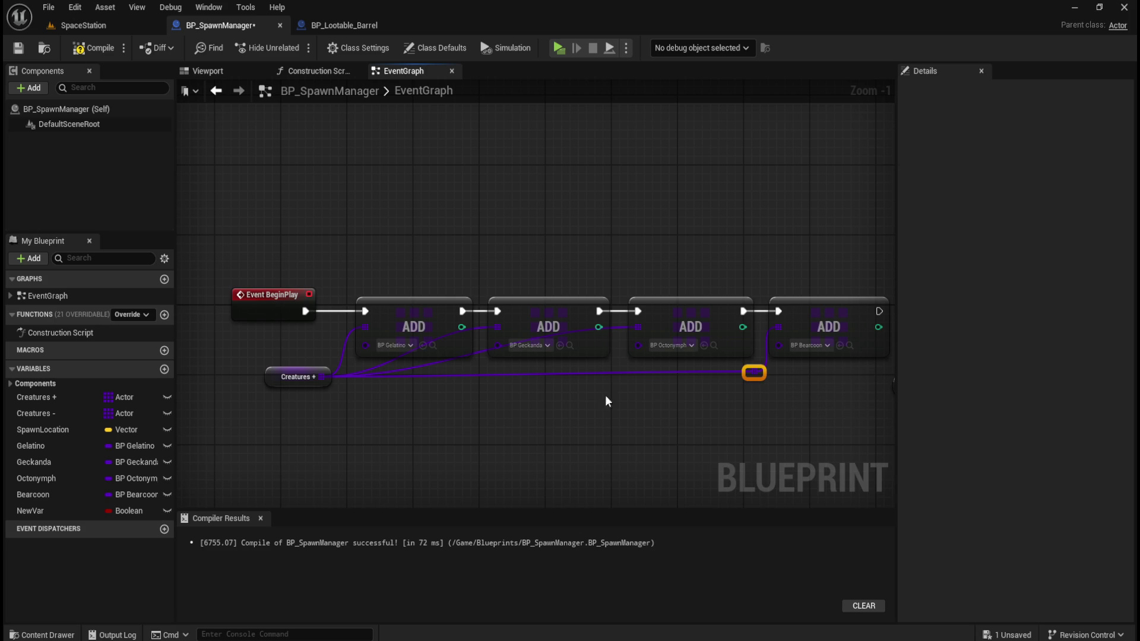
mouse_move(274, 413)
mouse_down()
mouse_move(783, 384)
mouse_move(785, 371)
mouse_up()
click(689, 406)
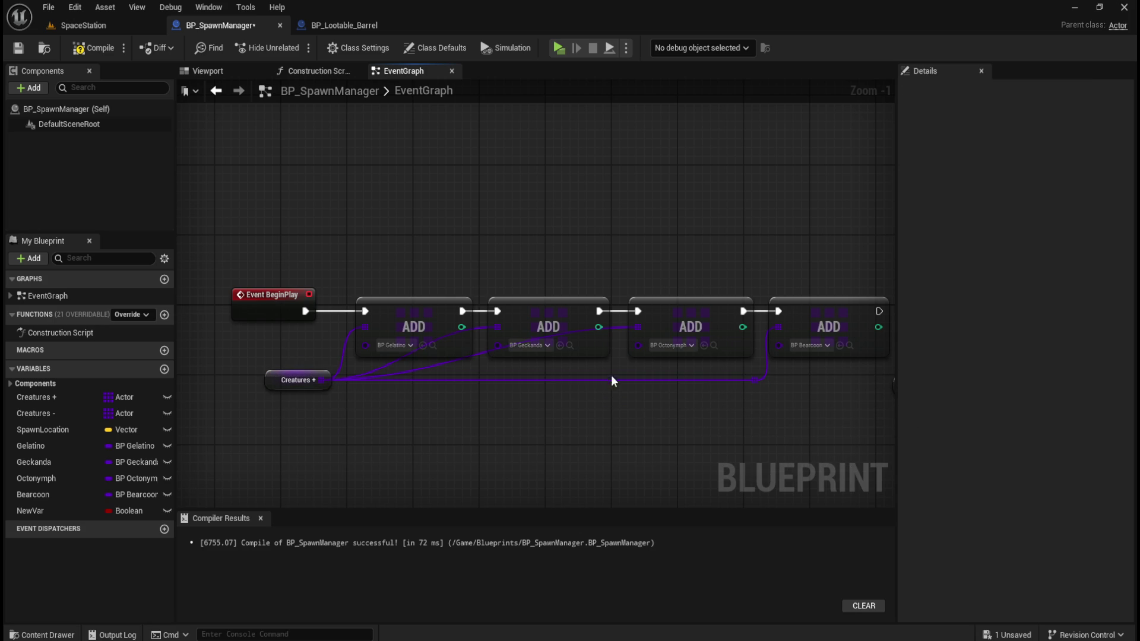
double_click(611, 380)
drag(616, 381, 640, 328)
Feed the second Add node from a new reroute and line the reroute points up.
double_click(475, 381)
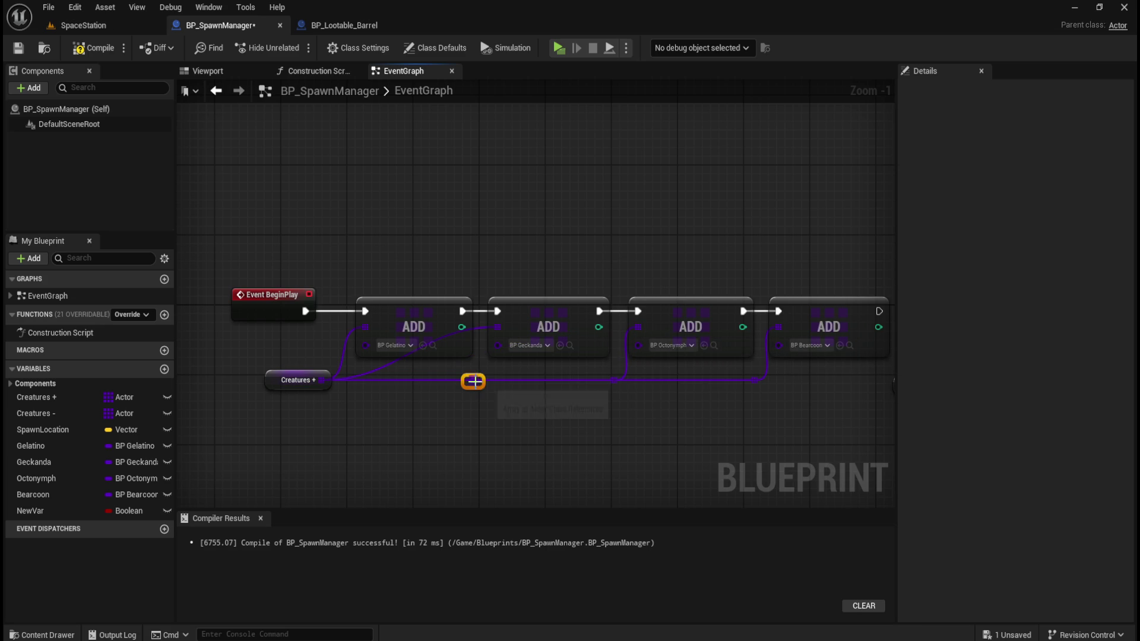
drag(473, 381, 497, 326)
mouse_move(512, 414)
mouse_down()
mouse_move(467, 404)
mouse_move(467, 377)
mouse_up()
drag(478, 383, 469, 383)
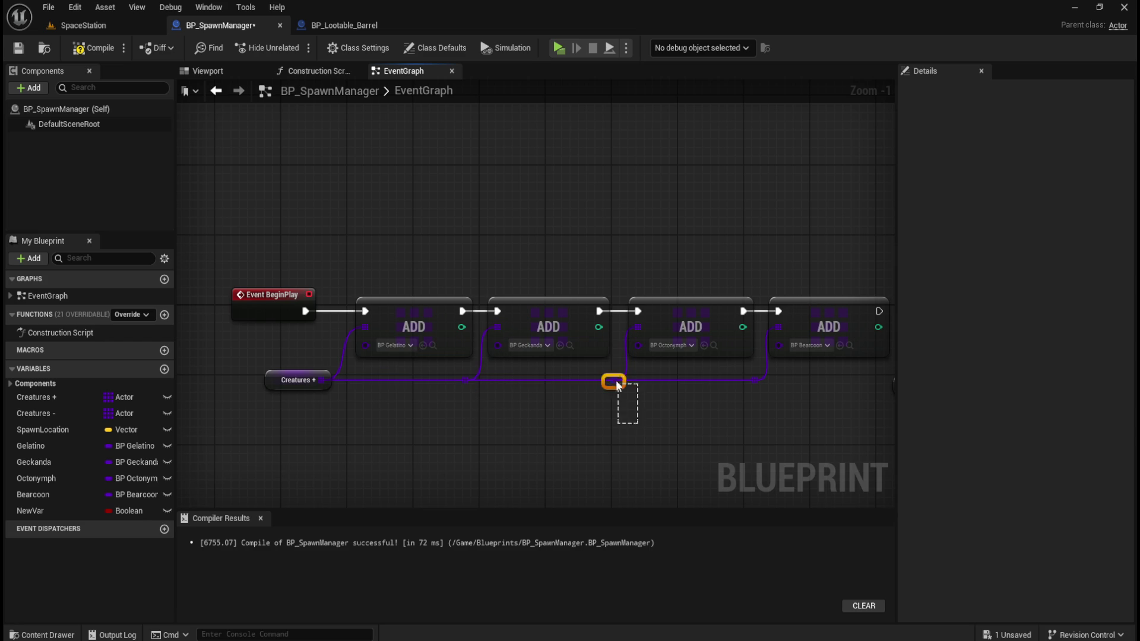
drag(782, 418, 746, 380)
mouse_move(357, 422)
mouse_down()
mouse_move(554, 420)
mouse_move(534, 425)
mouse_move(774, 387)
mouse_up()
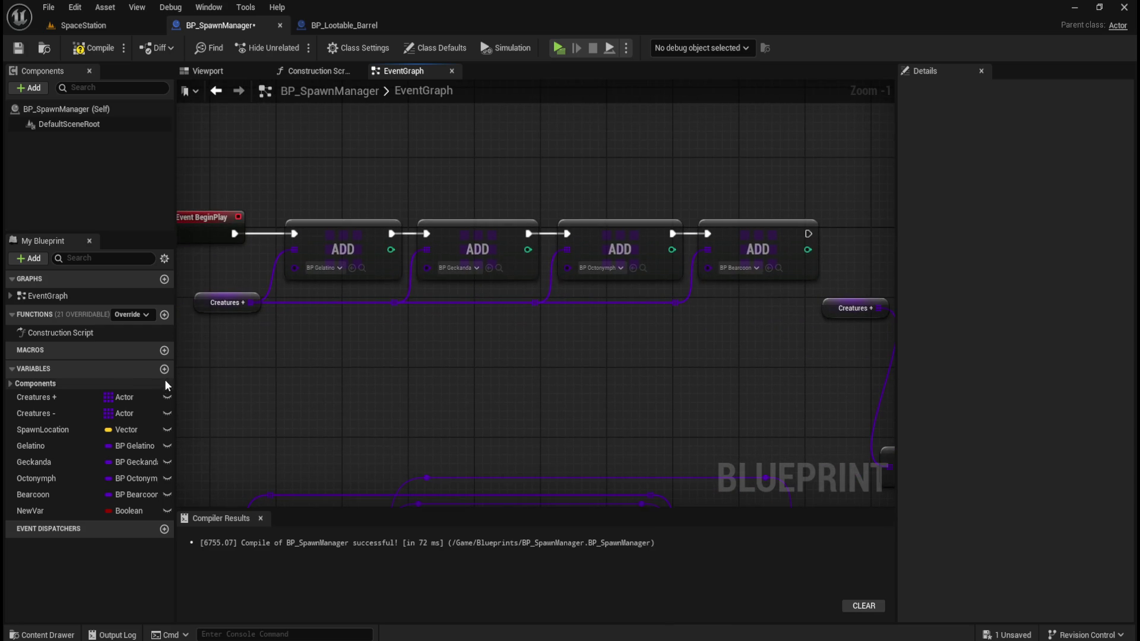
Check the Creatures + and Creatures - array variables in Details.
click(49, 395)
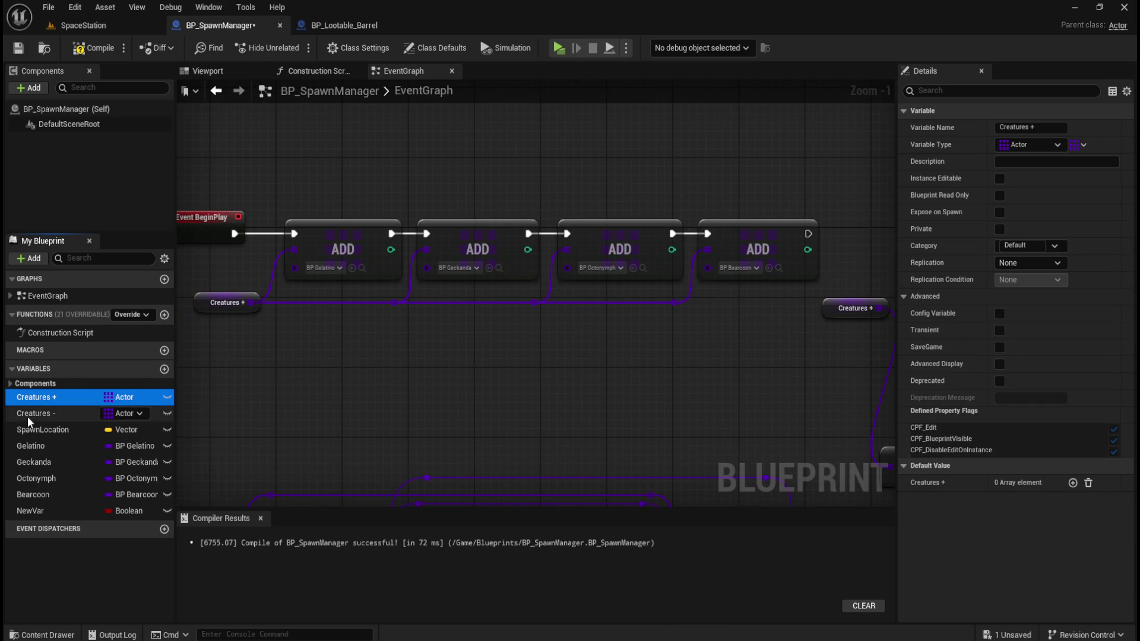
click(28, 415)
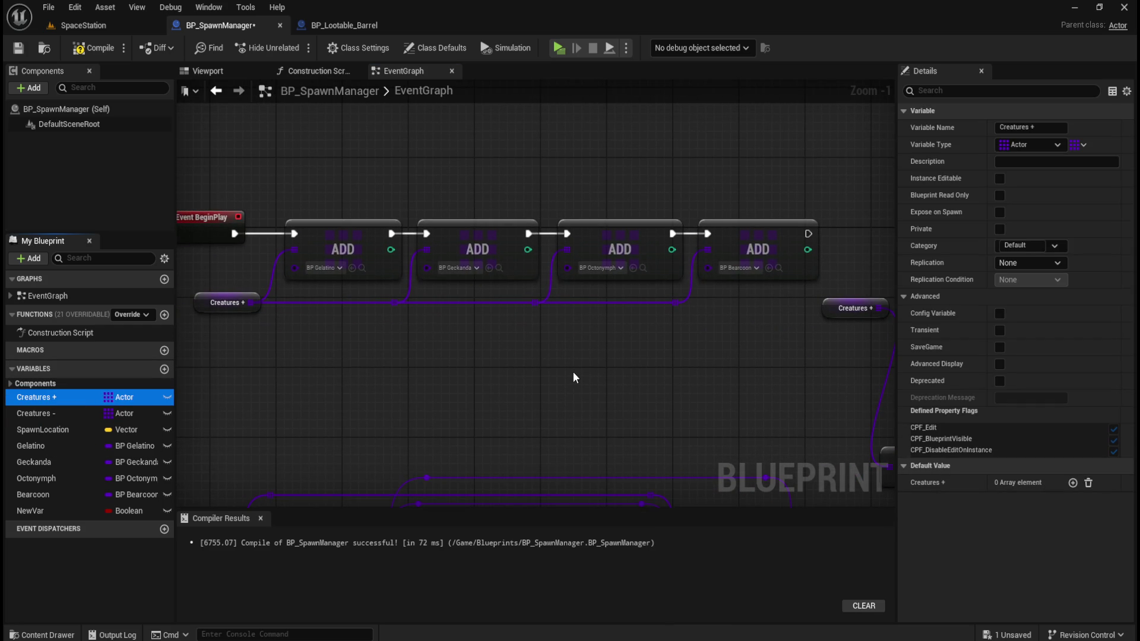
click(463, 386)
mouse_move(409, 391)
mouse_down()
mouse_move(522, 435)
mouse_move(437, 432)
mouse_up()
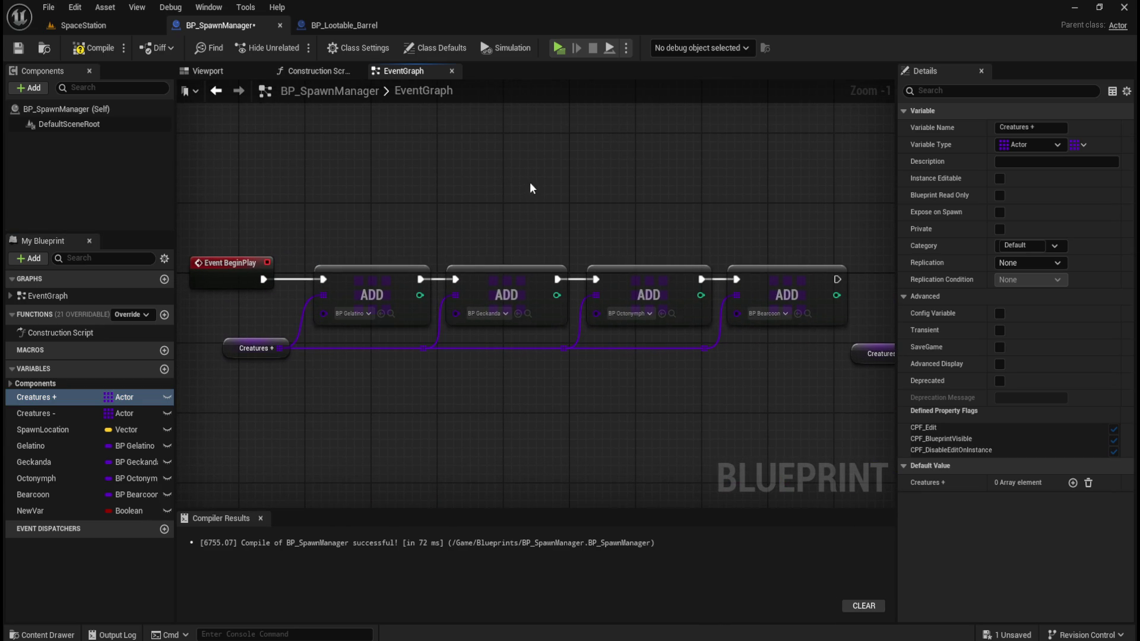
Review the SpawnCreature, RANDOM, SpawnActor and REMOVE nodes, then compile and start a playtest.
mouse_move(392, 211)
mouse_down()
mouse_move(365, 198)
mouse_move(658, 426)
mouse_move(634, 272)
mouse_move(580, 326)
mouse_move(561, 370)
mouse_up()
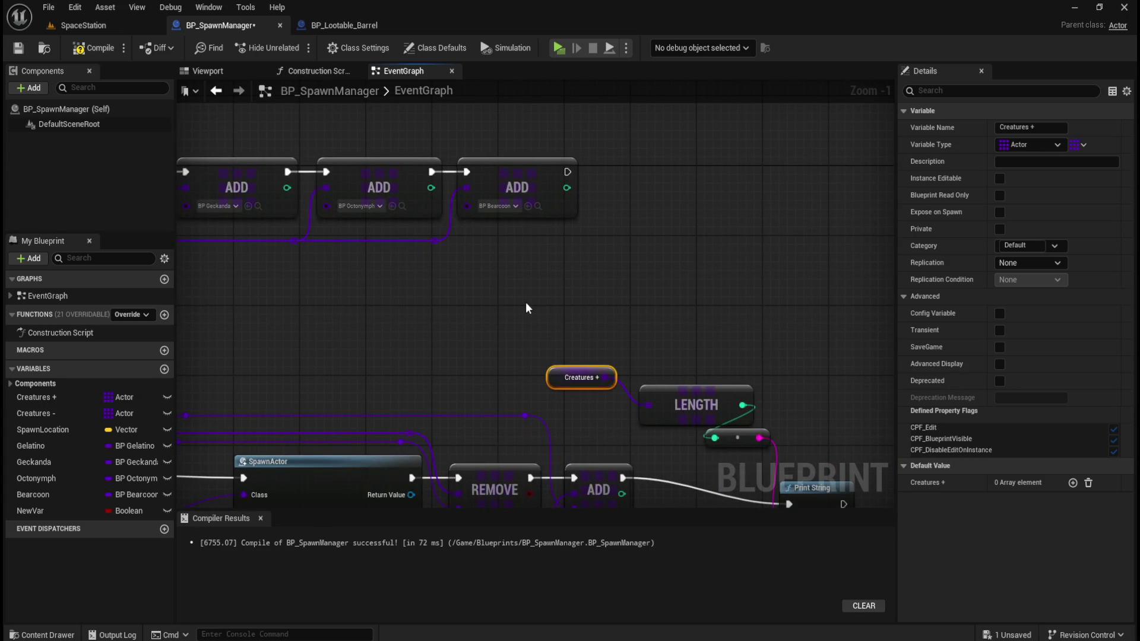
drag(526, 302, 752, 433)
mouse_move(465, 434)
mouse_down()
mouse_move(516, 219)
mouse_move(507, 378)
mouse_move(356, 351)
mouse_move(514, 225)
mouse_up()
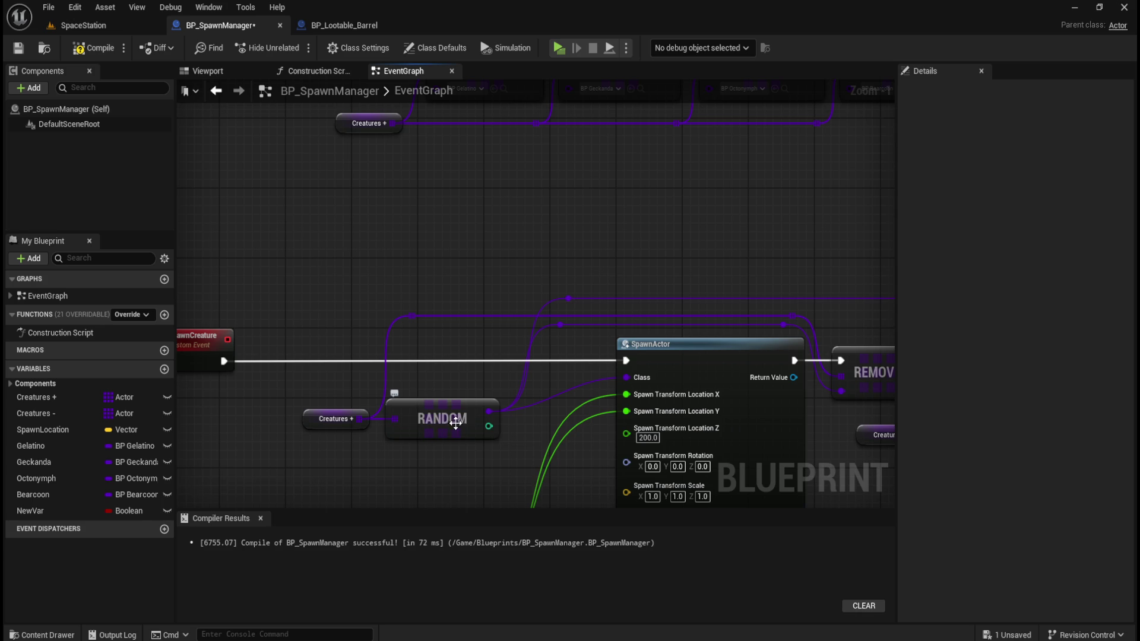
mouse_move(665, 224)
mouse_down()
mouse_move(497, 286)
mouse_move(527, 385)
mouse_move(606, 387)
mouse_move(527, 217)
mouse_up()
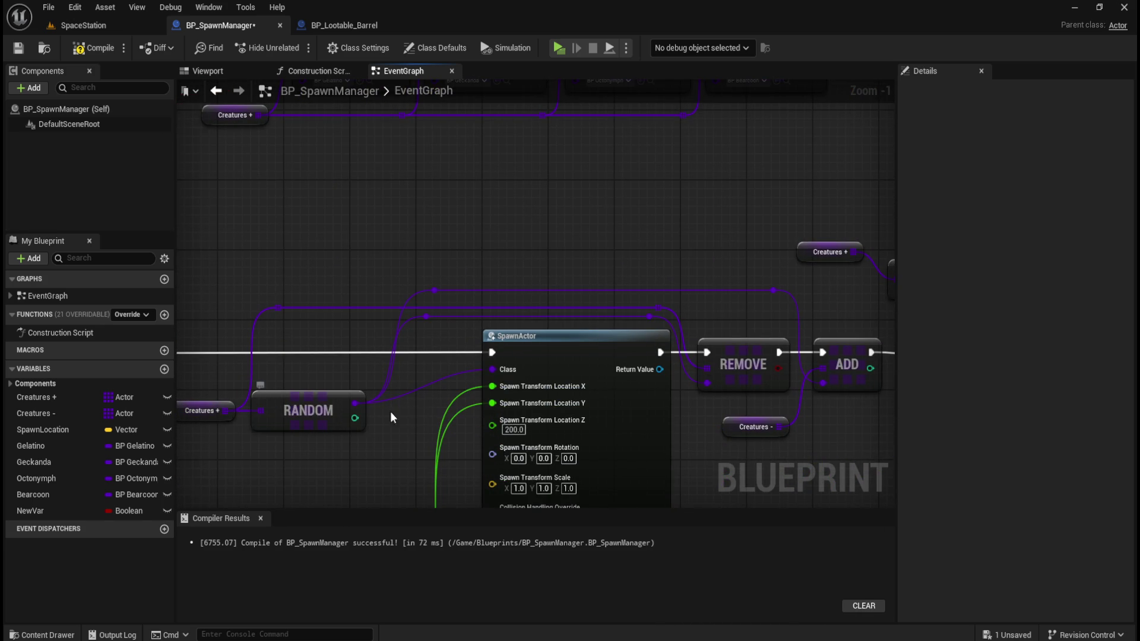
drag(695, 241, 662, 169)
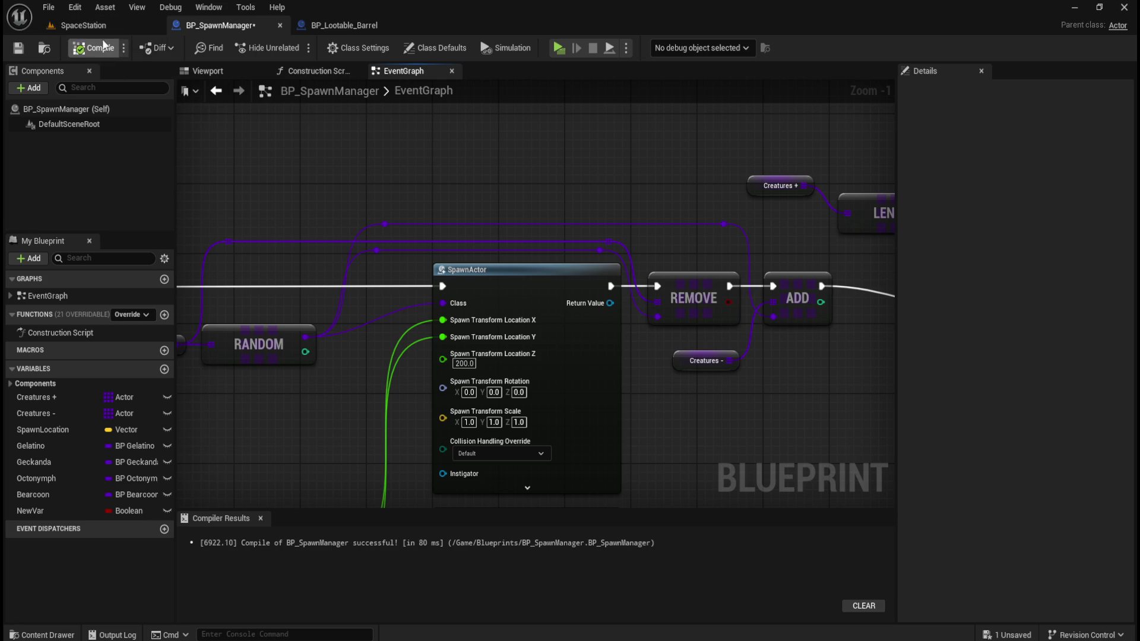
click(102, 23)
click(249, 48)
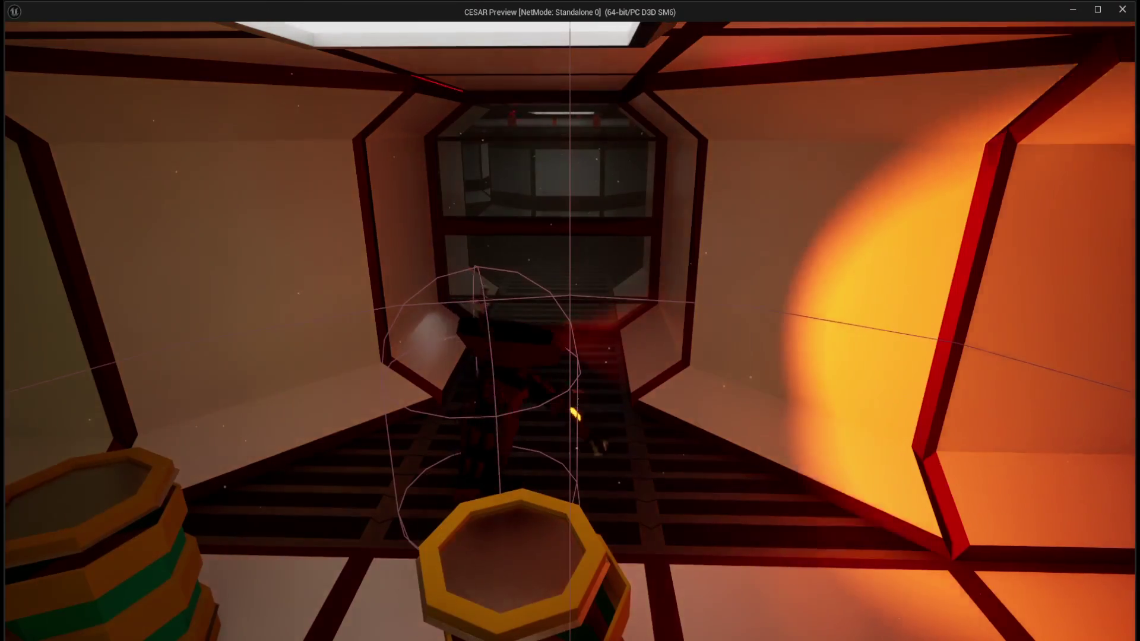
key(Escape)
click(220, 28)
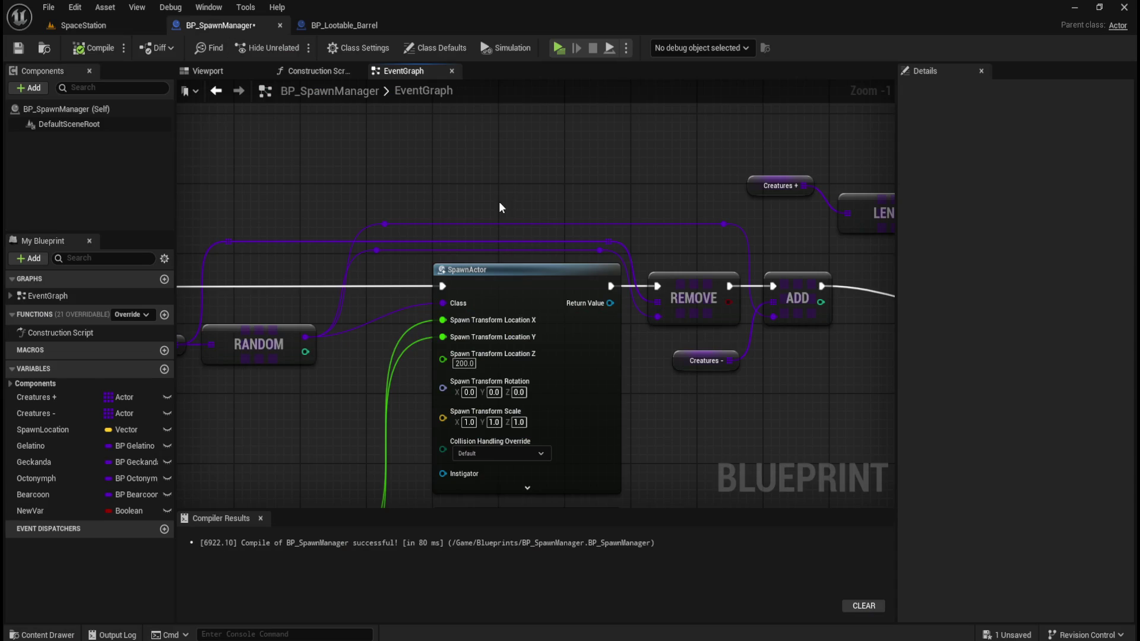
Set BP_Lootable_Barrel's reset Delay to 1 second, compile, and return to SpaceStation.
click(345, 25)
mouse_move(377, 323)
mouse_down()
mouse_move(512, 354)
mouse_move(507, 412)
mouse_move(536, 419)
mouse_up()
scroll(455, 215, up, 3)
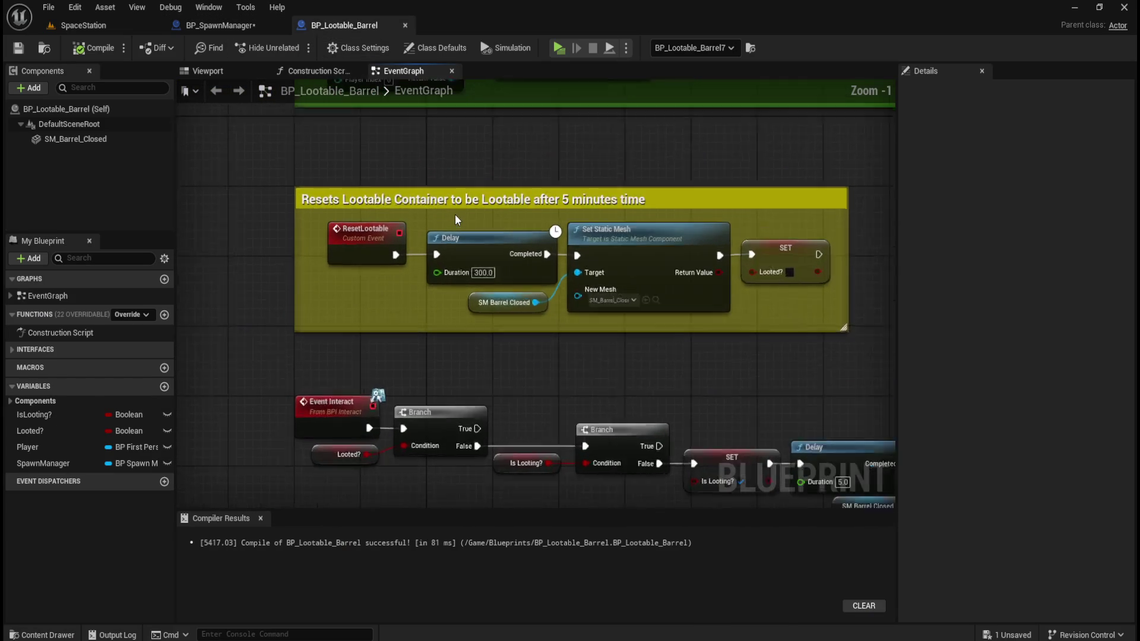
click(483, 282)
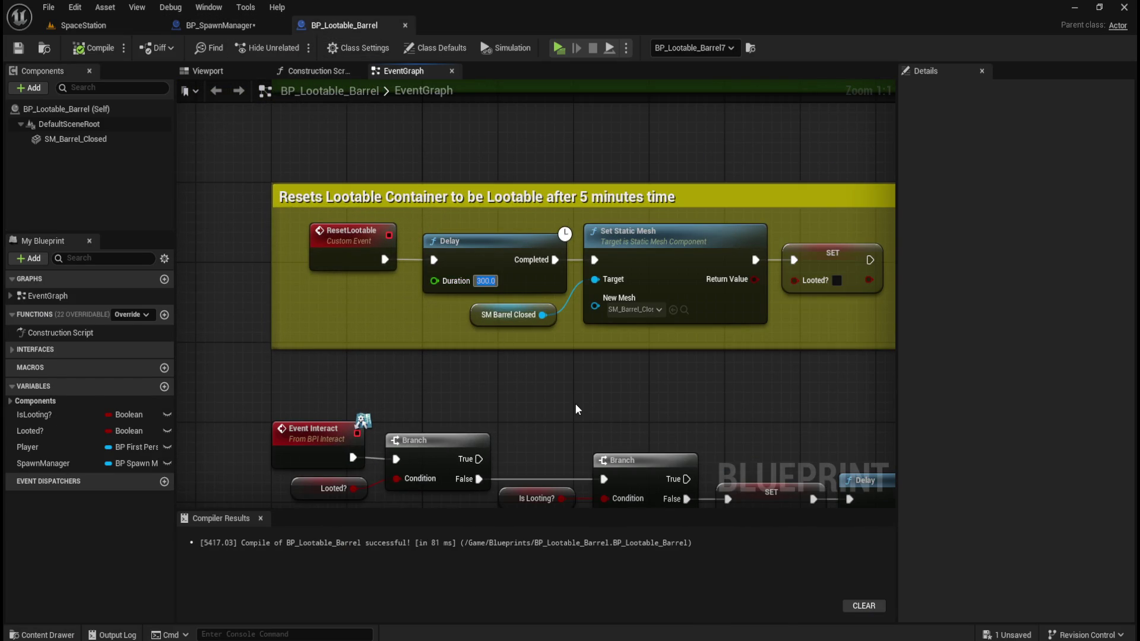
text(1)
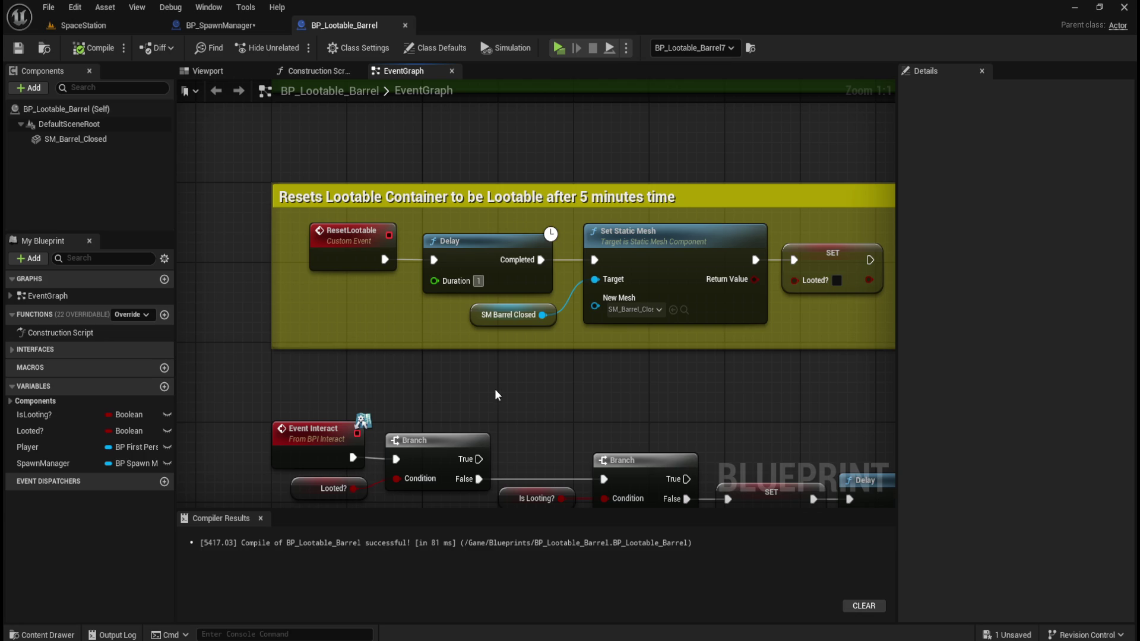
key(Return)
click(18, 50)
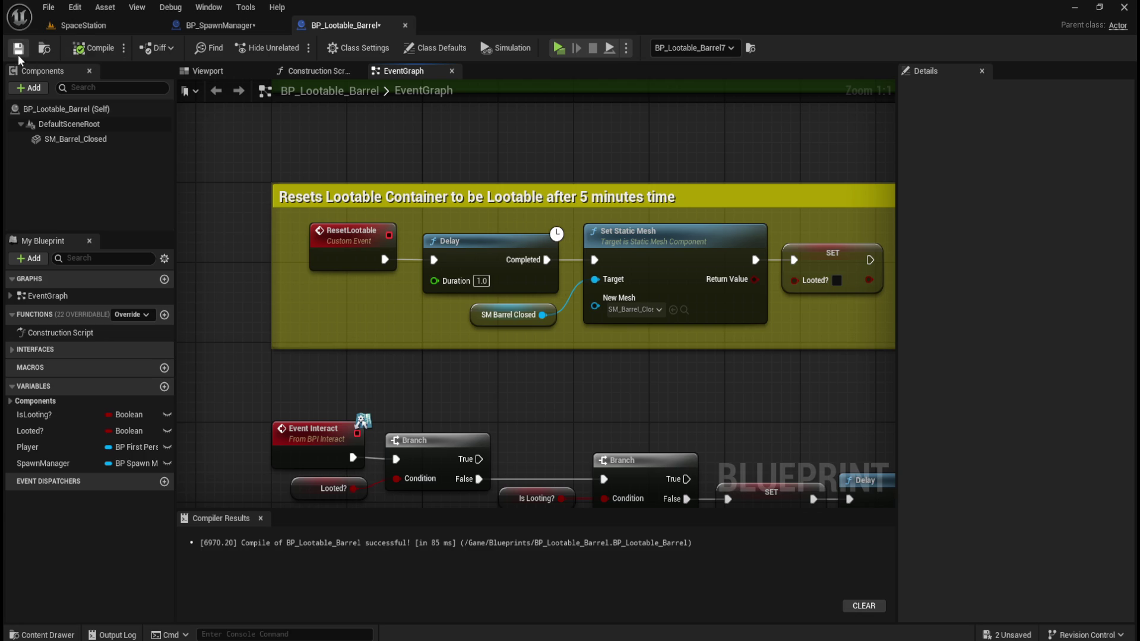
click(114, 27)
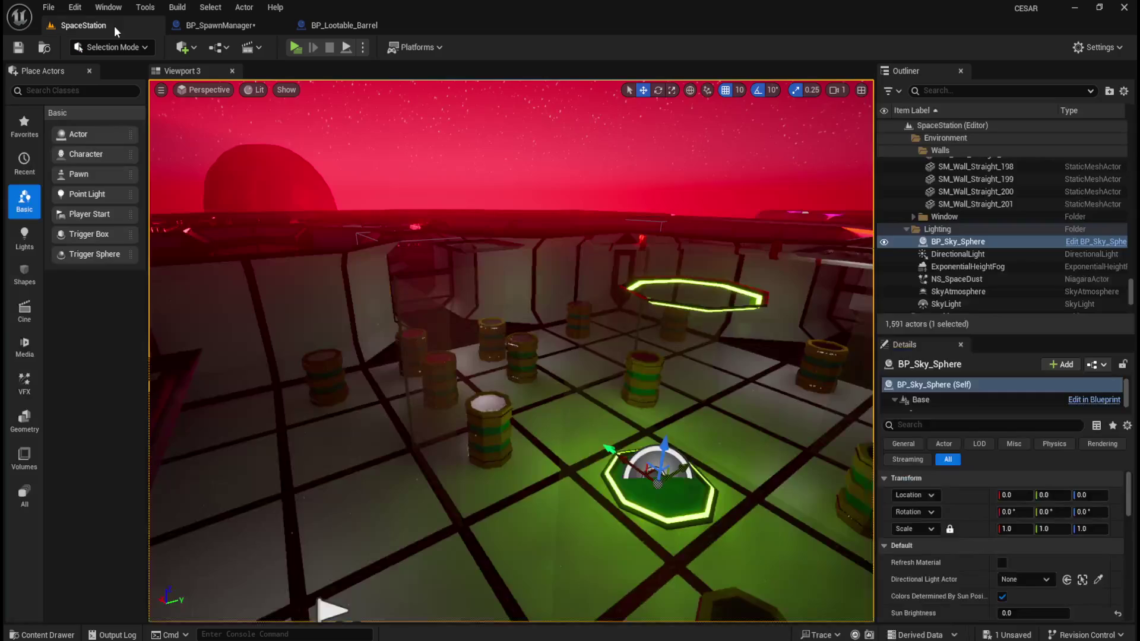
Playtest the level, walking up to and looting several barrels, then end with Esc.
click(298, 53)
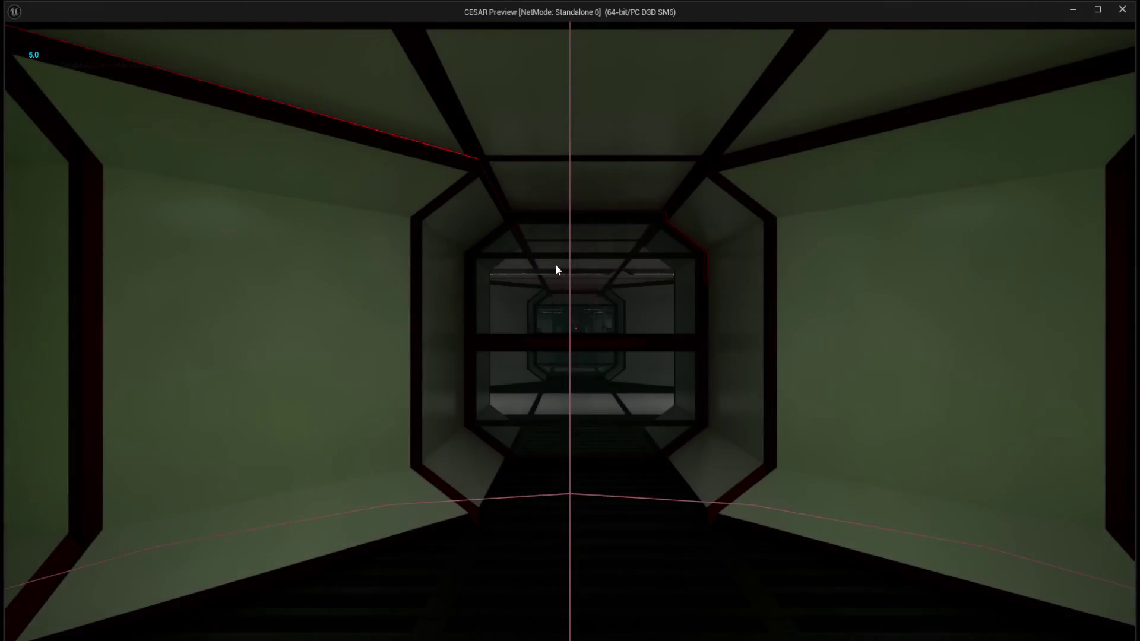
key(w)
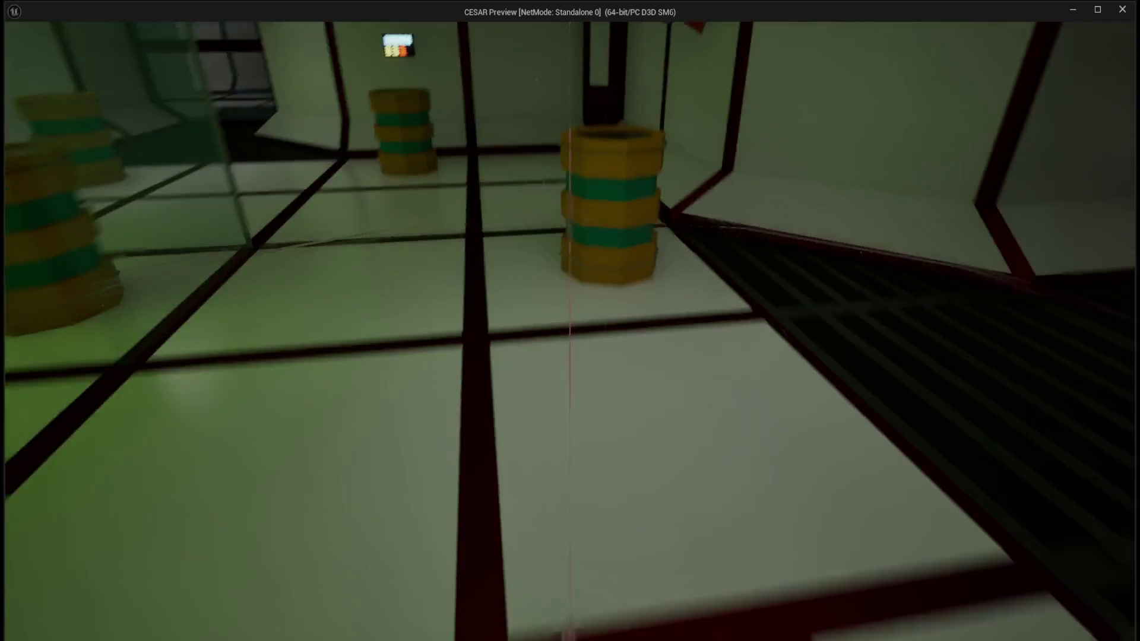
key(w)
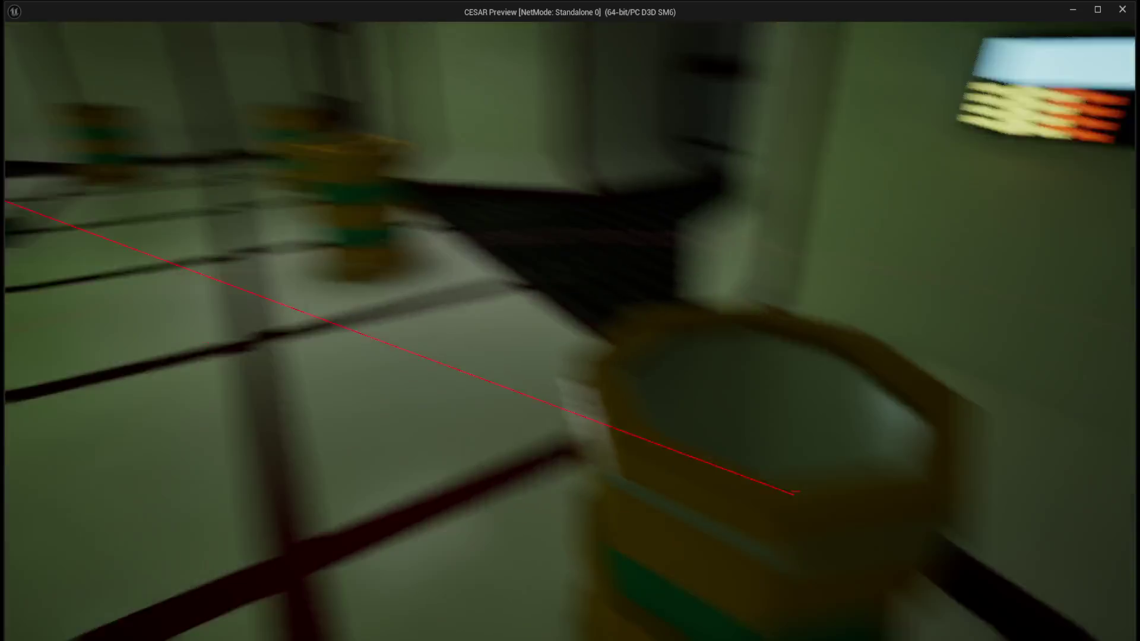
key(w)
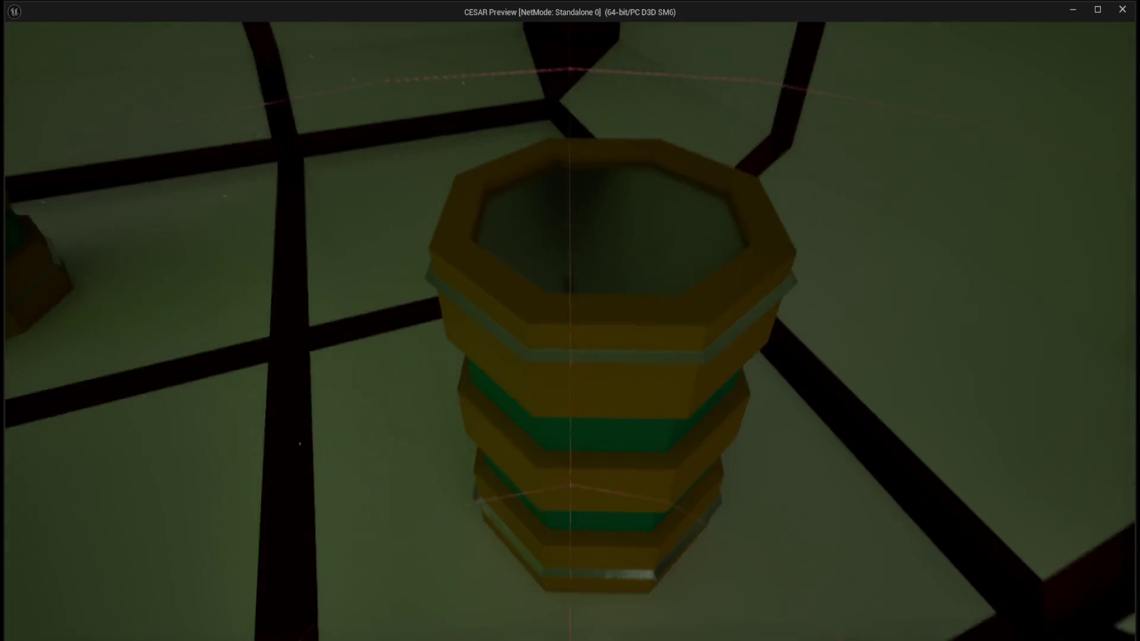
key(w)
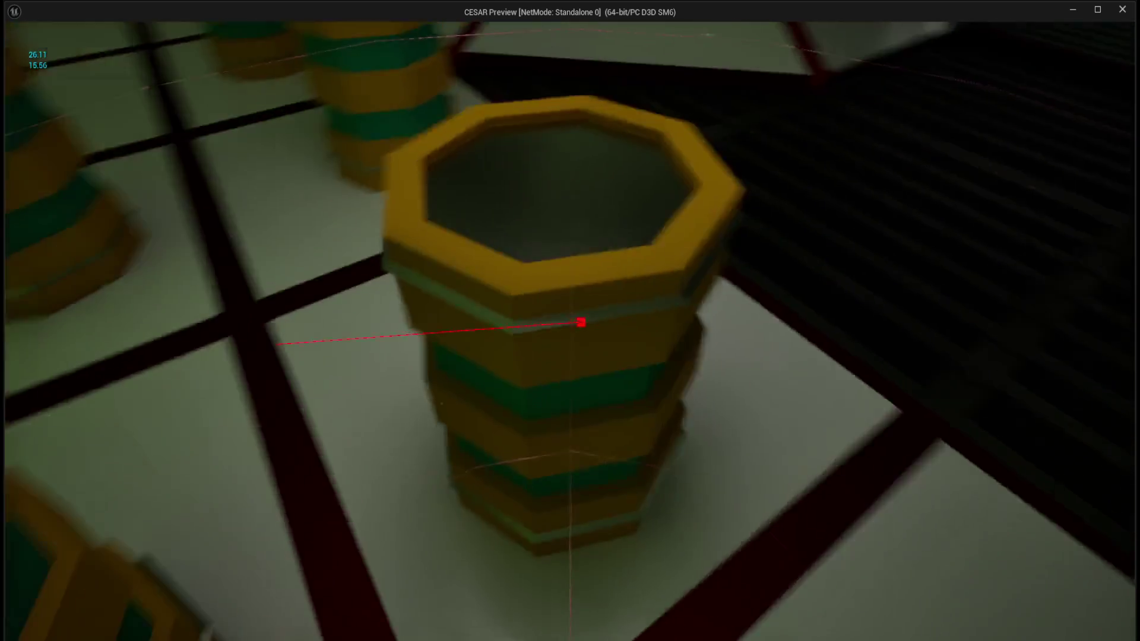
key(w)
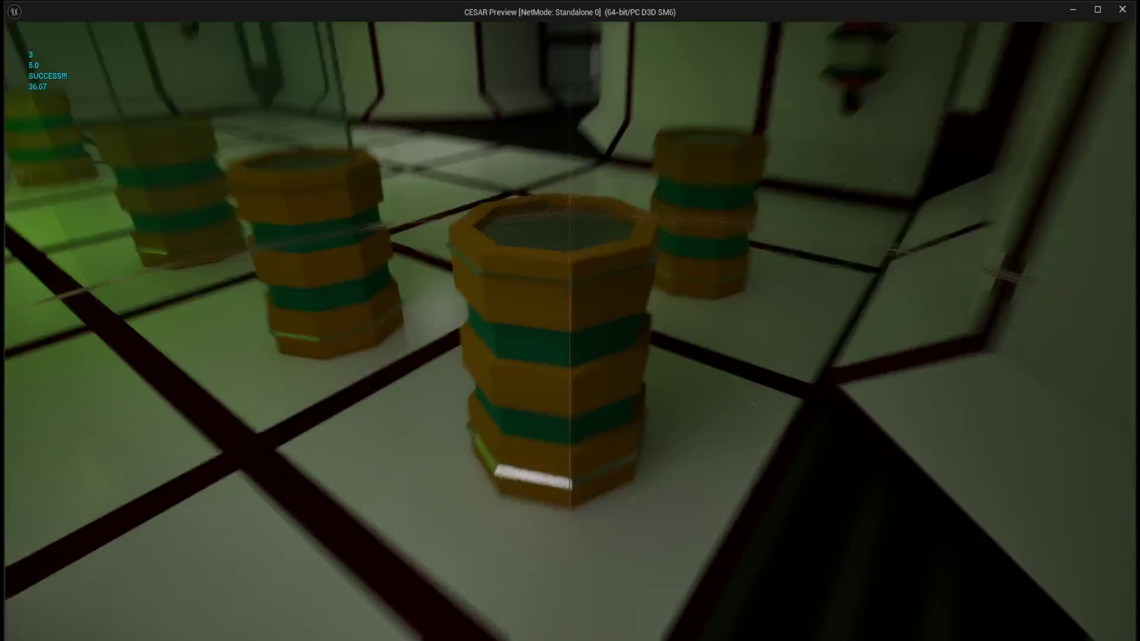
key(w)
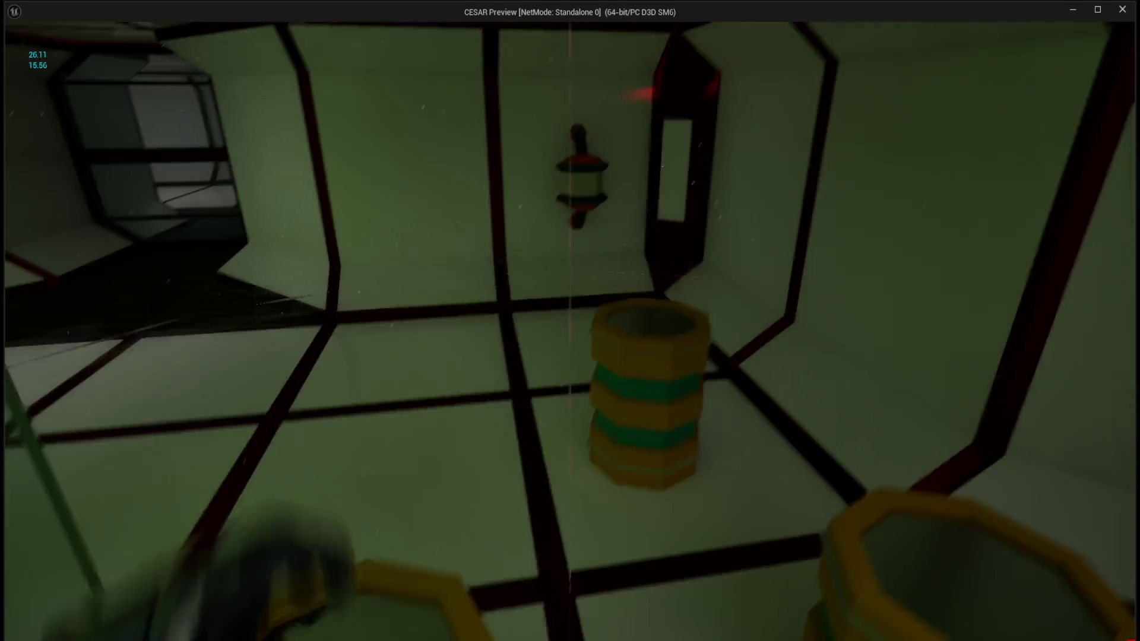
key(w)
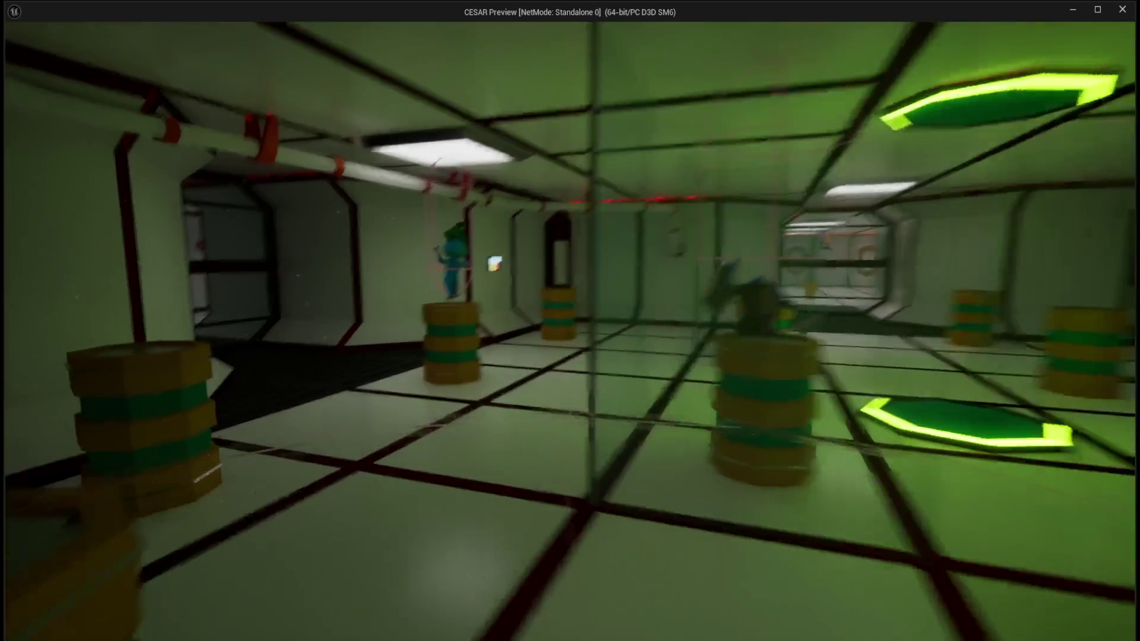
key(Escape)
Review BP_SpawnManager's ADD chain, RANDOM, SpawnActor and Print String nodes, and save it.
click(233, 27)
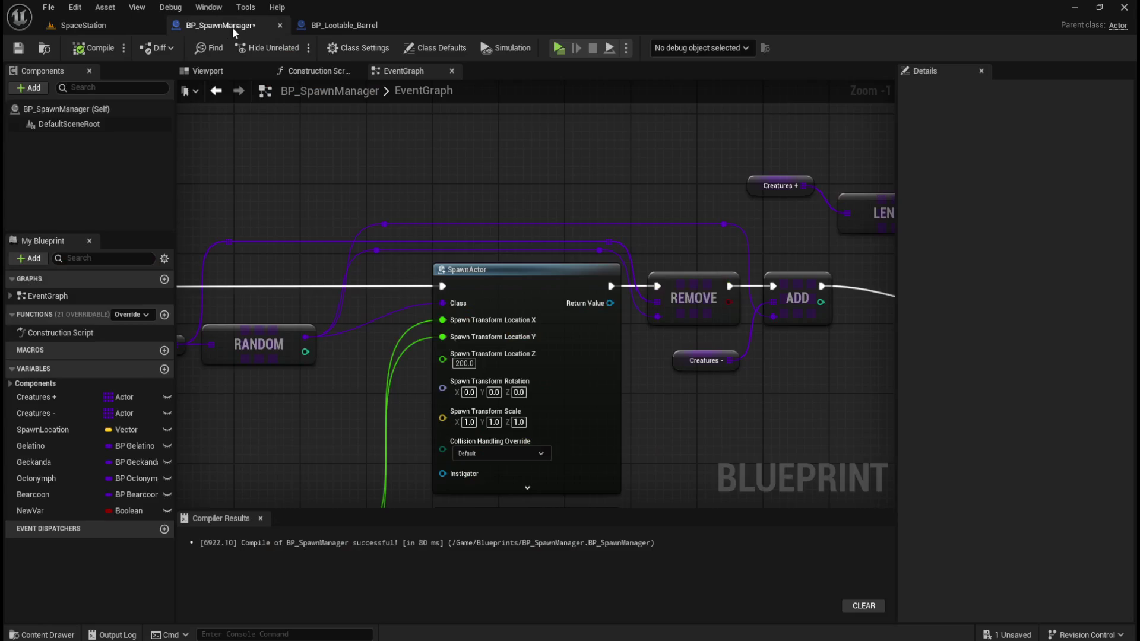
mouse_move(380, 182)
mouse_down()
mouse_move(474, 400)
mouse_move(397, 427)
mouse_move(366, 422)
mouse_move(452, 408)
mouse_up()
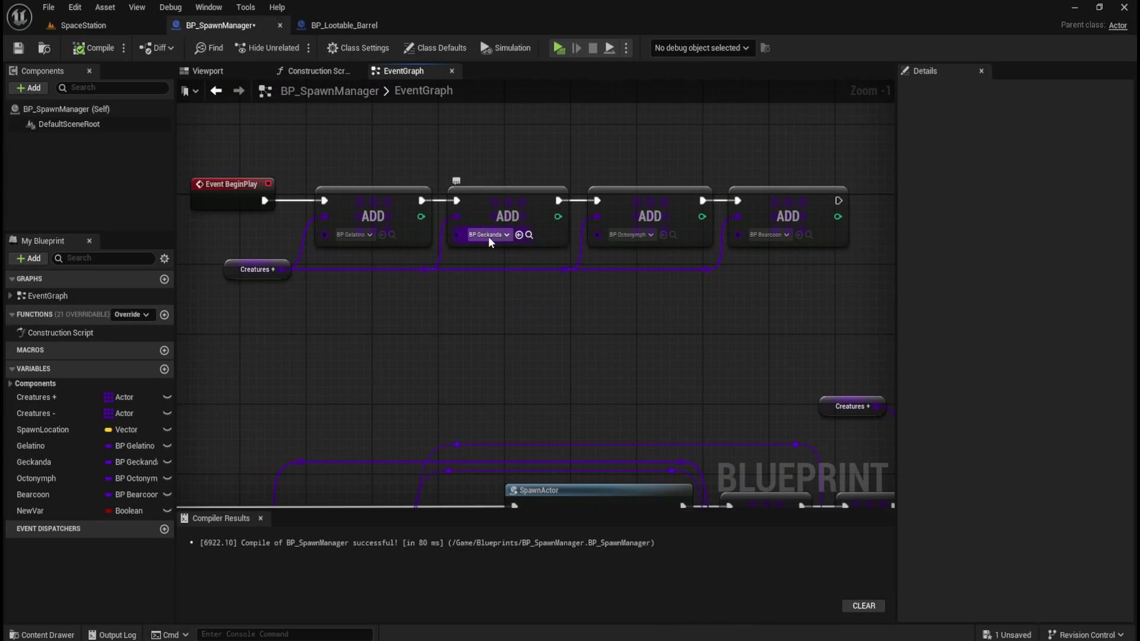
mouse_move(440, 357)
mouse_down()
mouse_move(535, 282)
mouse_move(653, 160)
mouse_move(447, 137)
mouse_up()
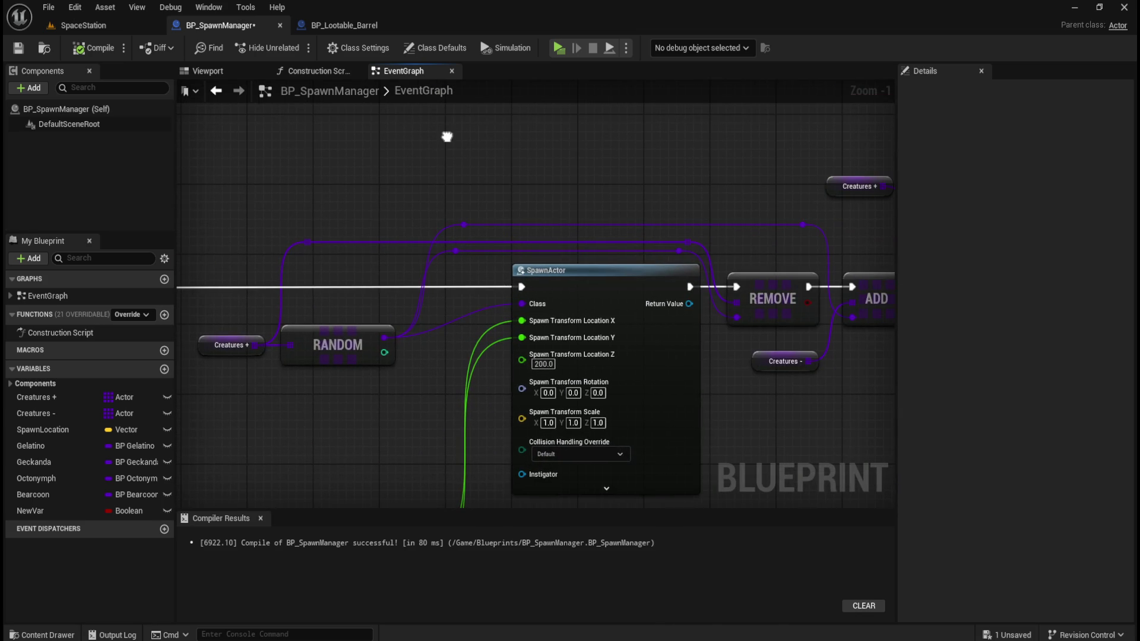
drag(651, 169, 390, 129)
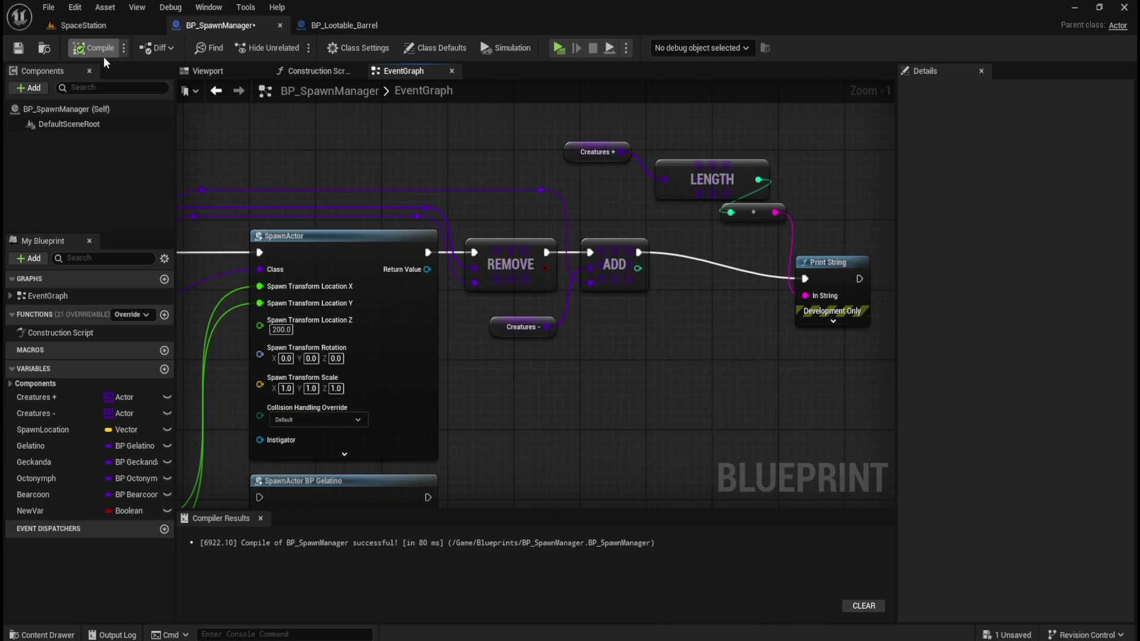
click(18, 48)
drag(357, 131, 634, 194)
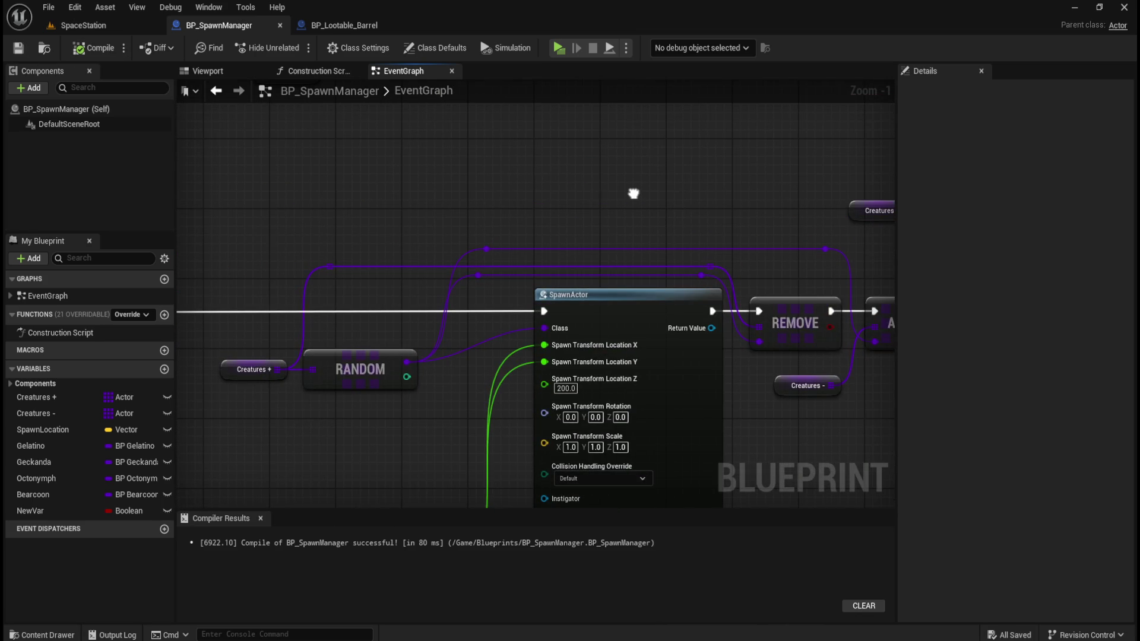
Run a brief playtest from SpaceStation, then go back to the BP_SpawnManager graph.
click(96, 27)
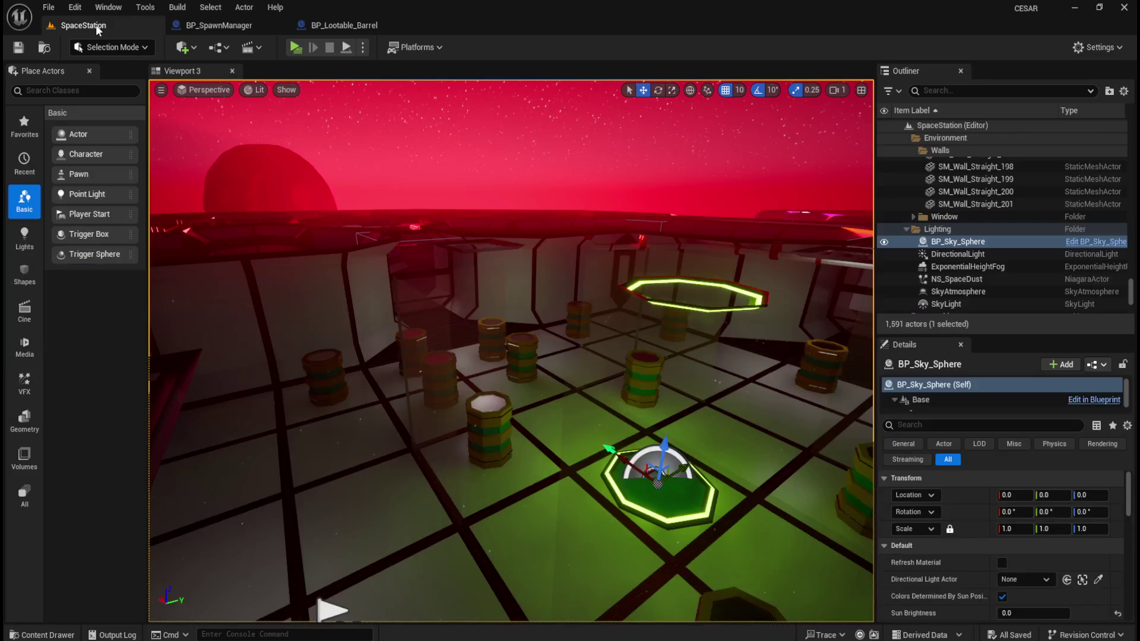
click(296, 47)
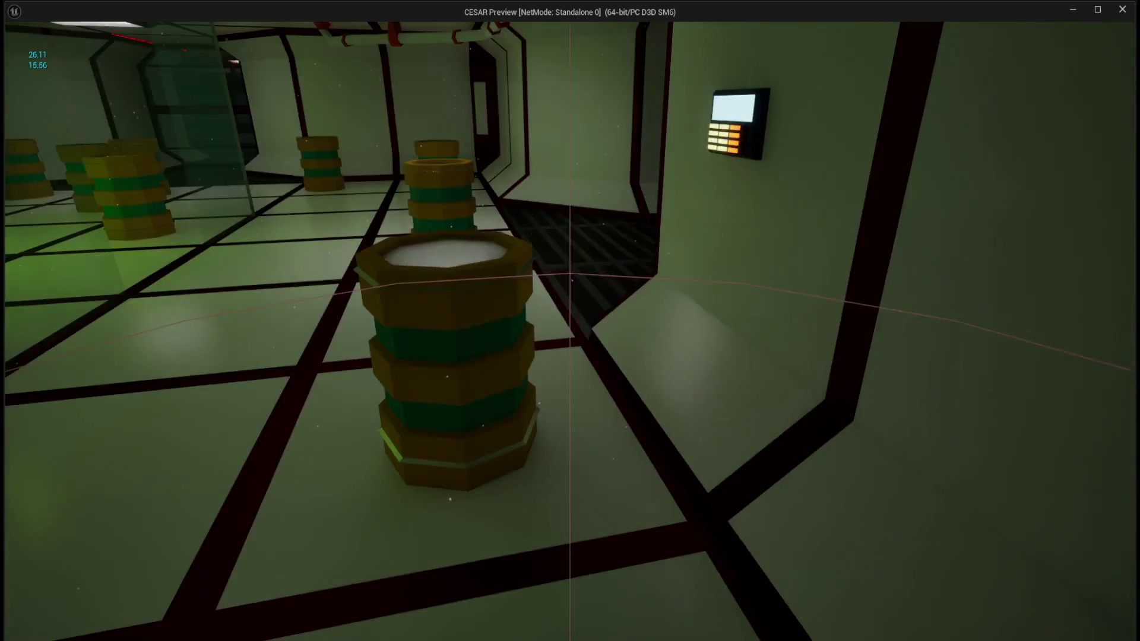
key(Escape)
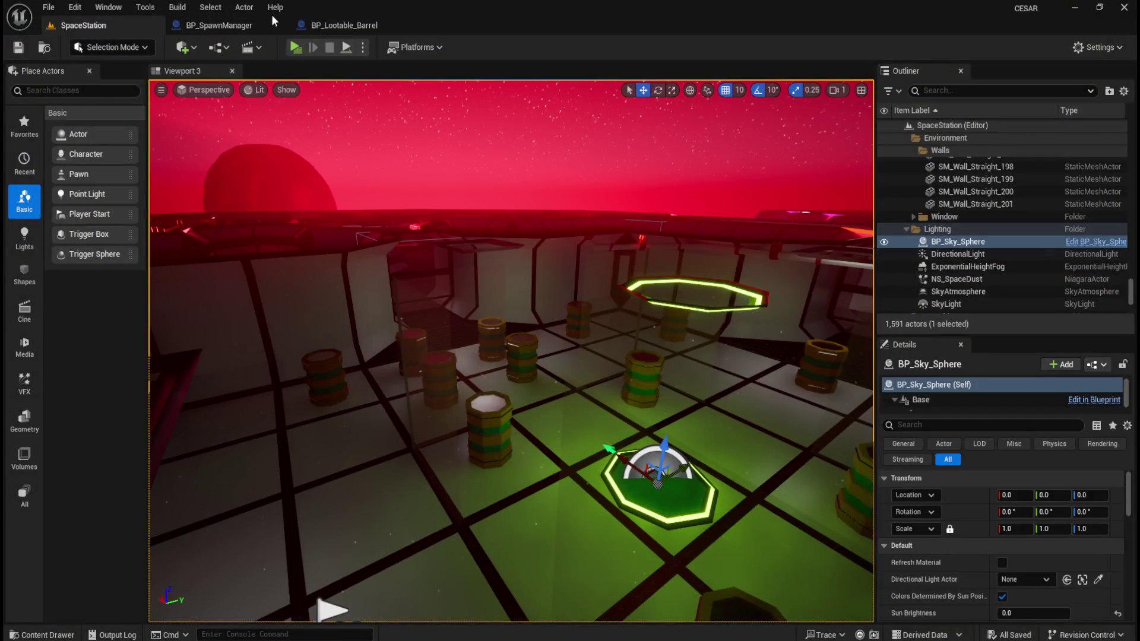
click(392, 24)
click(237, 24)
Review the BeginPlay, ADD, SpawnActor, RANDOM, LENGTH and Print String nodes, then launch a test play.
scroll(497, 205, down, 1)
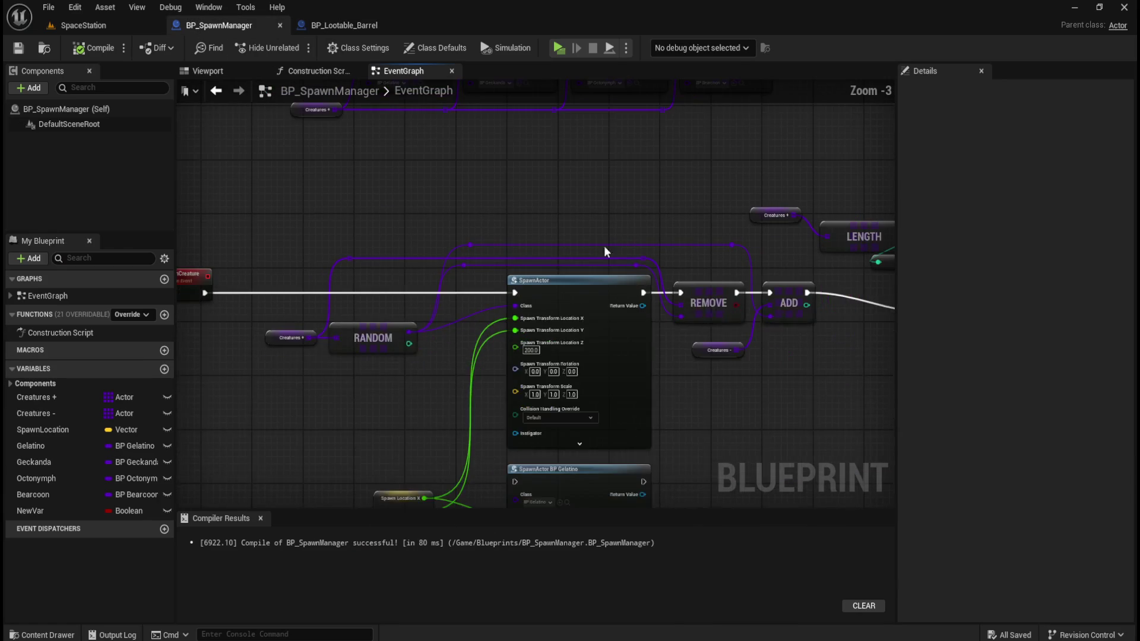
drag(743, 212, 523, 174)
mouse_move(504, 174)
mouse_down()
mouse_move(758, 180)
mouse_move(710, 217)
mouse_move(591, 249)
mouse_up()
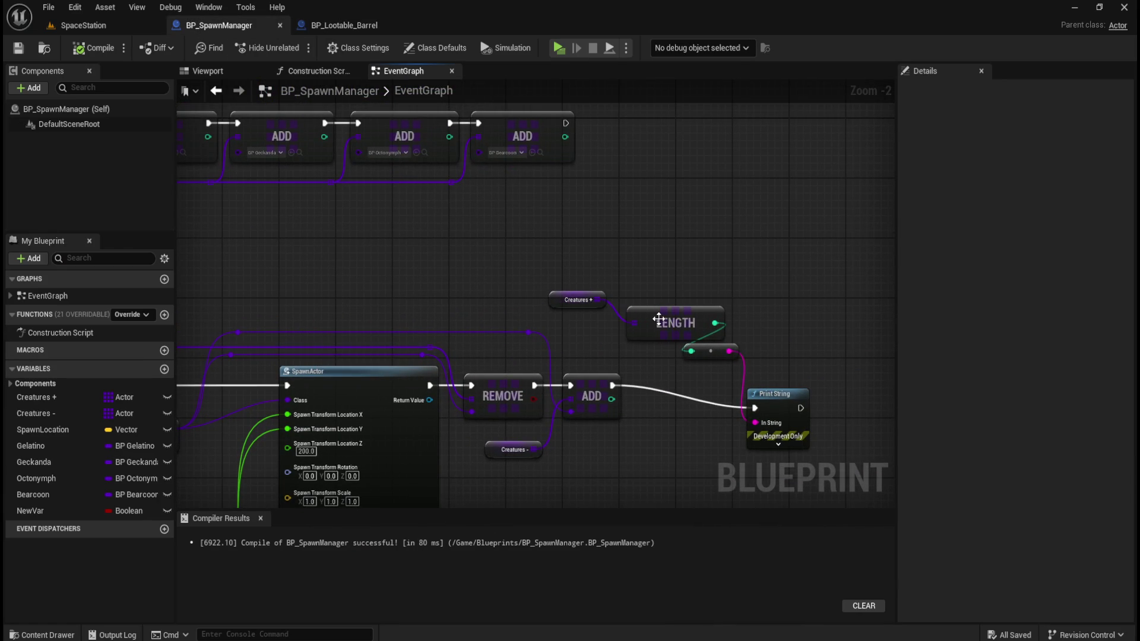
drag(458, 234, 663, 313)
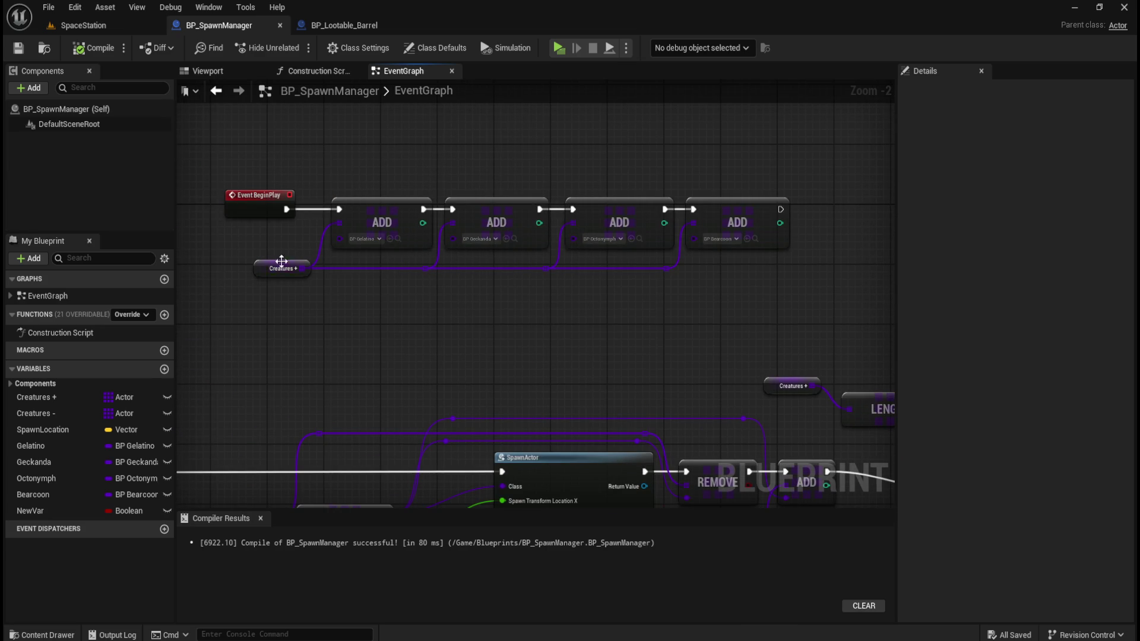
drag(326, 348, 433, 173)
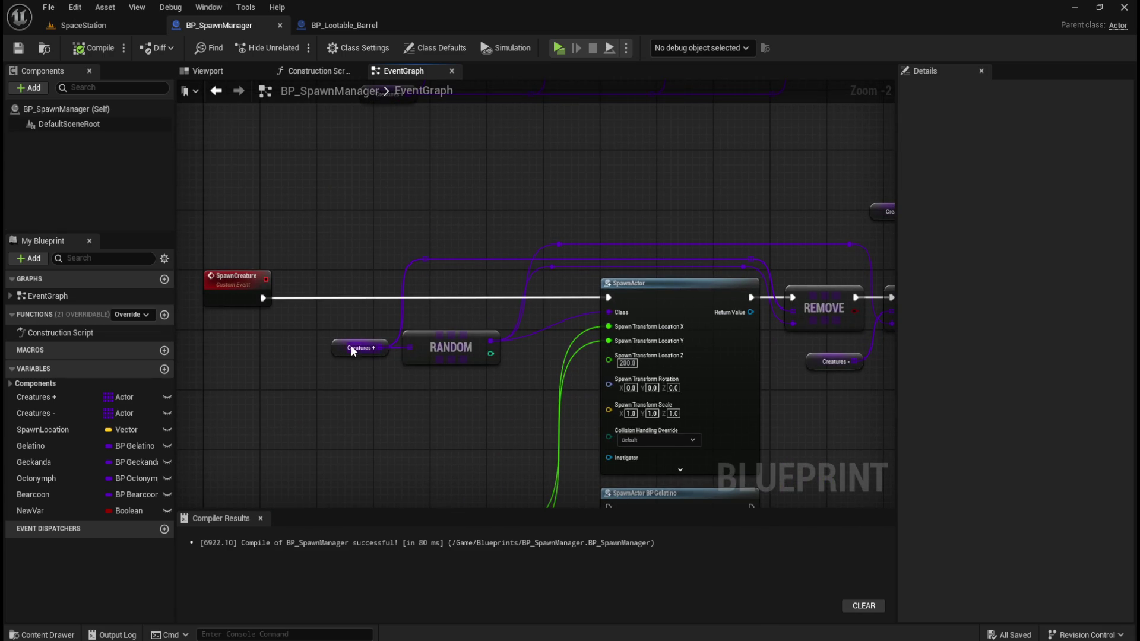
mouse_move(504, 285)
mouse_down()
mouse_move(400, 193)
mouse_move(400, 238)
mouse_up()
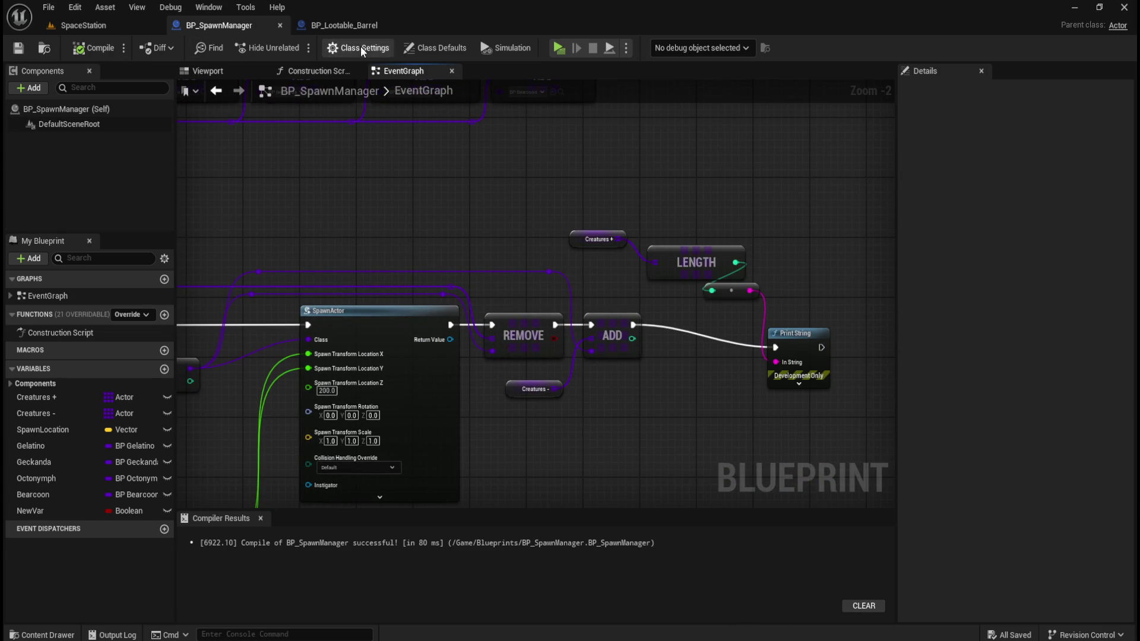
click(559, 47)
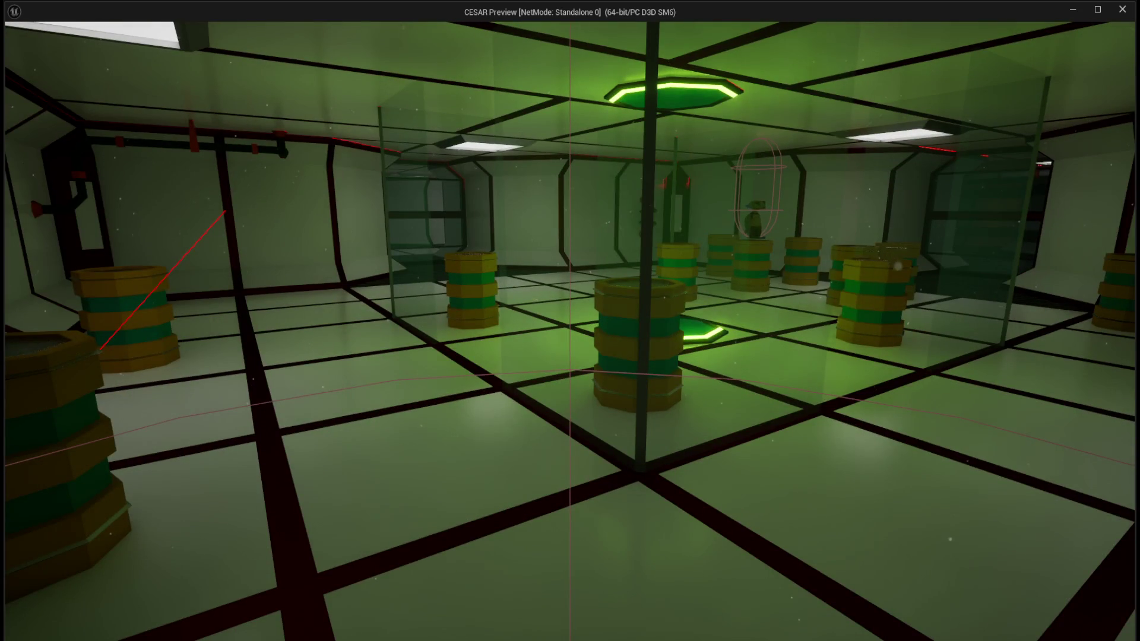
key(Escape)
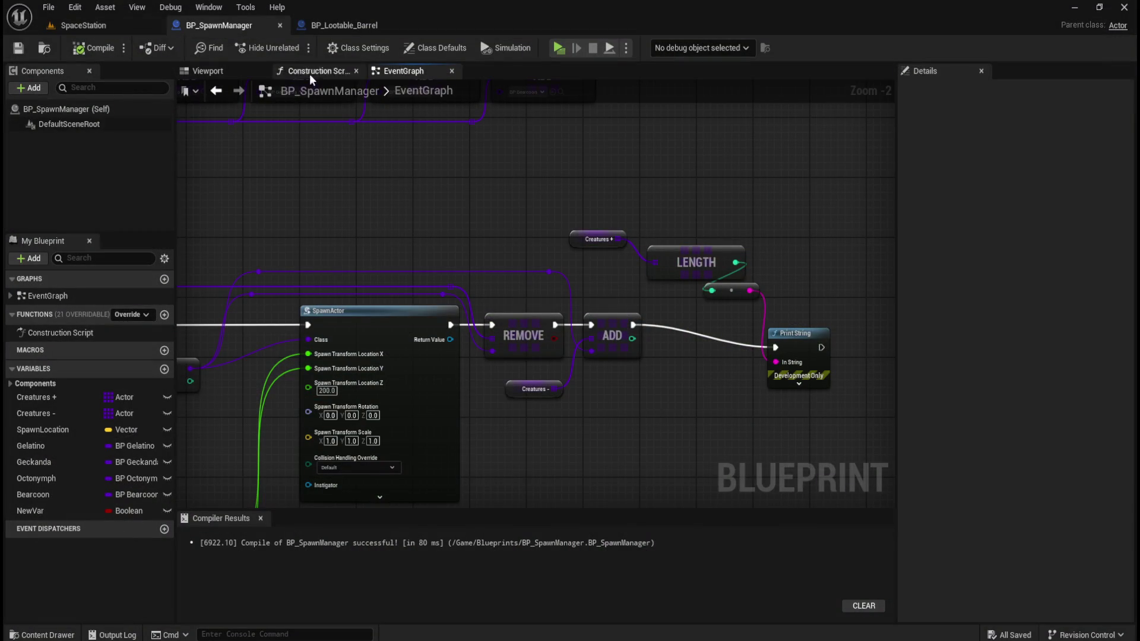
Review BP_Lootable_Barrel's Print String, Get Actor Location, SET and Spawn Creature nodes.
click(341, 25)
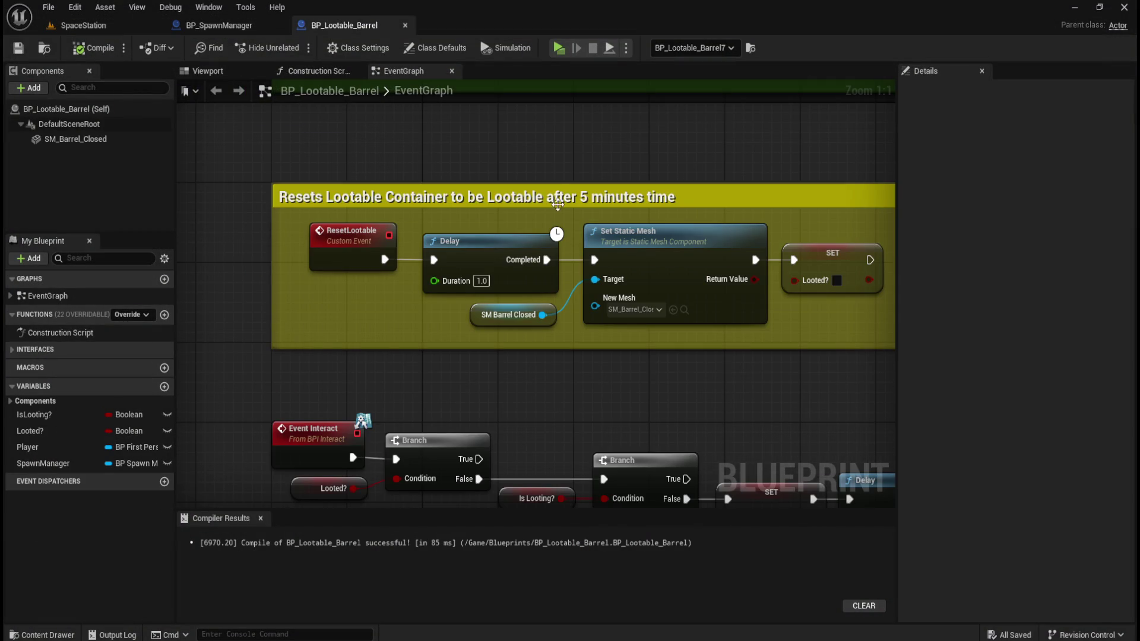
scroll(558, 204, down, 4)
scroll(558, 232, up, 4)
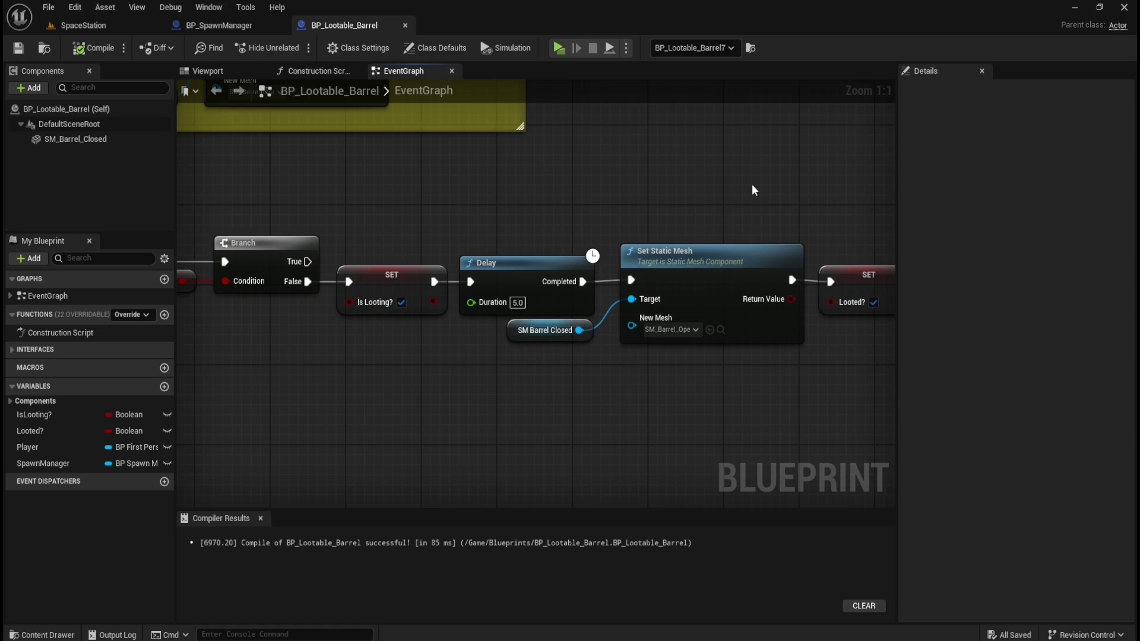
mouse_move(752, 185)
mouse_down()
mouse_move(244, 218)
mouse_move(687, 448)
mouse_move(376, 433)
mouse_move(682, 448)
mouse_move(759, 382)
mouse_move(784, 222)
mouse_move(764, 172)
mouse_up()
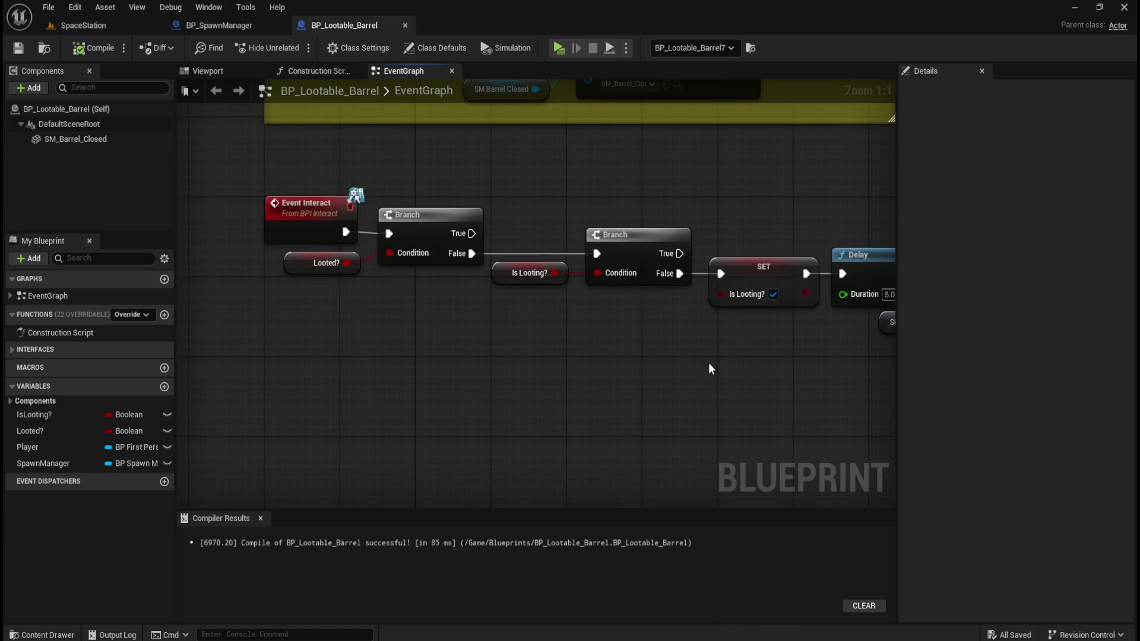
drag(717, 344, 430, 133)
scroll(430, 133, down, 2)
drag(495, 218, 384, 190)
Back in BP_SpawnManager, inspect the Creatures + variable and compile the blueprint.
click(262, 26)
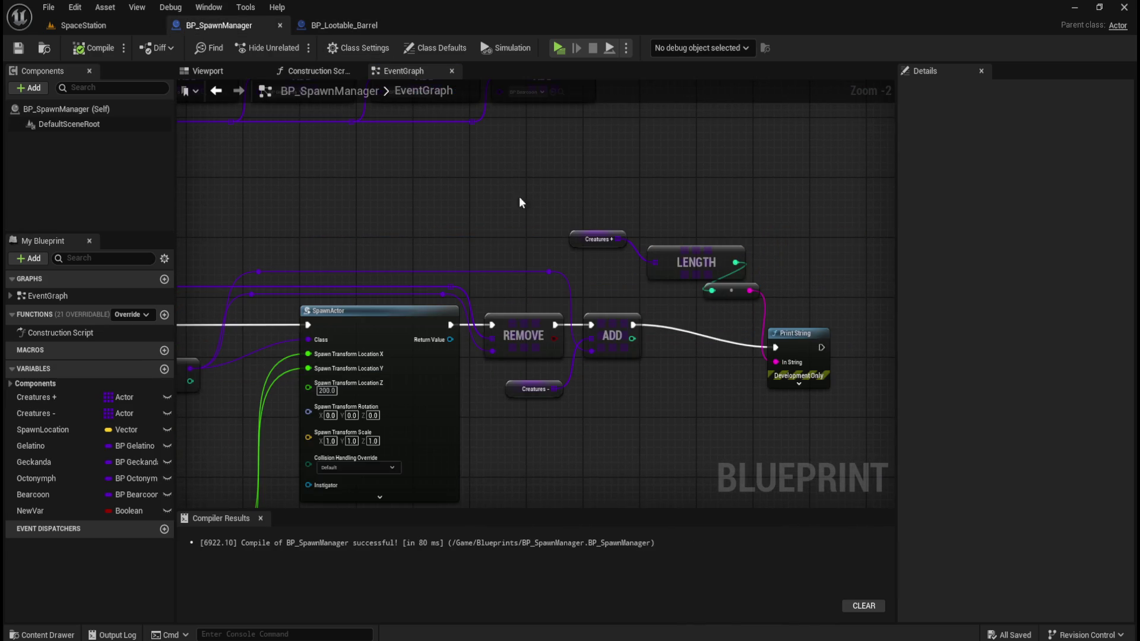
scroll(430, 152, down, 5)
drag(615, 246, 556, 238)
scroll(585, 265, up, 2)
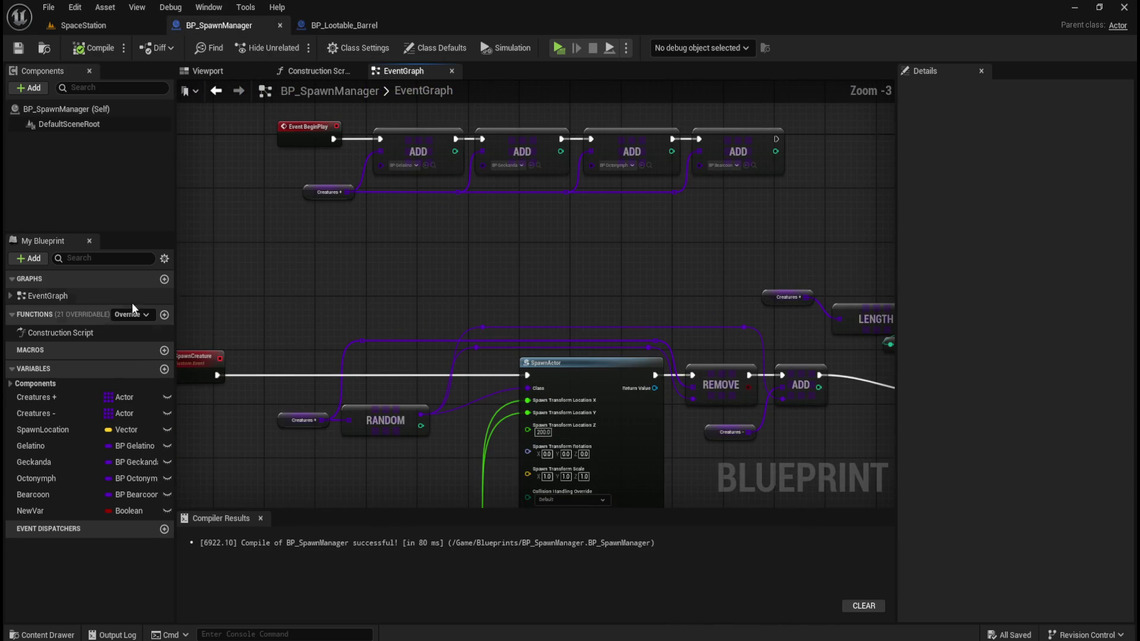
click(44, 397)
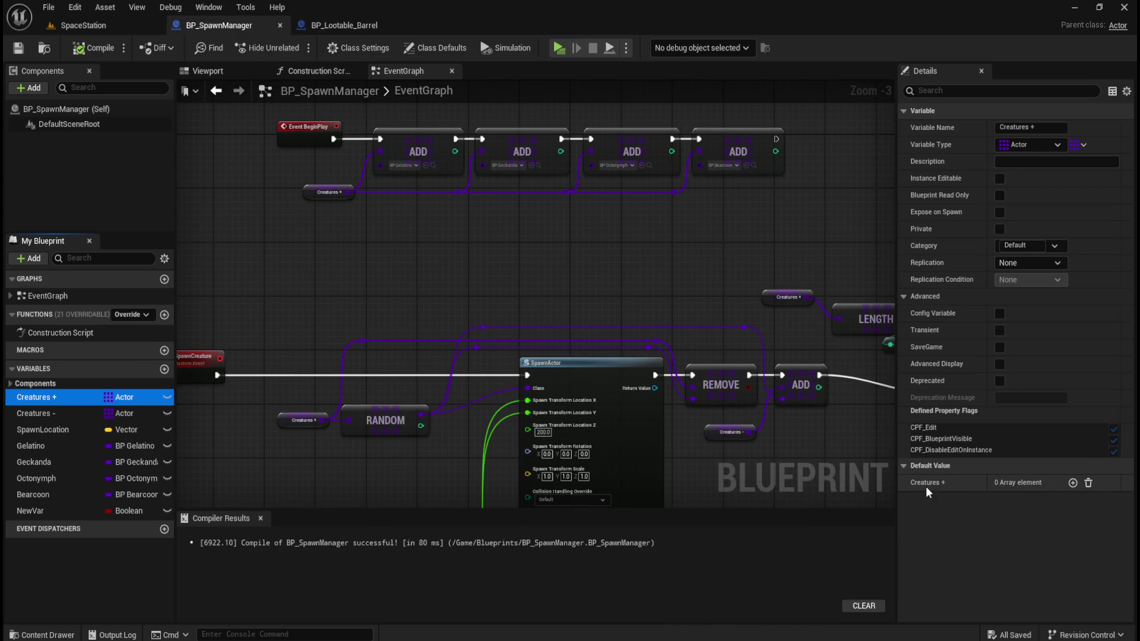
drag(527, 242, 553, 298)
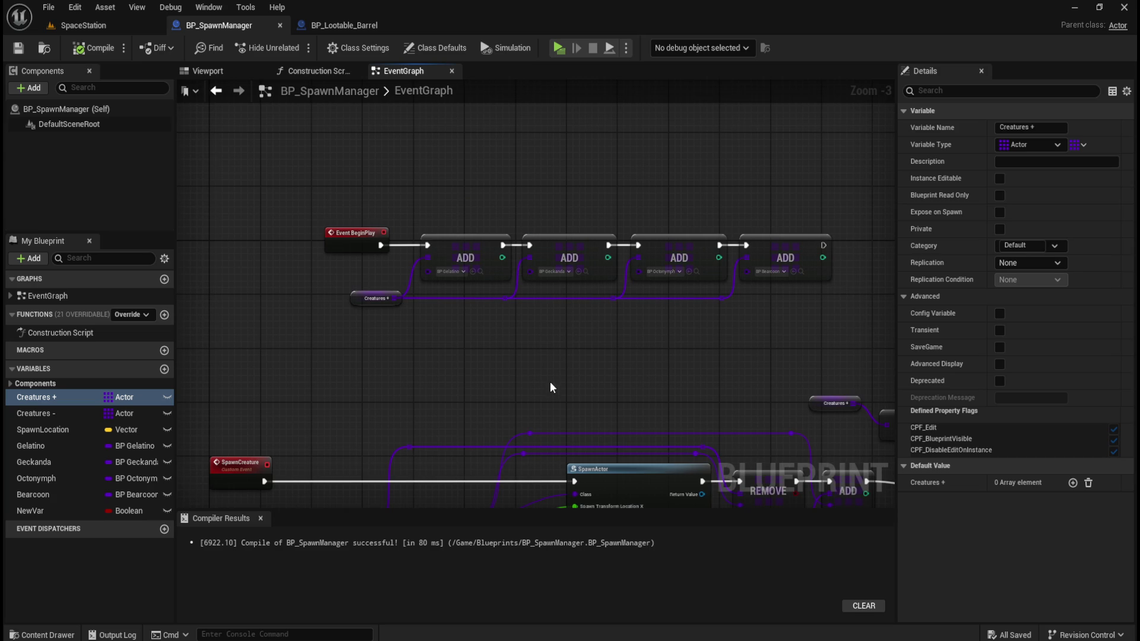
drag(483, 425, 571, 248)
drag(773, 227, 799, 255)
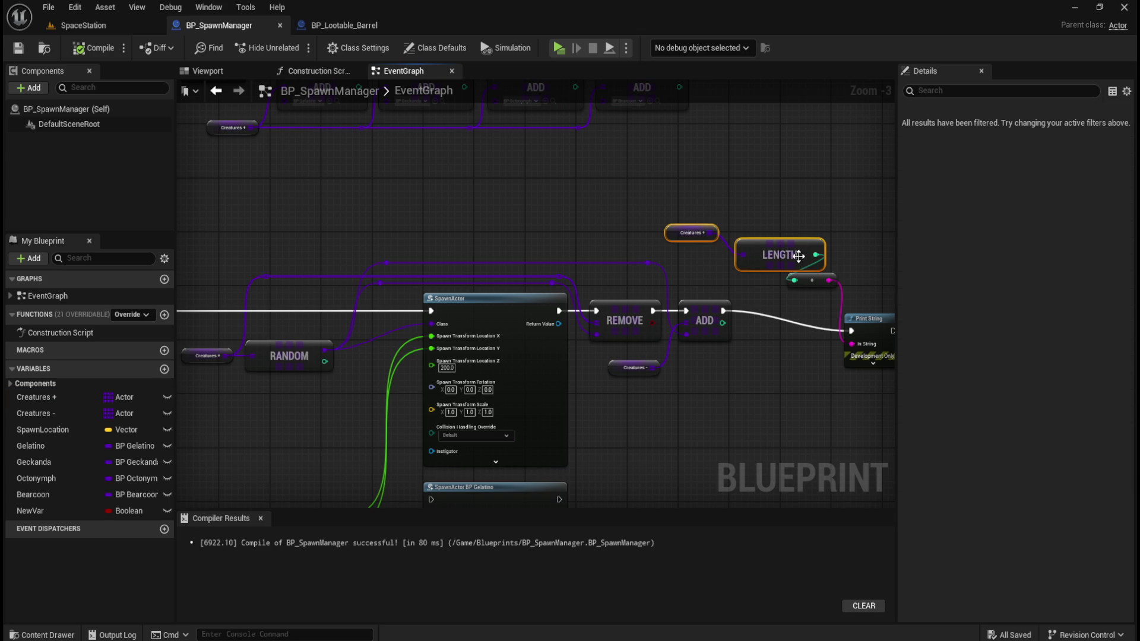
click(94, 48)
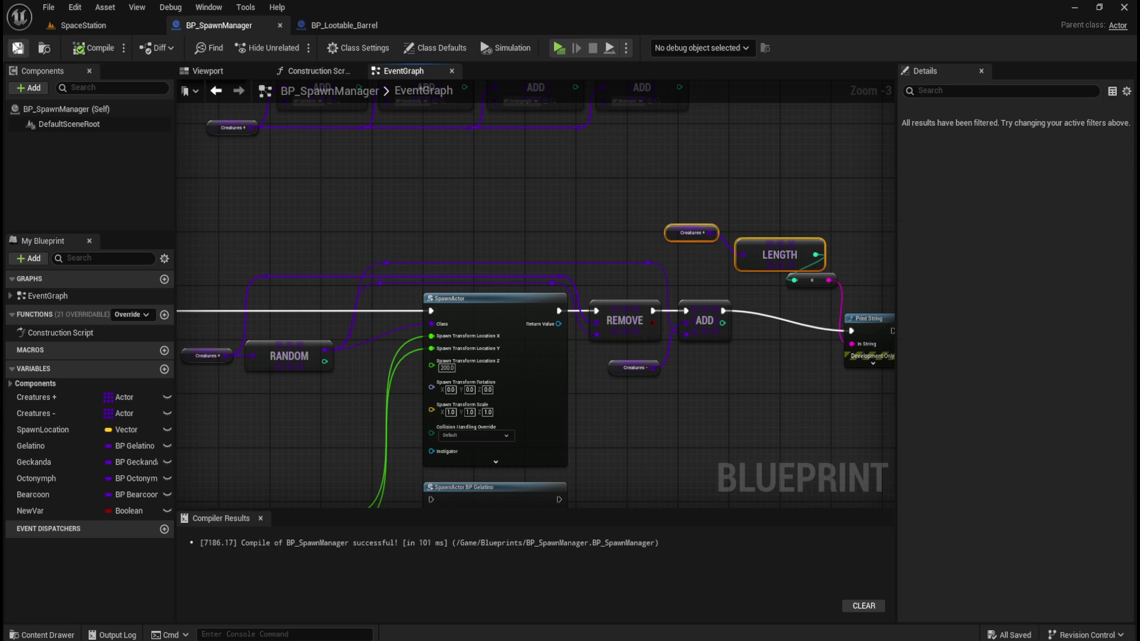
Move Print String up to straighten its wire and expand it to show Duration 2.0.
click(546, 213)
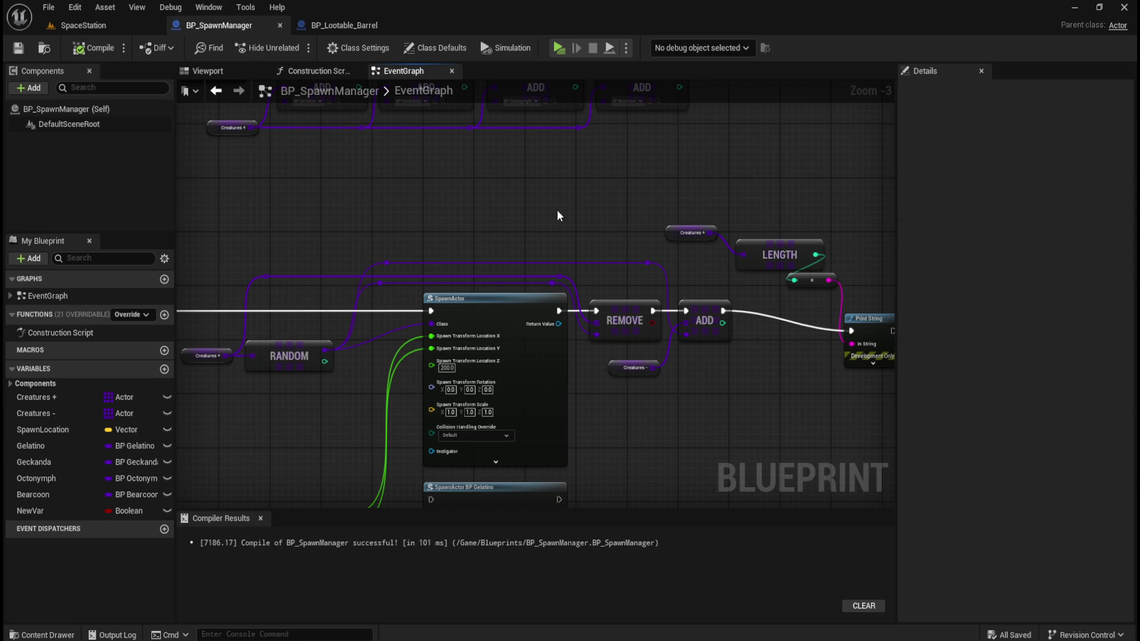
mouse_move(540, 219)
mouse_down()
mouse_move(648, 219)
mouse_move(437, 196)
mouse_up()
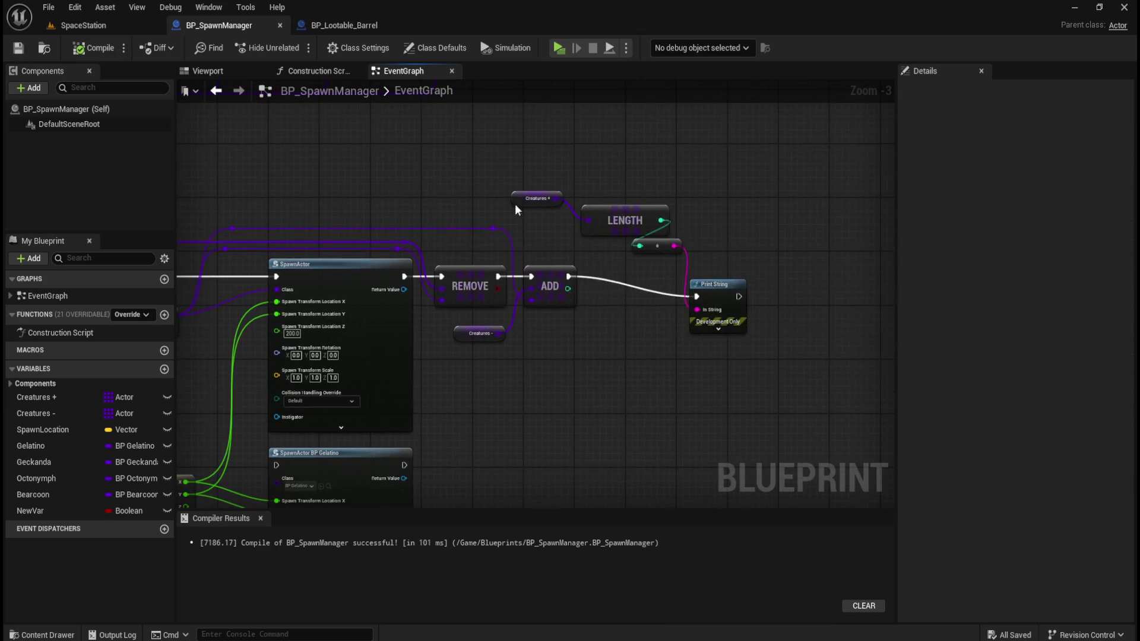
drag(722, 281, 722, 260)
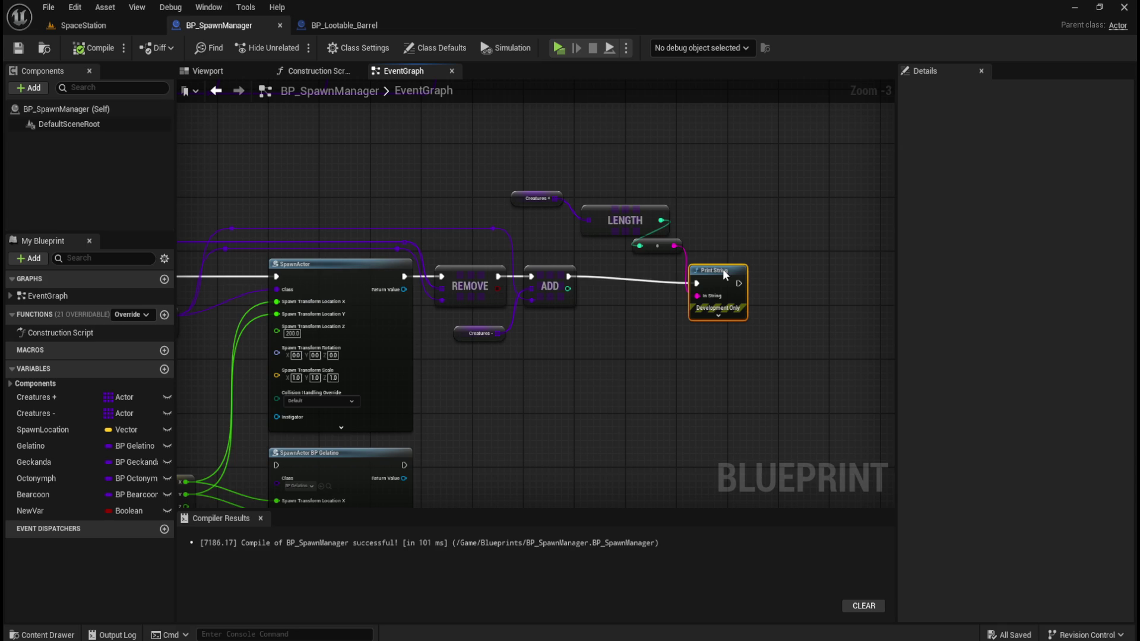
click(718, 309)
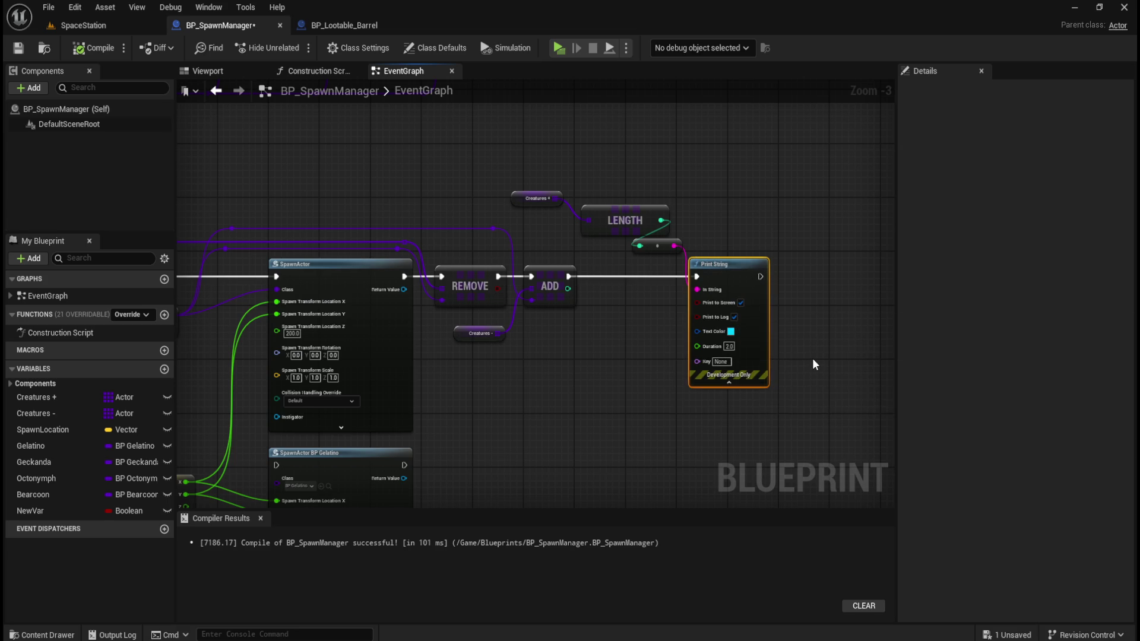
Shift the Creatures + getter and LENGTH nodes left, then recompile.
scroll(799, 360, up, 3)
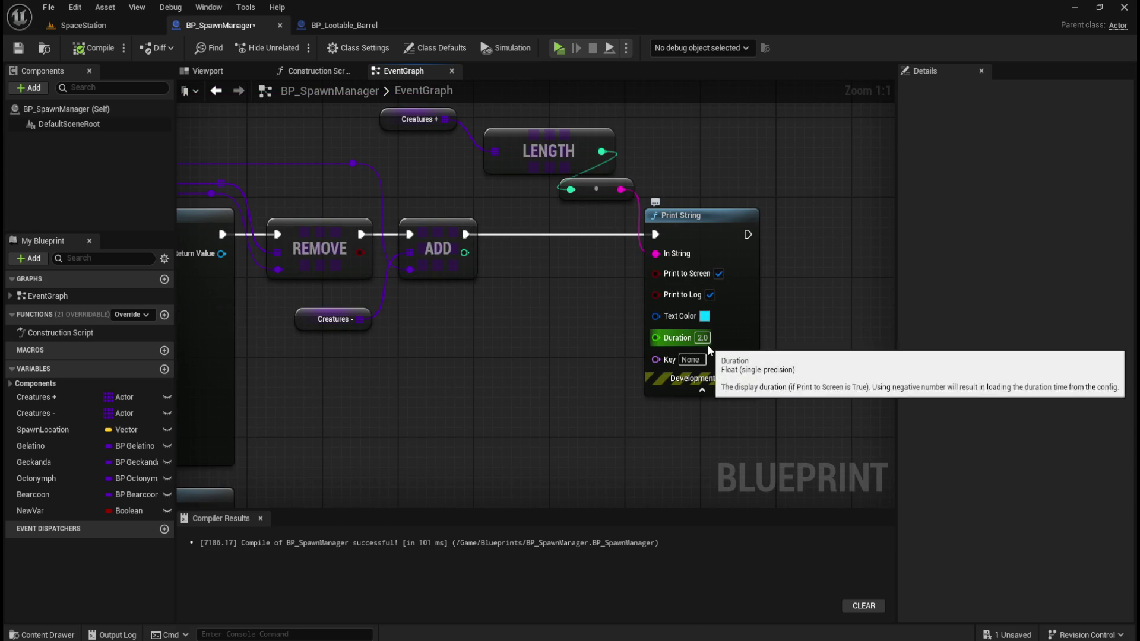
drag(636, 128, 774, 204)
mouse_move(554, 162)
mouse_down()
mouse_move(719, 207)
mouse_move(663, 198)
mouse_up()
mouse_move(635, 158)
mouse_down()
mouse_move(556, 176)
mouse_move(534, 202)
mouse_up()
drag(618, 215, 579, 215)
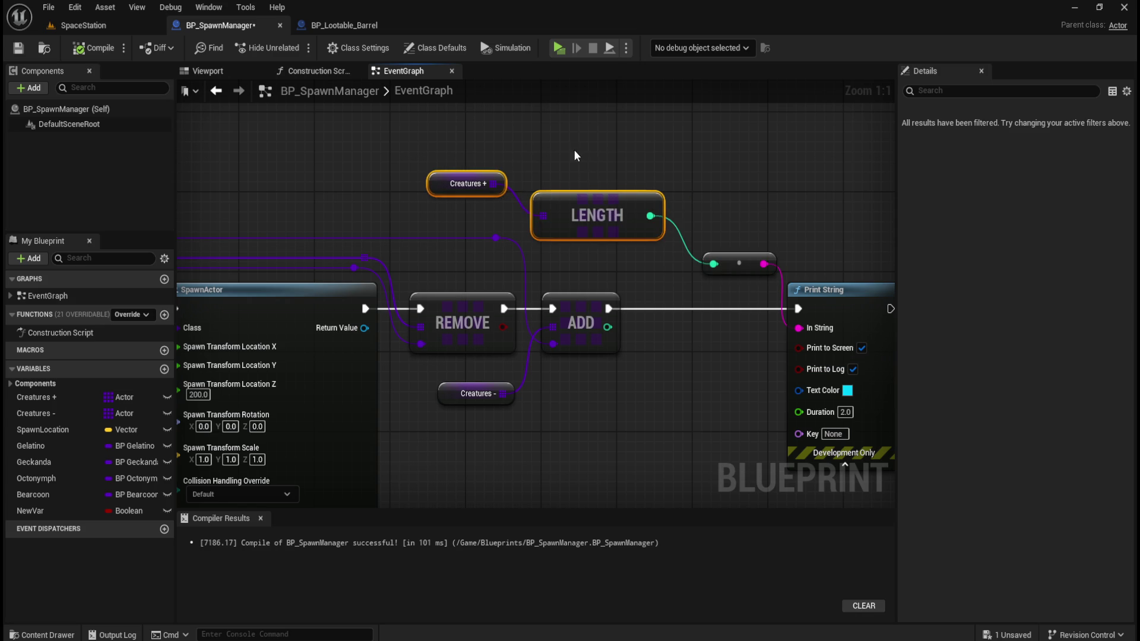
click(574, 156)
drag(326, 117, 715, 373)
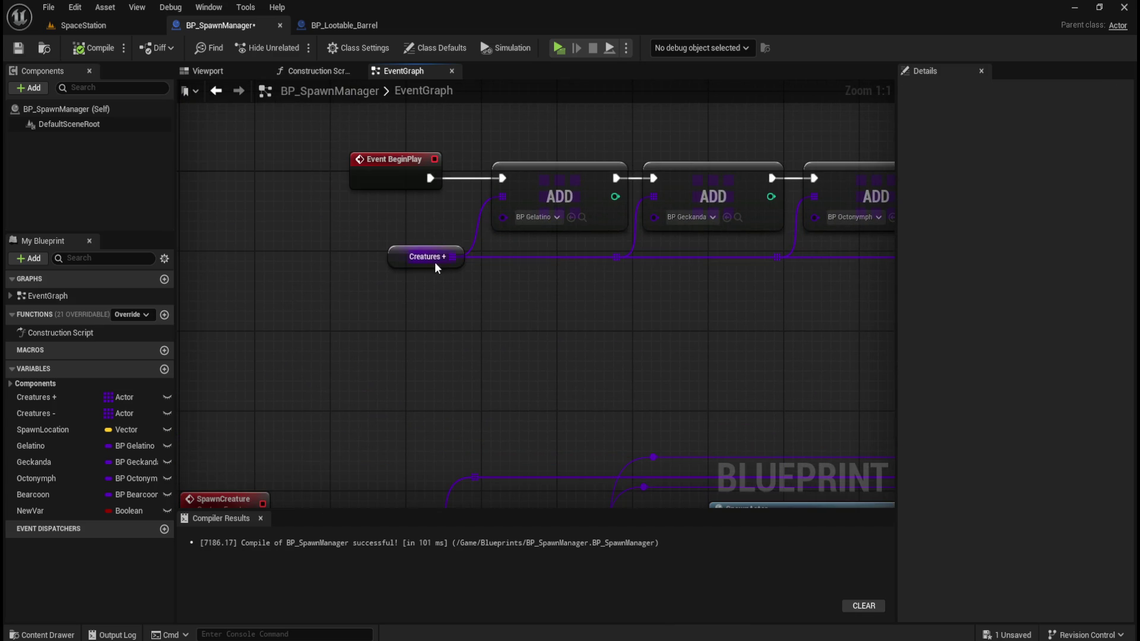
mouse_move(553, 395)
mouse_down()
mouse_move(547, 203)
mouse_move(547, 221)
mouse_move(700, 224)
mouse_move(675, 231)
mouse_move(399, 196)
mouse_move(373, 208)
mouse_up()
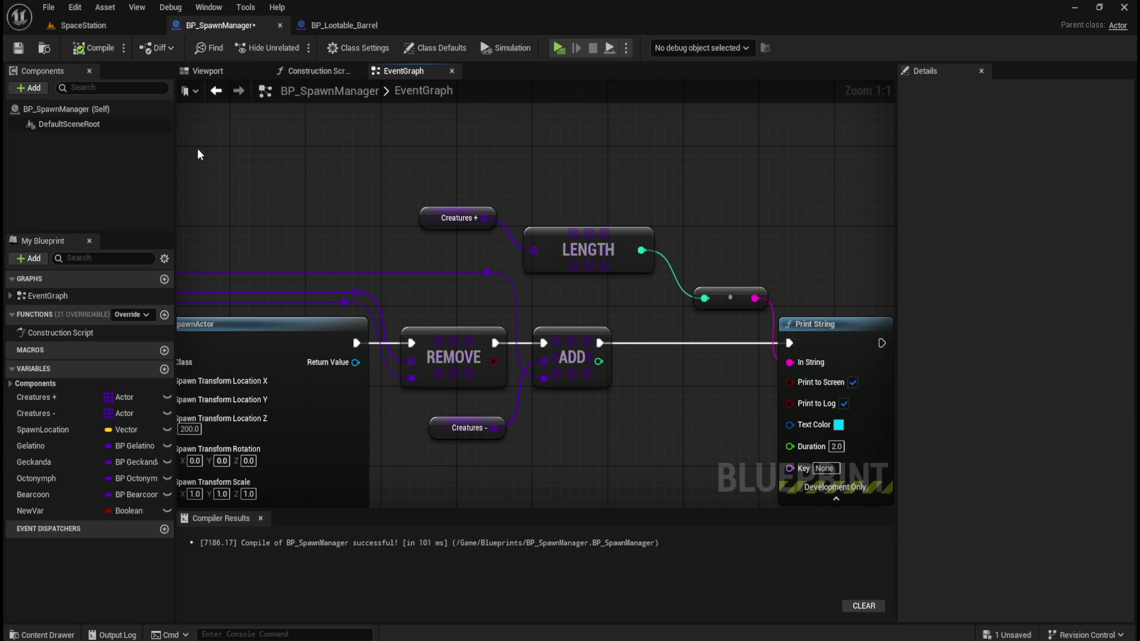
click(89, 48)
Save BP_SpawnManager, test-play SpaceStation to see a creature spawn, then open BP_Lootable_Barrel.
click(18, 48)
click(83, 25)
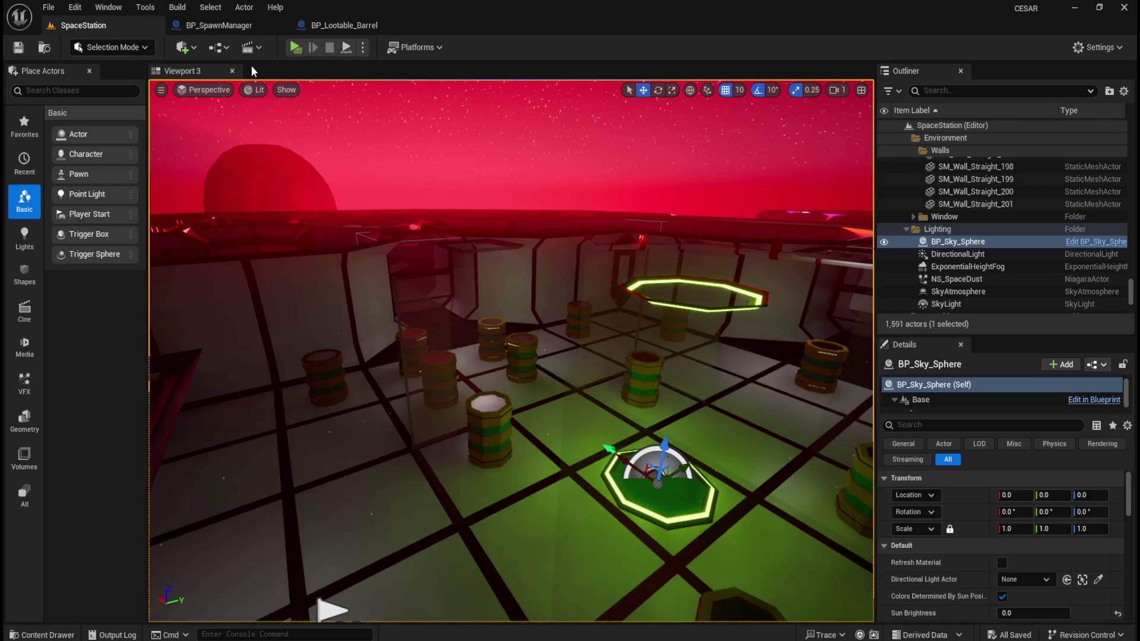
click(295, 48)
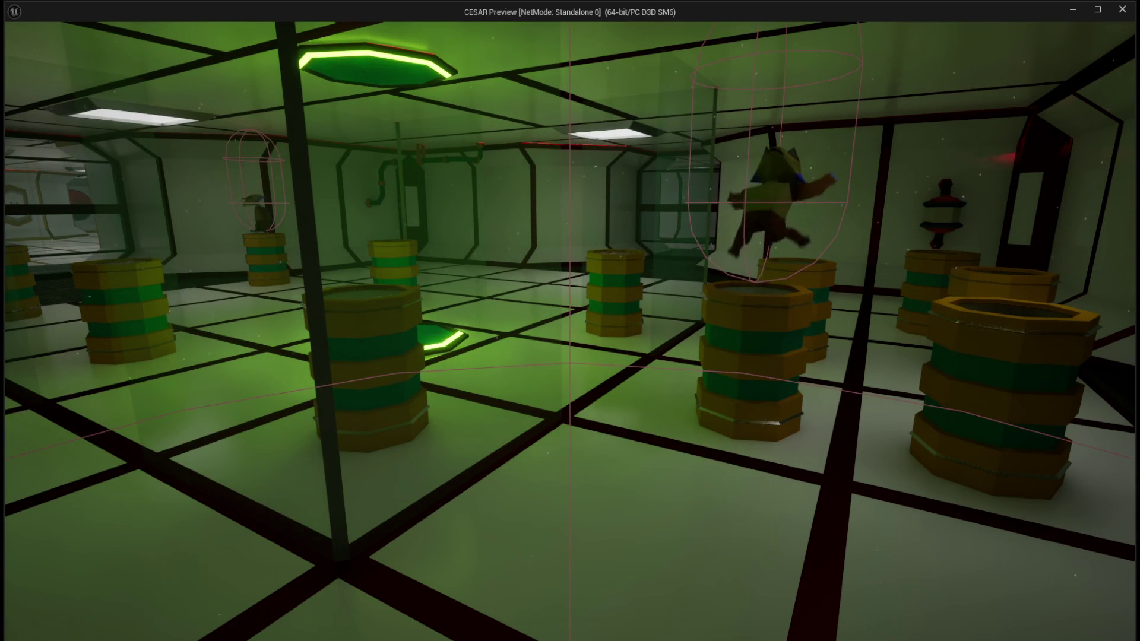
key(a)
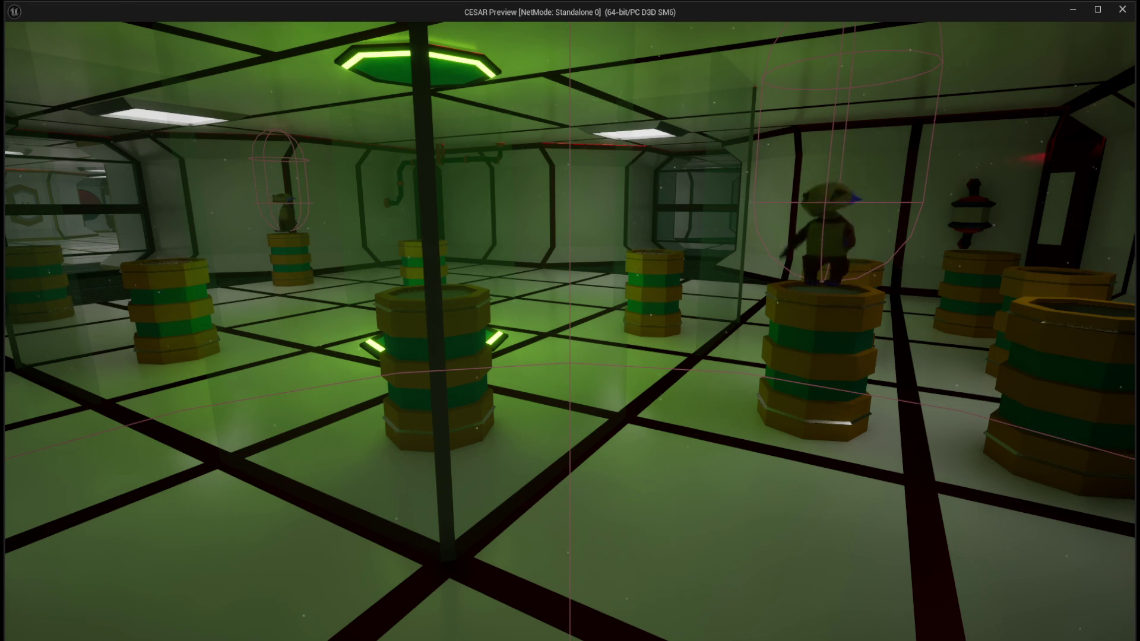
key(Escape)
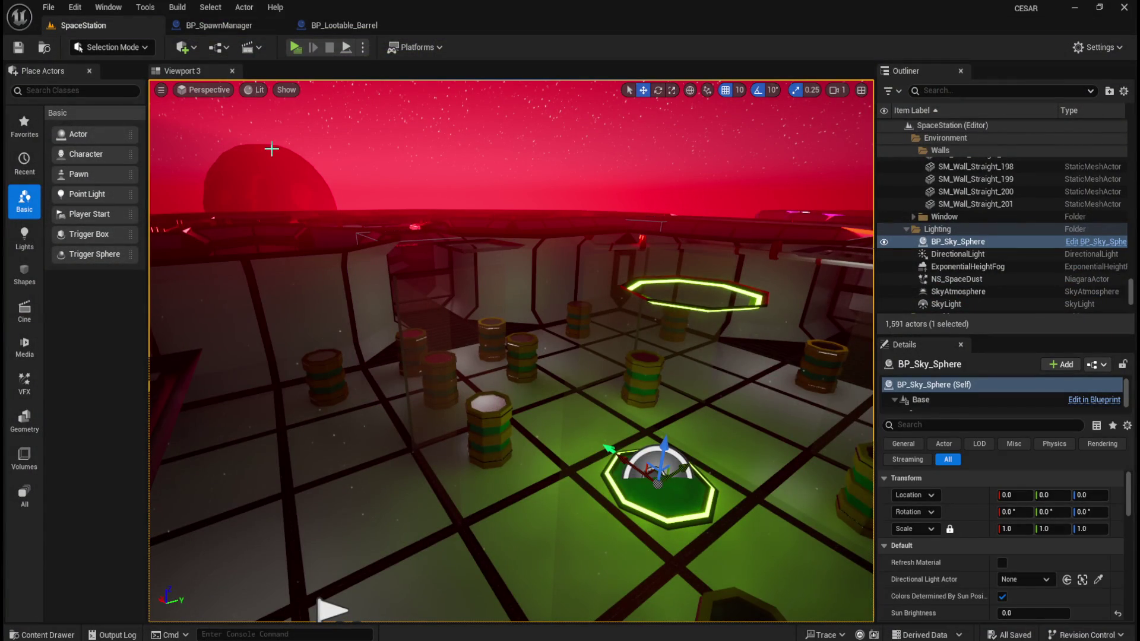
click(318, 26)
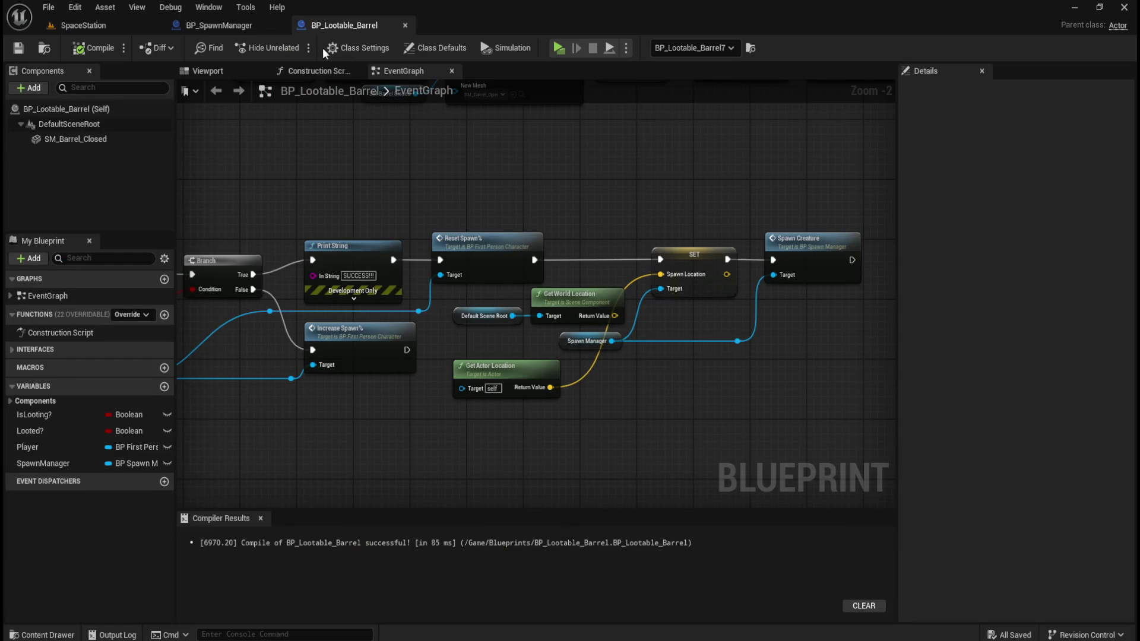
Delete the Gelatino, Geckanda, Octonymph, Bearcoon and NewVar variables from BP_SpawnManager.
click(229, 25)
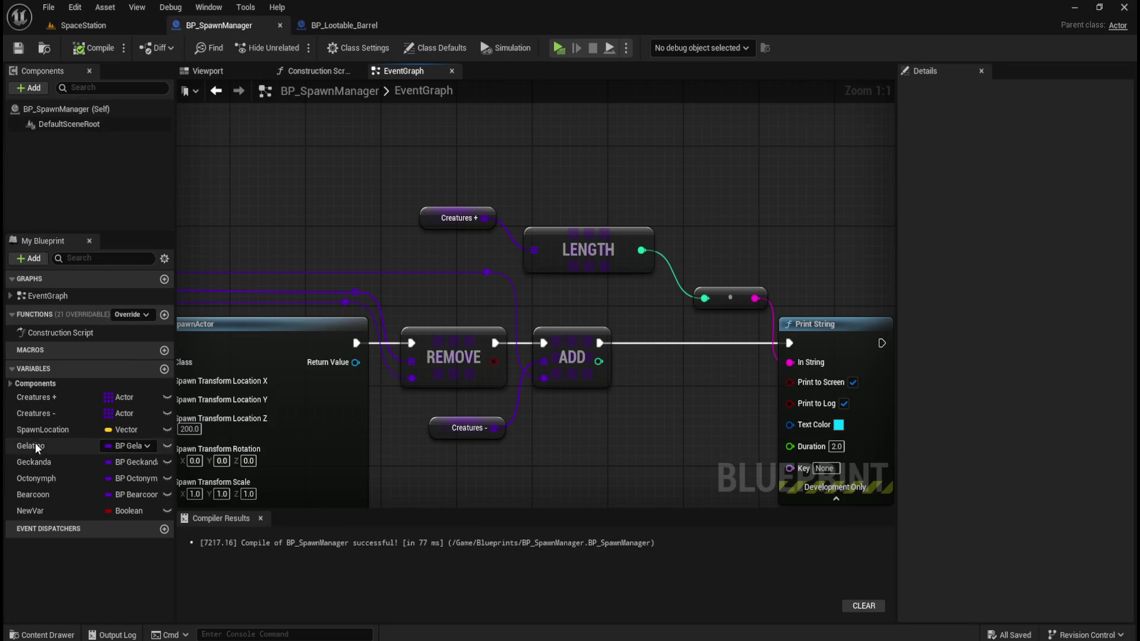
click(48, 452)
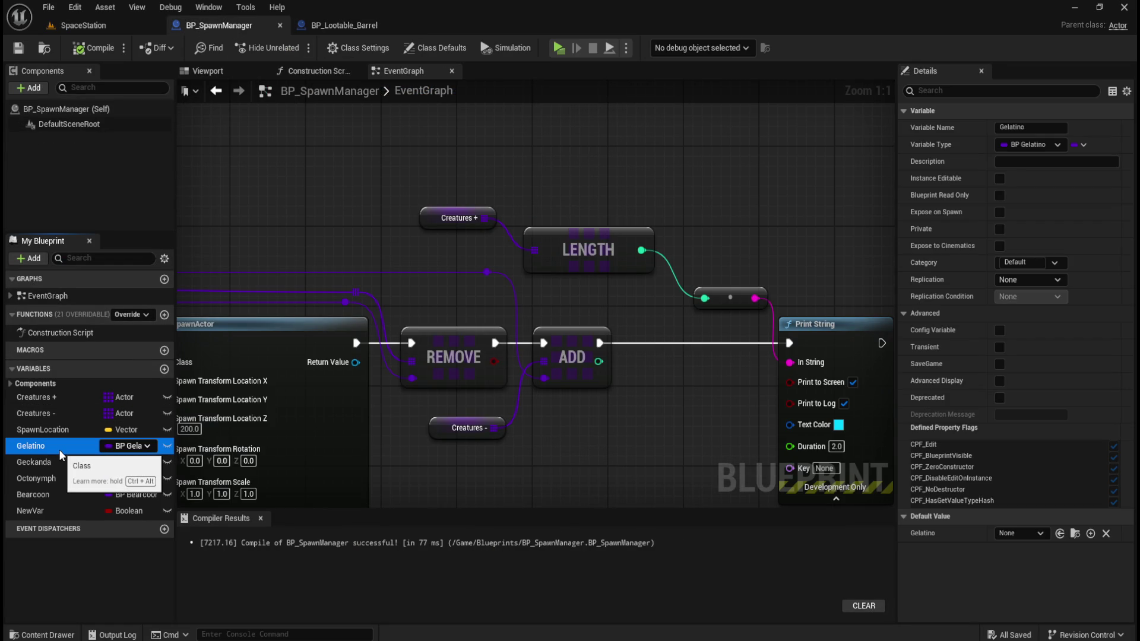
key(Delete)
click(52, 447)
key(Delete)
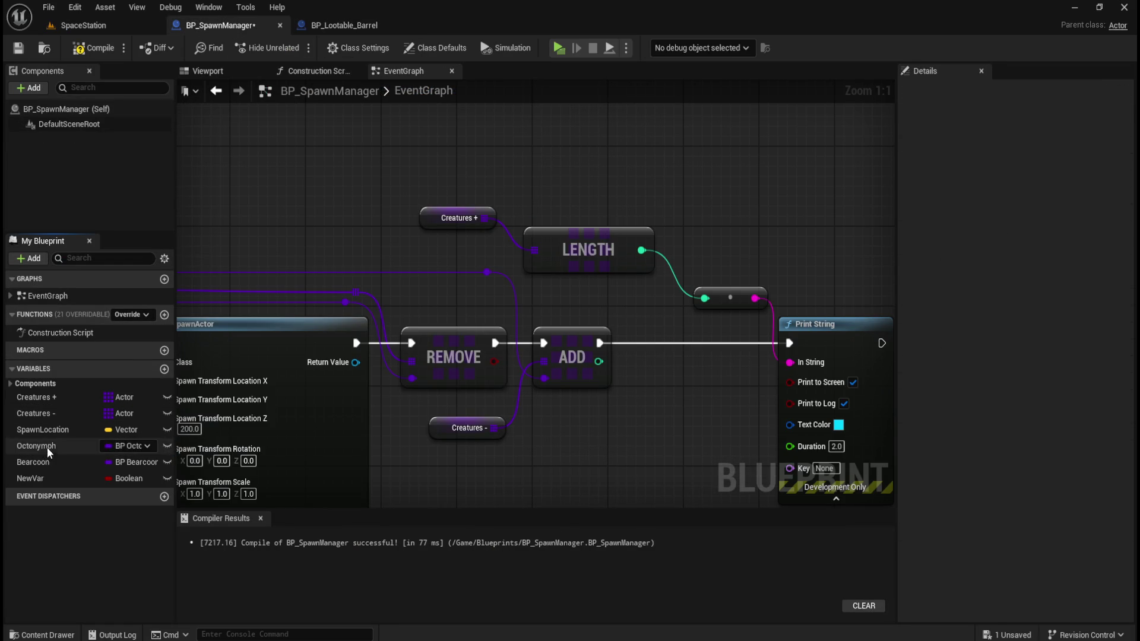
click(45, 448)
key(Delete)
click(47, 447)
key(Delete)
click(30, 488)
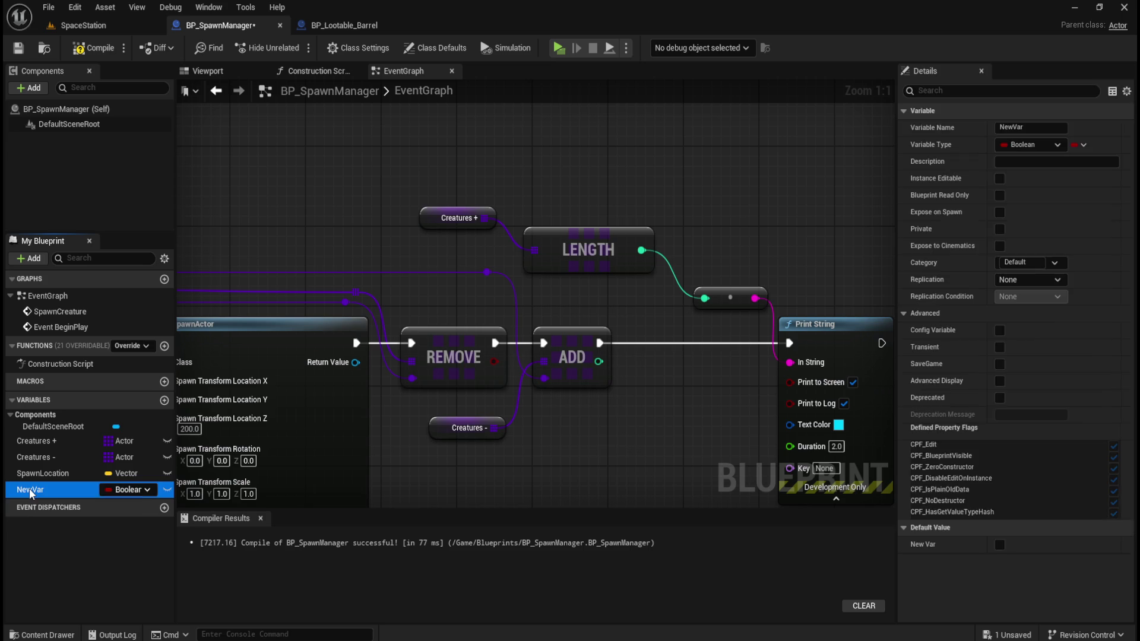
key(Delete)
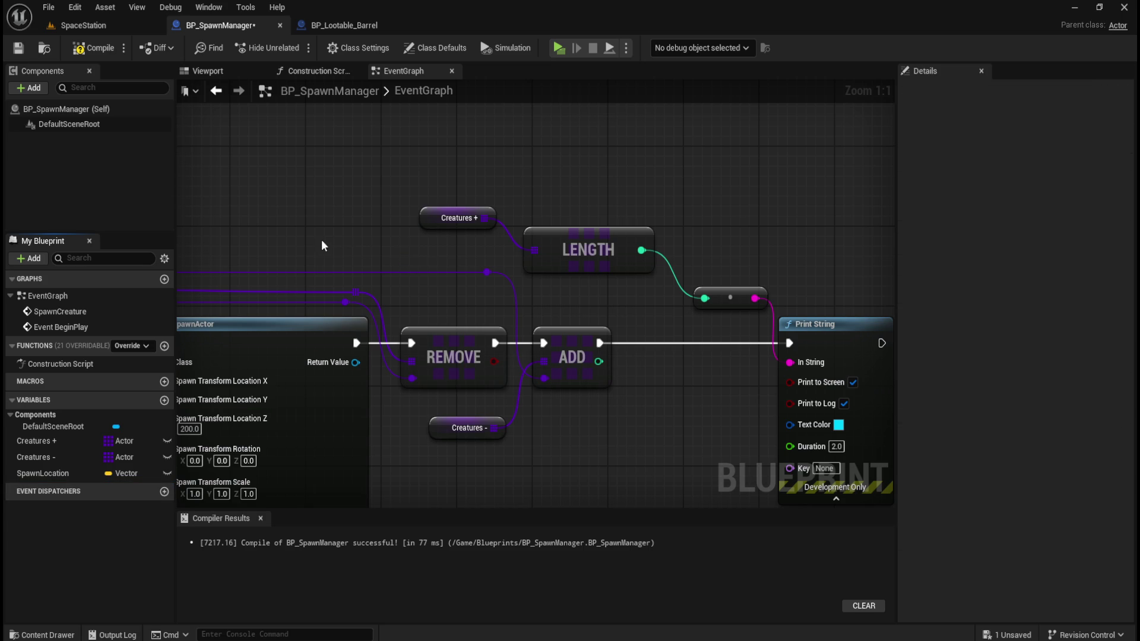
Box-select the Creatures + and RANDOM nodes beside the SpawnCreature event.
drag(320, 246, 708, 209)
drag(333, 227, 571, 227)
drag(475, 358, 635, 427)
click(637, 377)
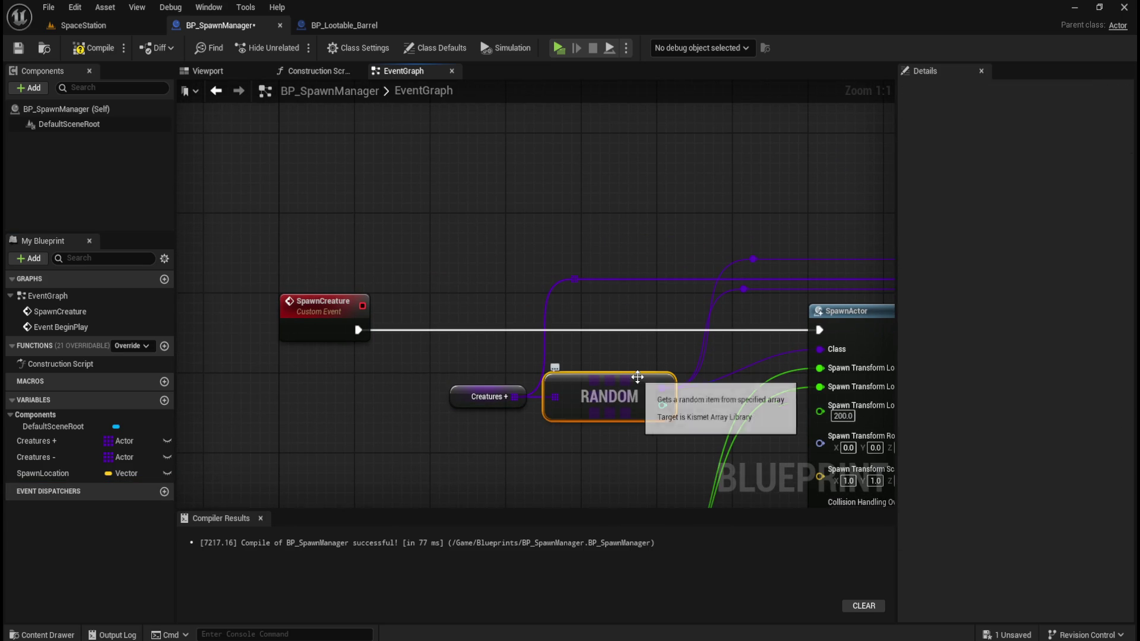
drag(638, 377, 519, 316)
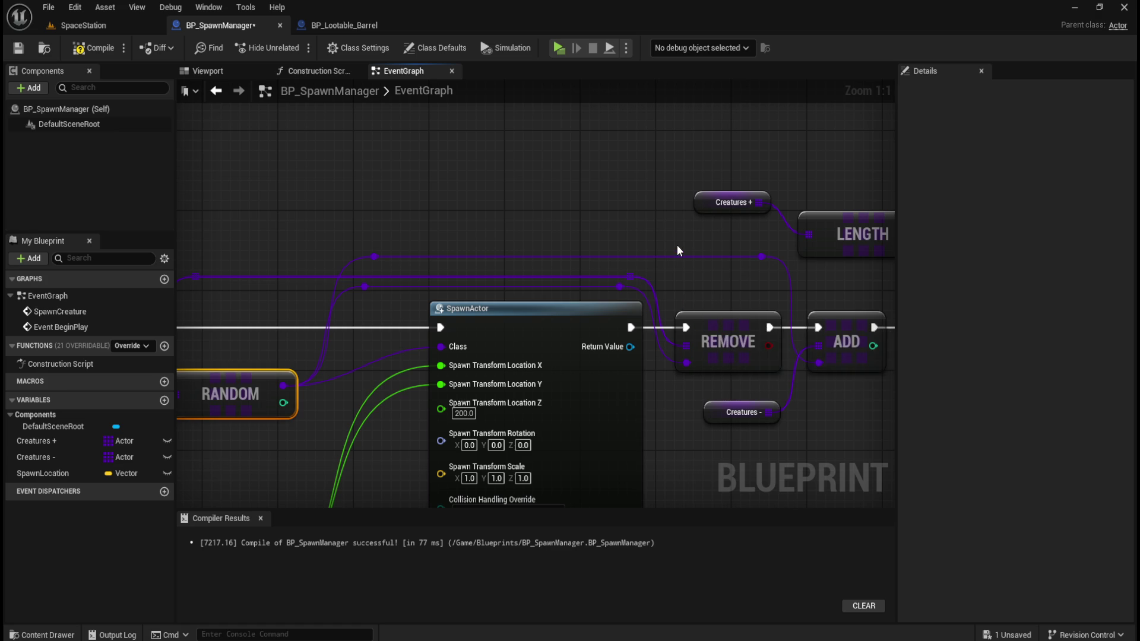
mouse_move(811, 291)
mouse_down()
mouse_move(530, 329)
mouse_move(487, 320)
mouse_move(733, 305)
mouse_up()
drag(339, 237, 640, 238)
click(600, 237)
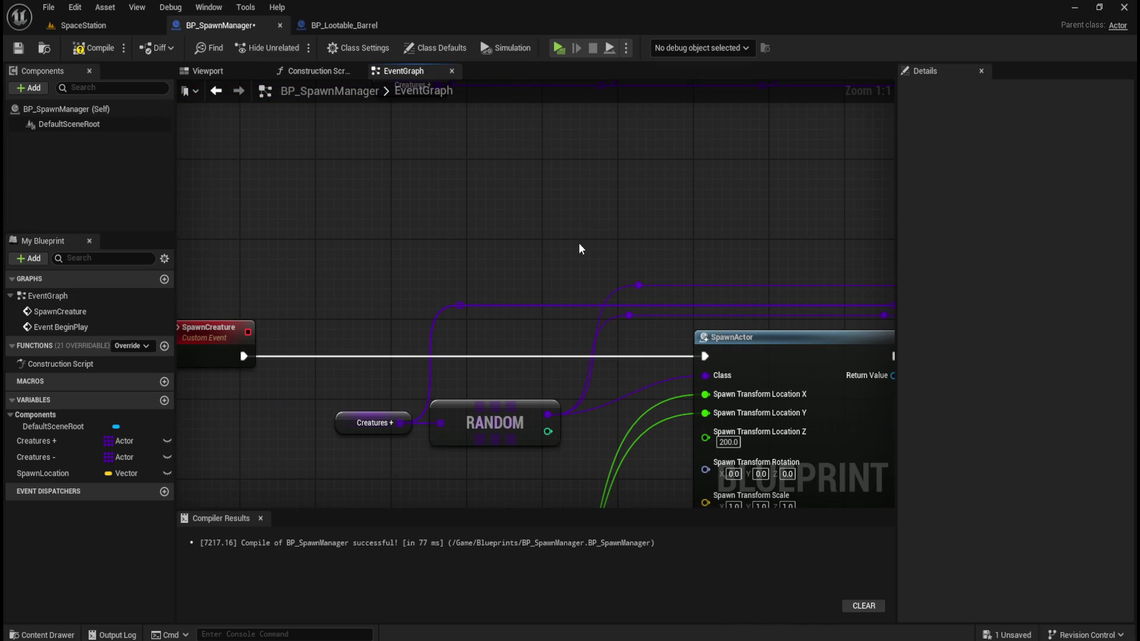
mouse_move(523, 265)
mouse_down()
mouse_move(361, 237)
mouse_move(534, 243)
mouse_up()
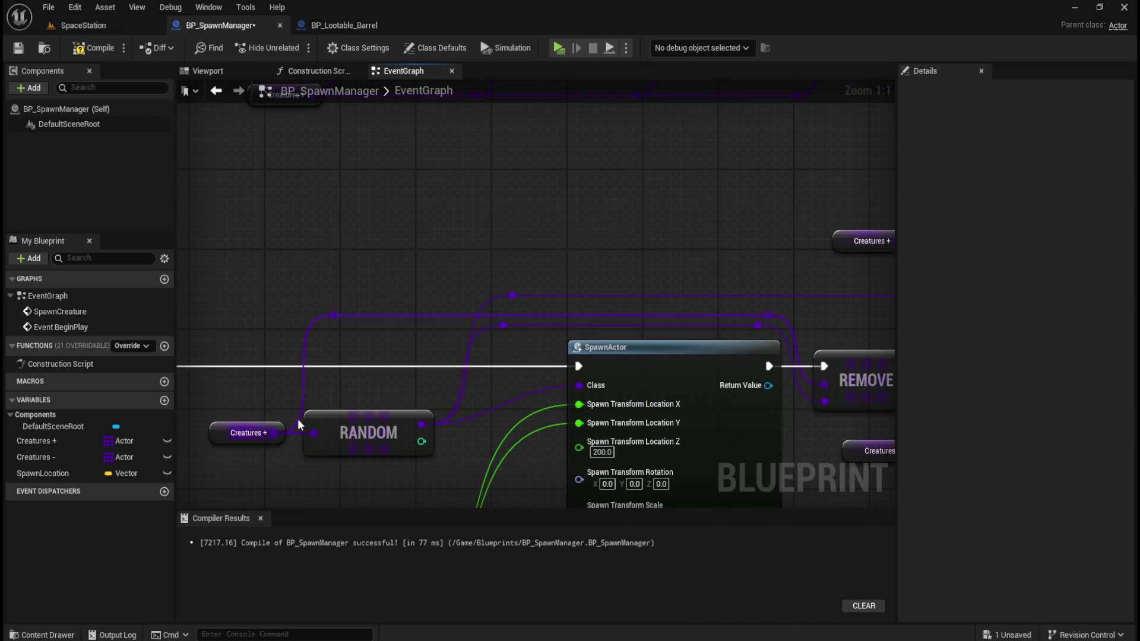
drag(271, 434, 443, 238)
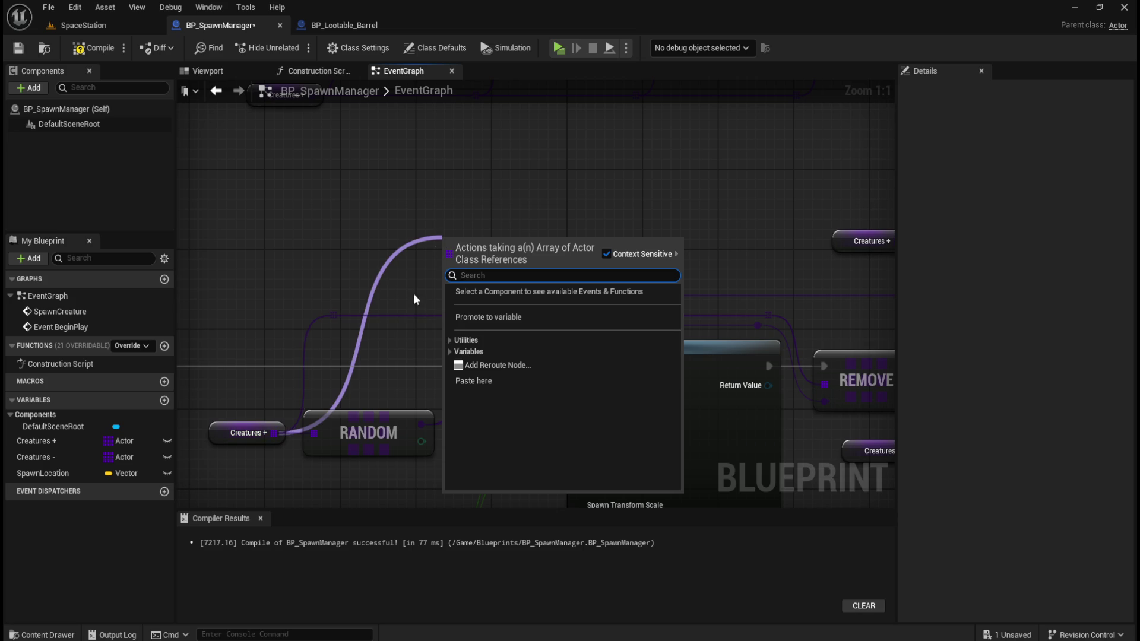
click(451, 340)
click(457, 354)
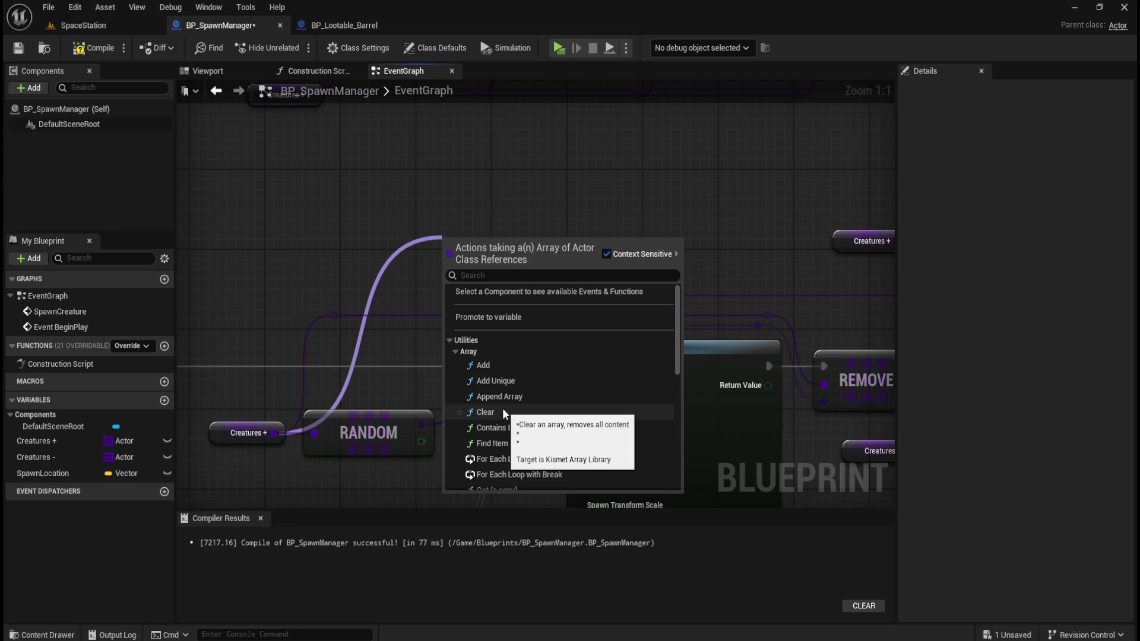
click(502, 408)
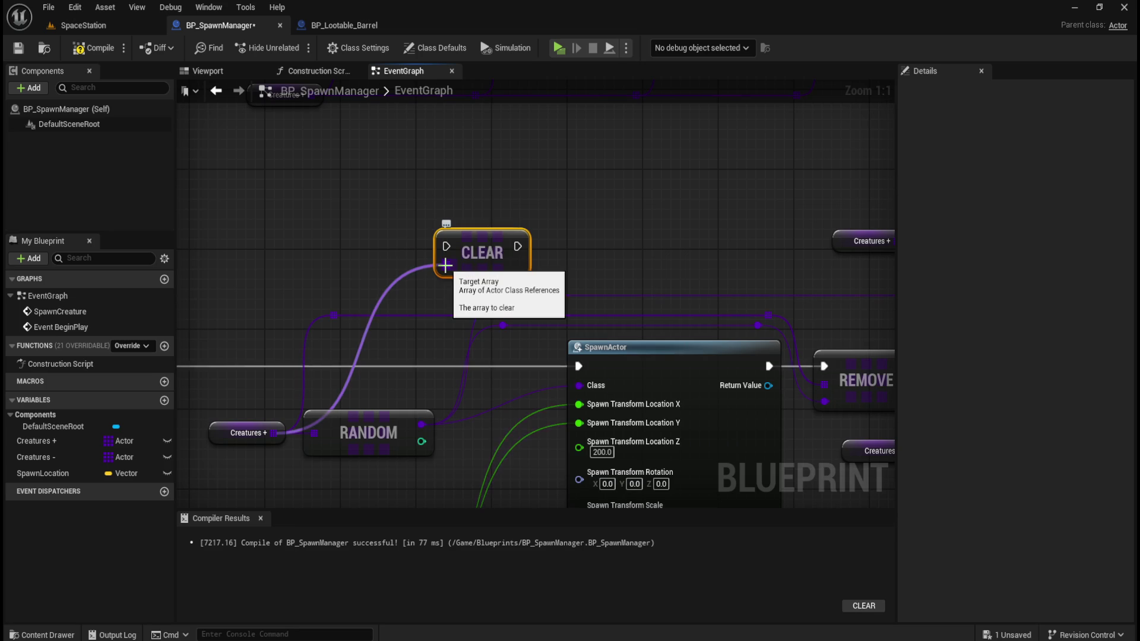
mouse_move(542, 204)
mouse_down()
mouse_move(516, 224)
mouse_move(525, 230)
mouse_up()
key(Delete)
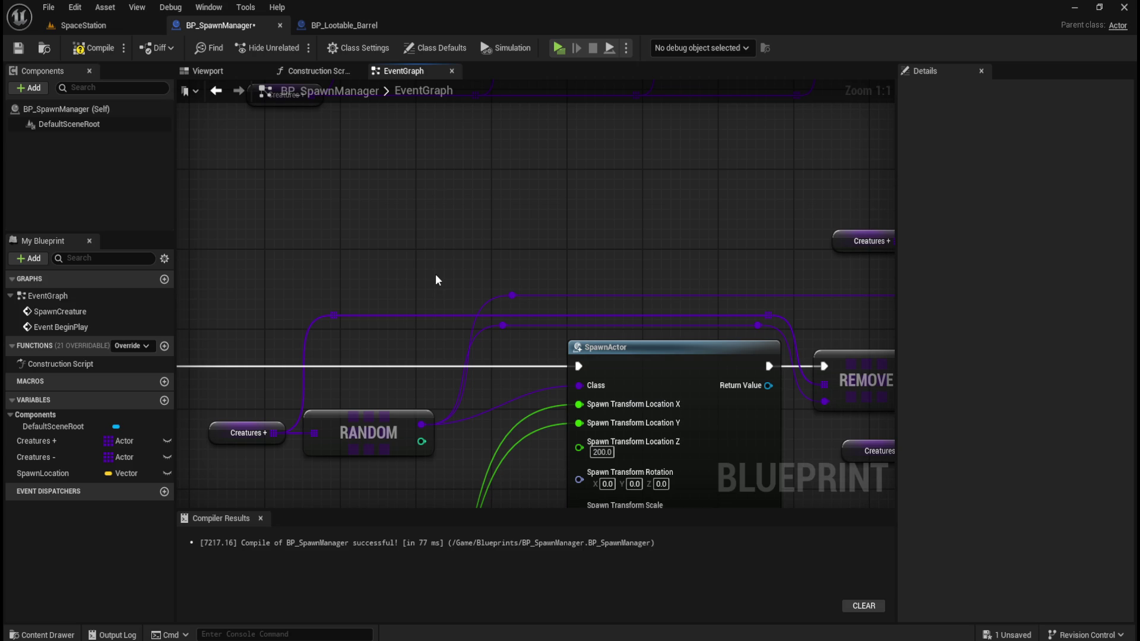
mouse_move(596, 214)
mouse_down()
mouse_move(420, 208)
mouse_move(605, 209)
mouse_move(568, 223)
mouse_up()
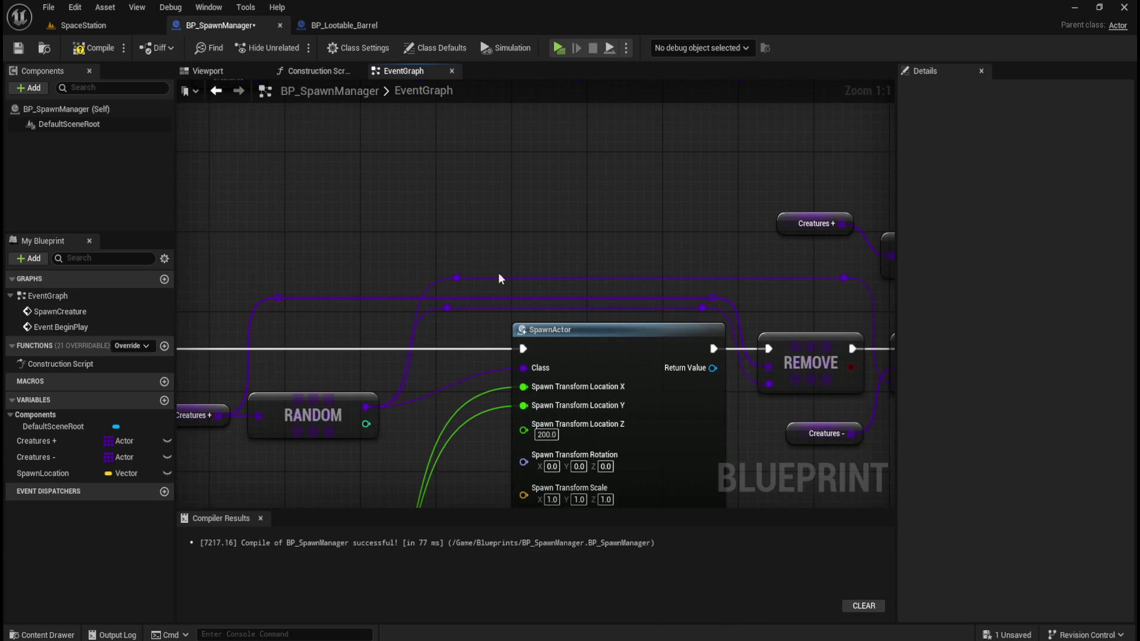
mouse_move(220, 416)
mouse_down()
mouse_move(470, 248)
mouse_move(453, 234)
mouse_up()
Add a Remove Index node on Creatures + above SpawnActor, fed by RANDOM's index.
text(remove by i)
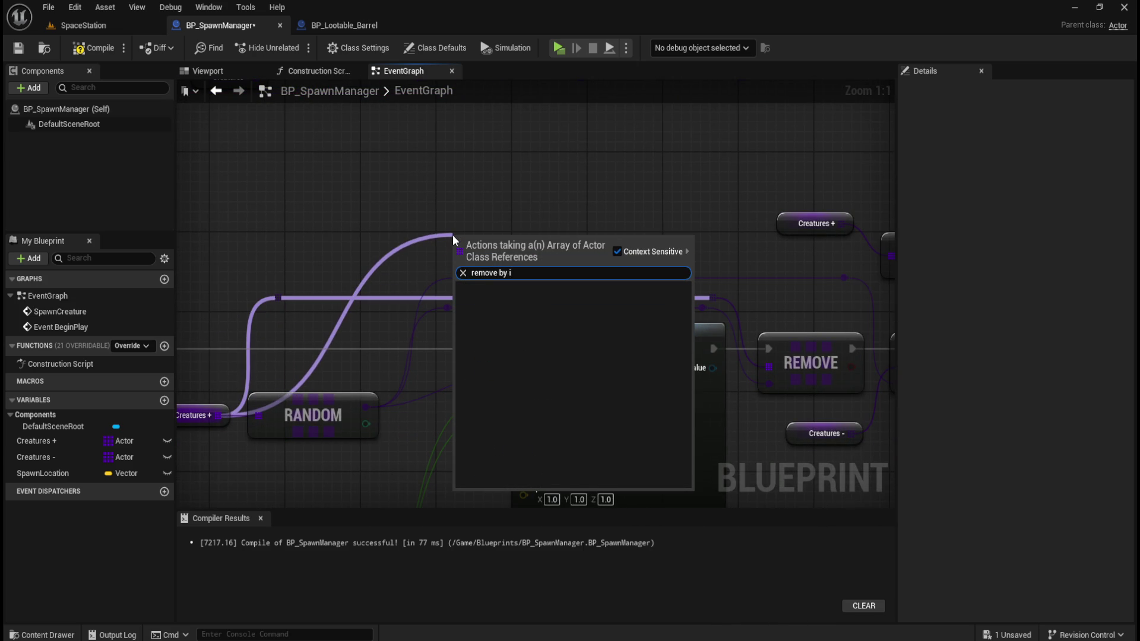
key(BackSpace)
key(BackSpace)
key(BackSpace)
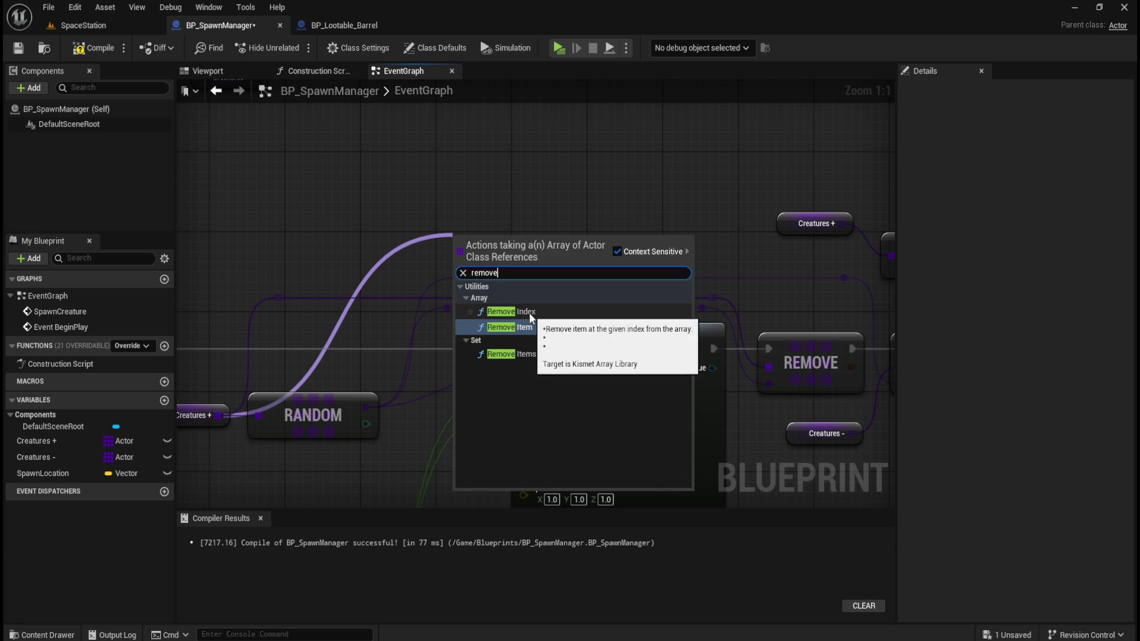
click(531, 313)
mouse_move(500, 252)
mouse_down()
mouse_move(573, 213)
mouse_move(643, 202)
mouse_move(580, 192)
mouse_up()
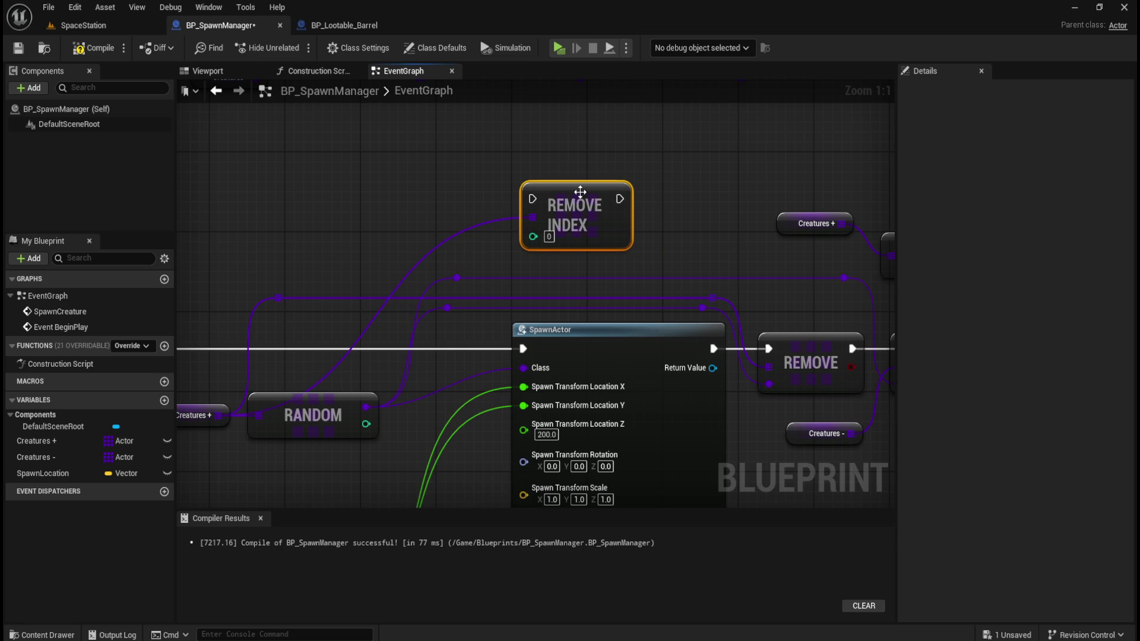
mouse_move(366, 424)
mouse_down()
mouse_move(466, 392)
mouse_move(540, 237)
mouse_up()
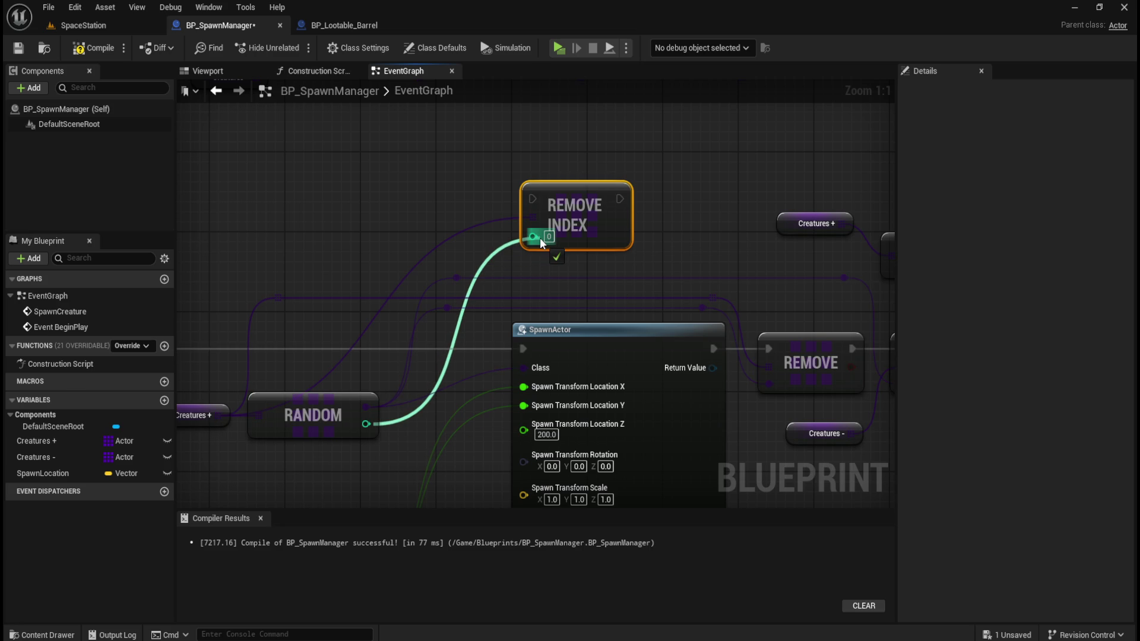
drag(539, 237, 540, 238)
Route SpawnActor's execution through REMOVE INDEX into ADD and compile.
drag(704, 230, 589, 251)
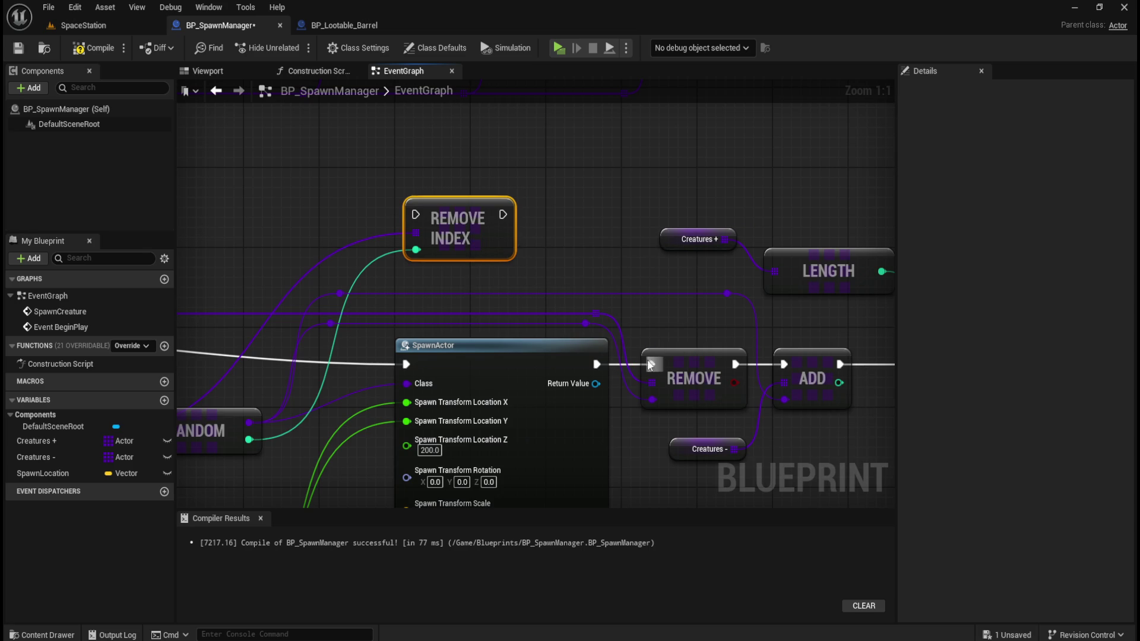
mouse_move(577, 245)
mouse_down()
mouse_move(631, 249)
mouse_move(624, 224)
mouse_move(651, 228)
mouse_up()
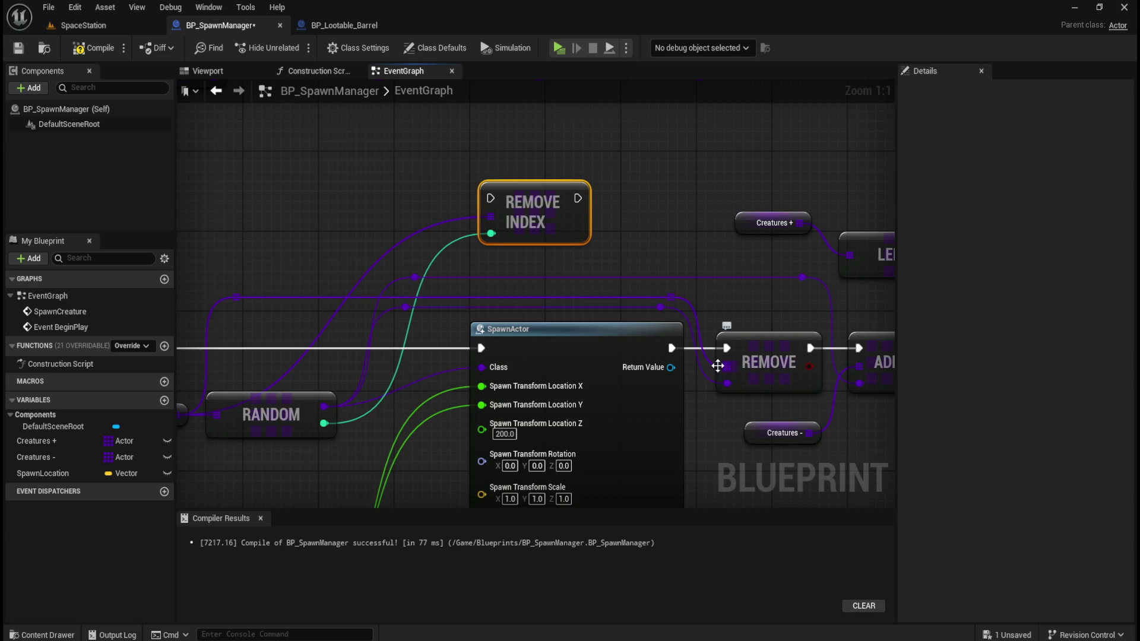
drag(705, 253, 595, 270)
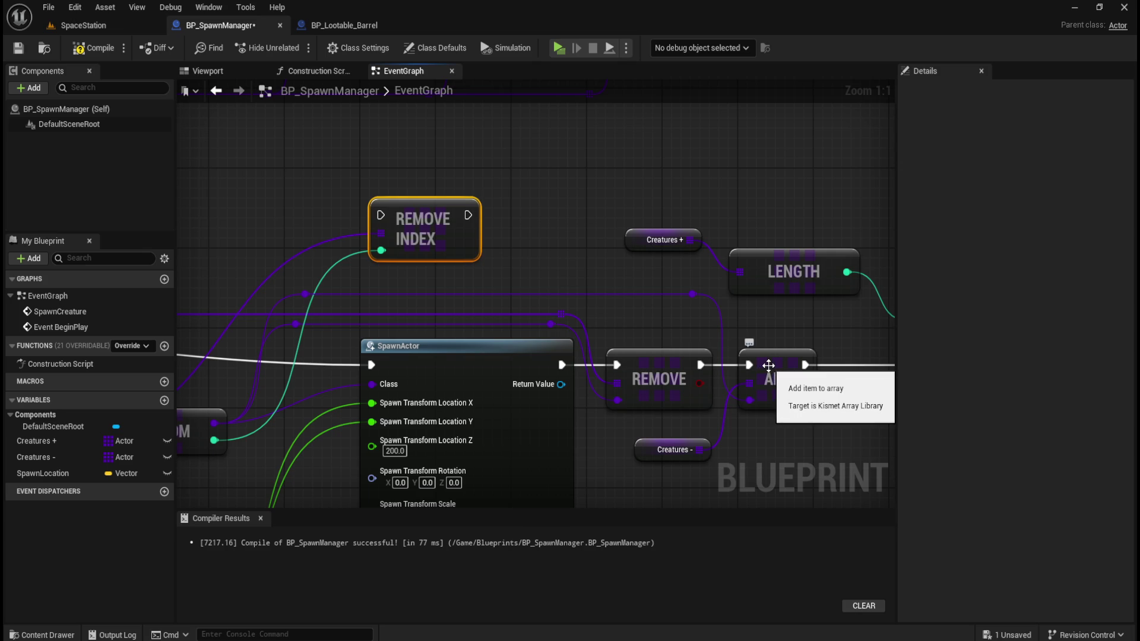
mouse_move(496, 143)
mouse_down()
mouse_move(633, 357)
mouse_move(421, 165)
mouse_up()
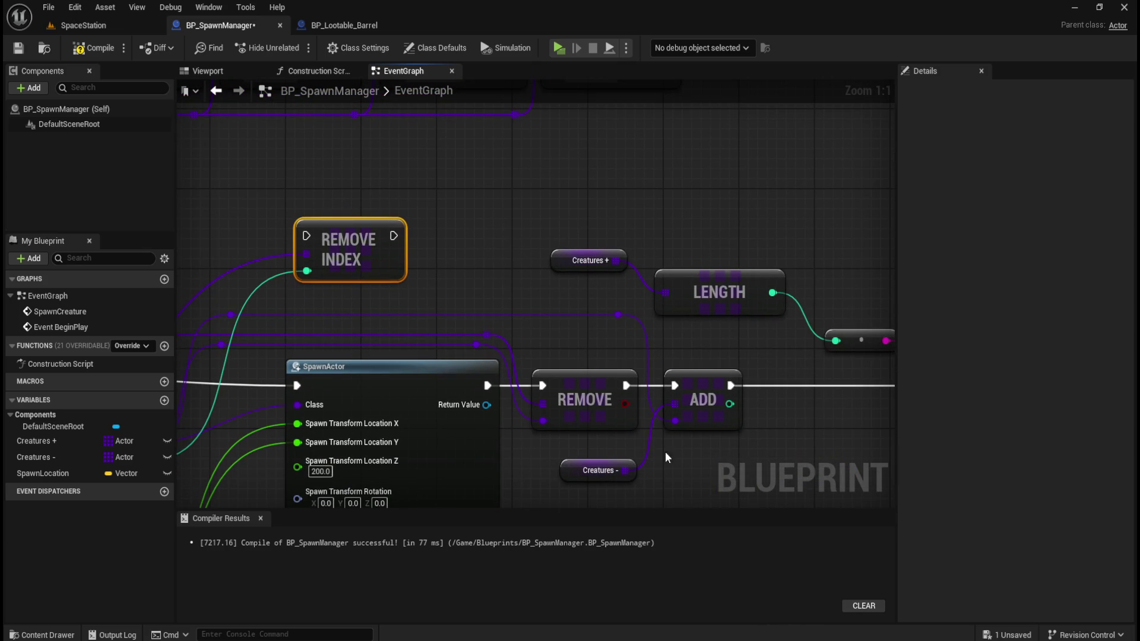
mouse_move(499, 257)
mouse_down()
mouse_move(570, 258)
mouse_move(625, 239)
mouse_up()
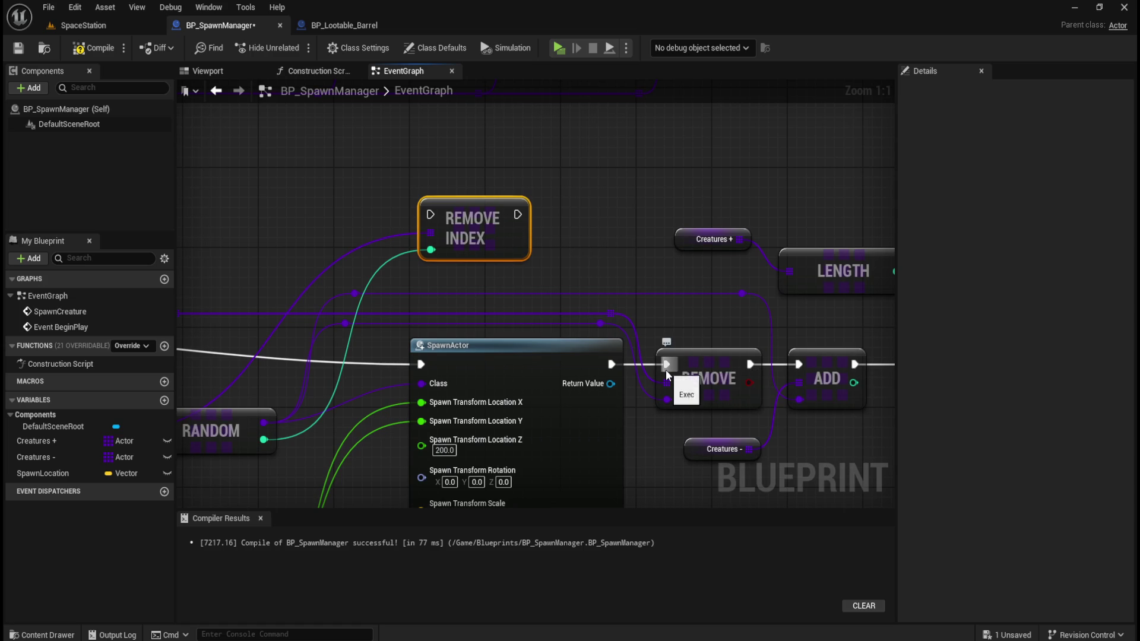
drag(665, 368, 432, 226)
mouse_move(518, 215)
mouse_down()
mouse_move(809, 357)
mouse_move(798, 369)
mouse_up()
click(89, 48)
Save BP_SpawnManager and play SpaceStation standalone to watch a creature spawn, then return.
click(18, 48)
click(83, 25)
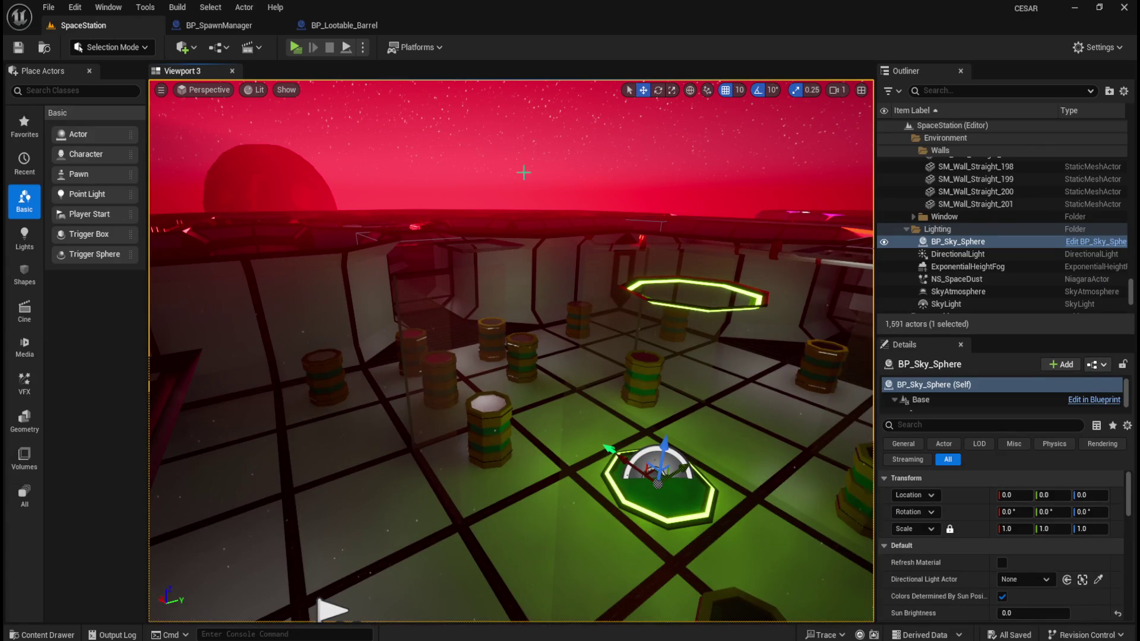
click(297, 50)
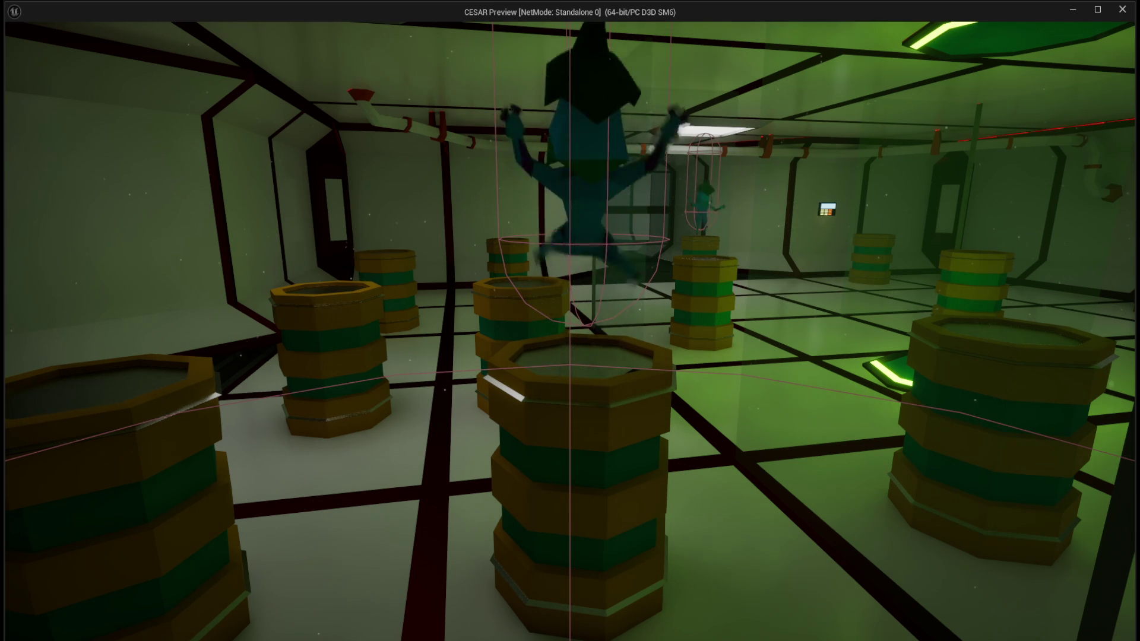
key(Escape)
click(216, 26)
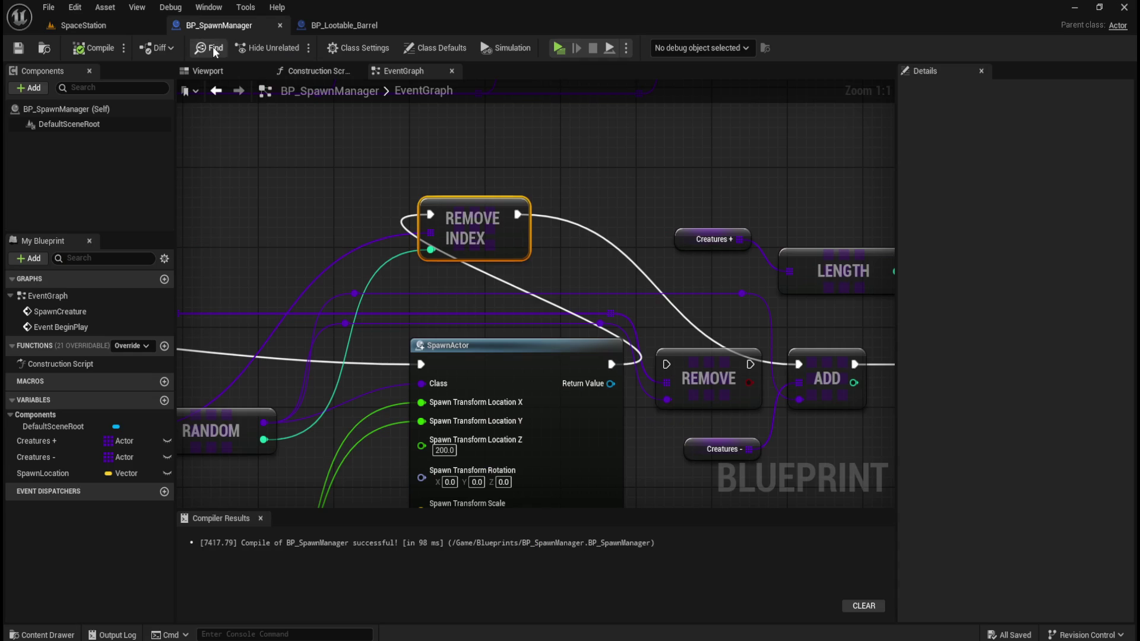
Delete the Remove Index node and rewire SpawnActor's execution through REMOVE into ADD.
click(633, 190)
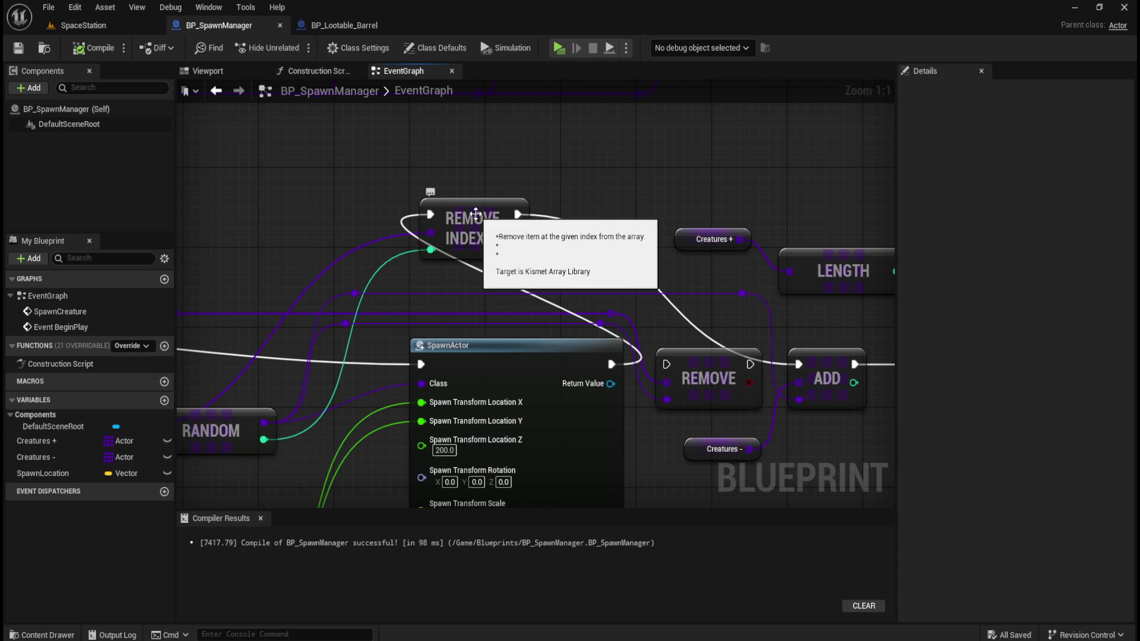
mouse_move(493, 177)
mouse_down()
mouse_move(565, 155)
mouse_move(590, 237)
mouse_up()
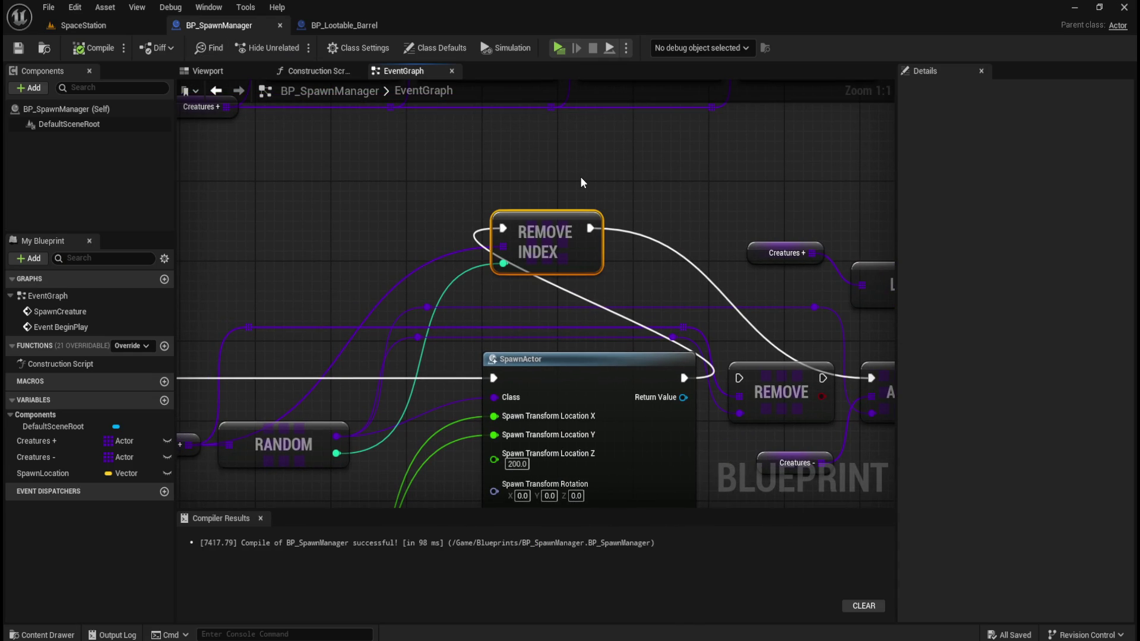
key(Delete)
mouse_move(686, 378)
mouse_down()
mouse_move(754, 380)
mouse_move(743, 378)
mouse_up()
right_click(701, 253)
drag(823, 379, 870, 377)
mouse_move(431, 223)
mouse_down()
mouse_move(593, 364)
mouse_move(469, 426)
mouse_up()
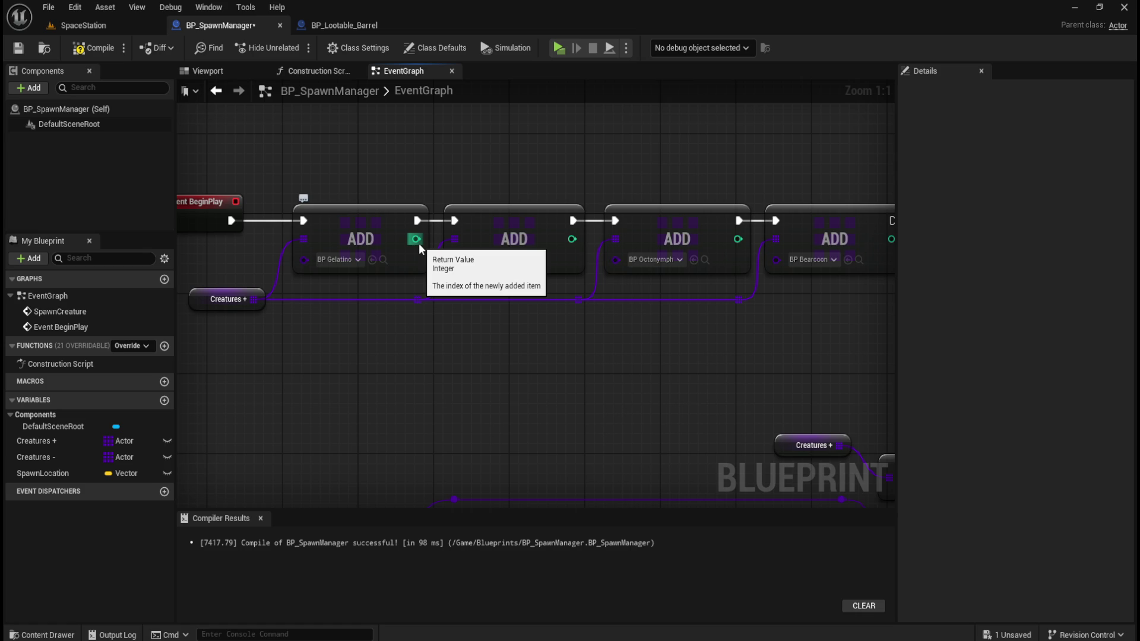
mouse_move(469, 361)
mouse_down()
mouse_move(295, 373)
mouse_move(436, 391)
mouse_up()
drag(401, 197, 344, 273)
drag(558, 177, 499, 255)
drag(665, 185, 648, 263)
drag(845, 193, 819, 256)
click(633, 435)
drag(532, 430, 704, 124)
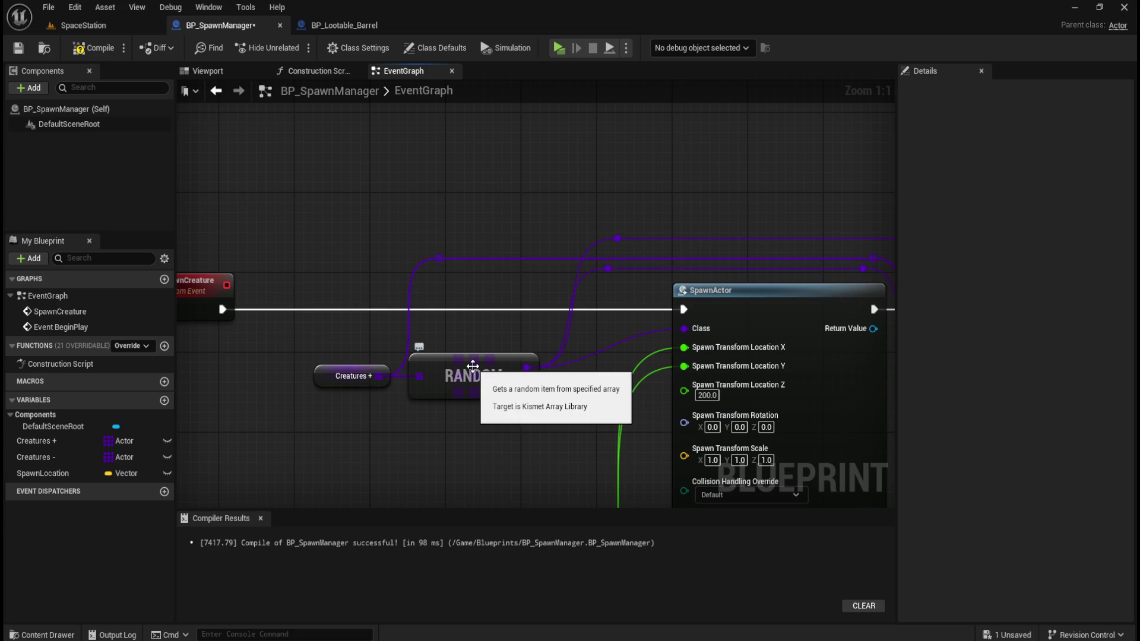
drag(379, 376, 424, 432)
text(random)
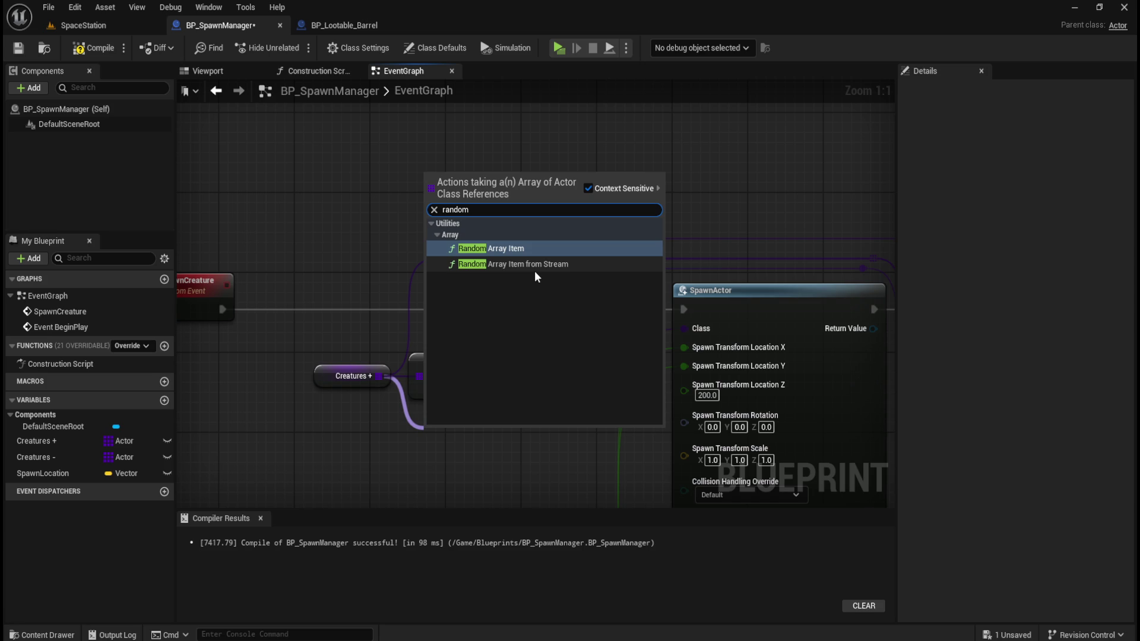
key(Return)
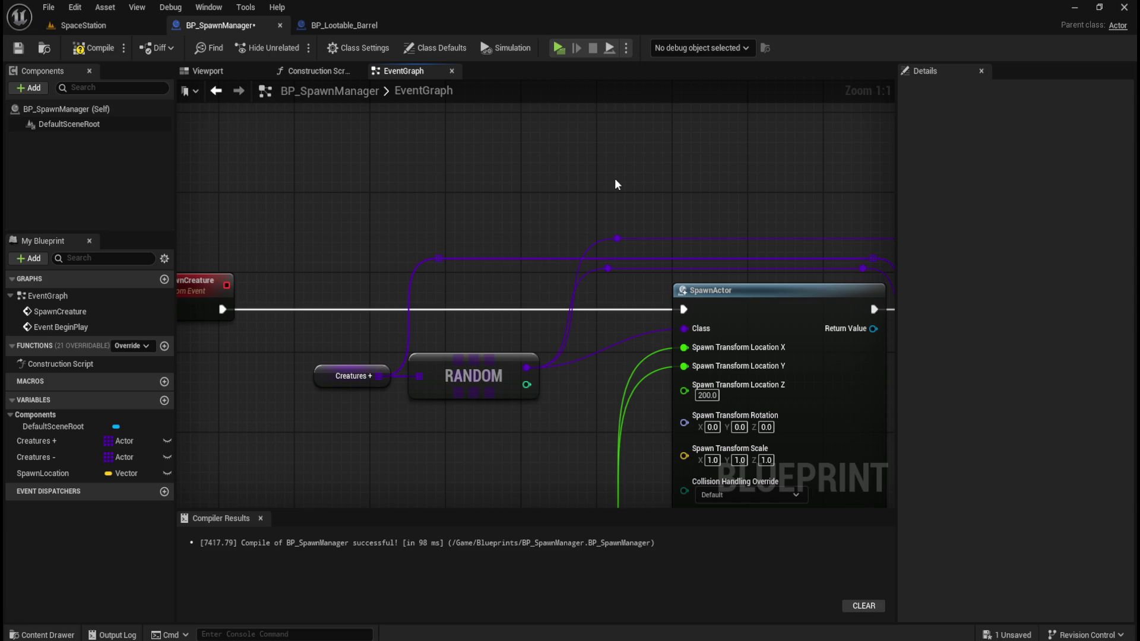
mouse_move(621, 168)
mouse_down()
mouse_move(679, 178)
mouse_move(458, 194)
mouse_move(509, 190)
mouse_move(374, 180)
mouse_move(645, 219)
mouse_move(807, 183)
mouse_move(715, 215)
mouse_up()
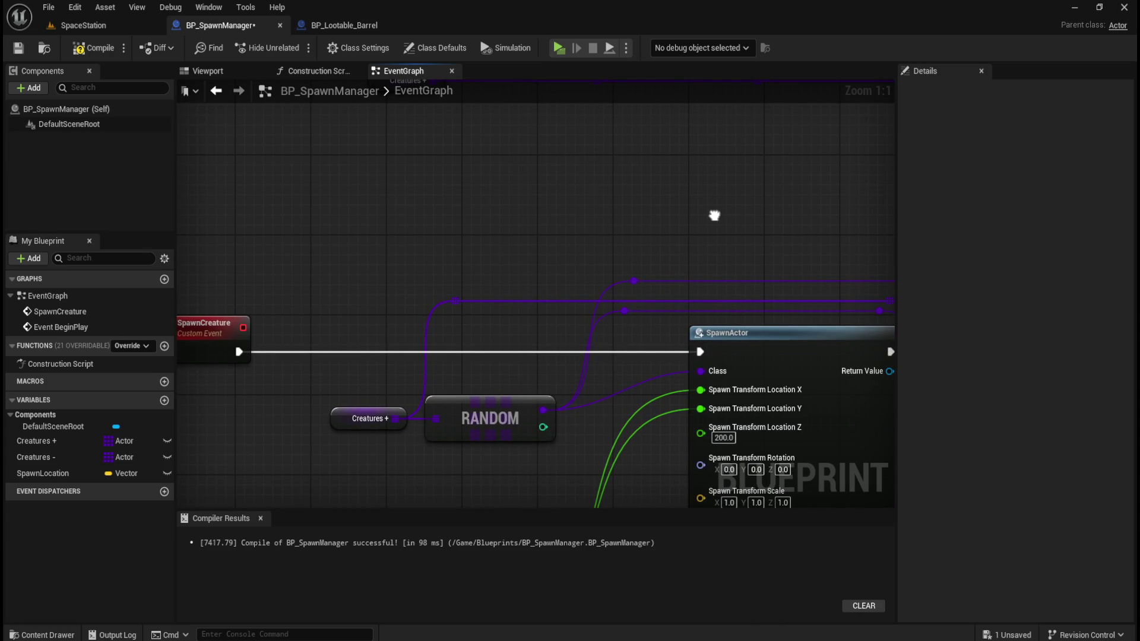
drag(714, 215, 758, 190)
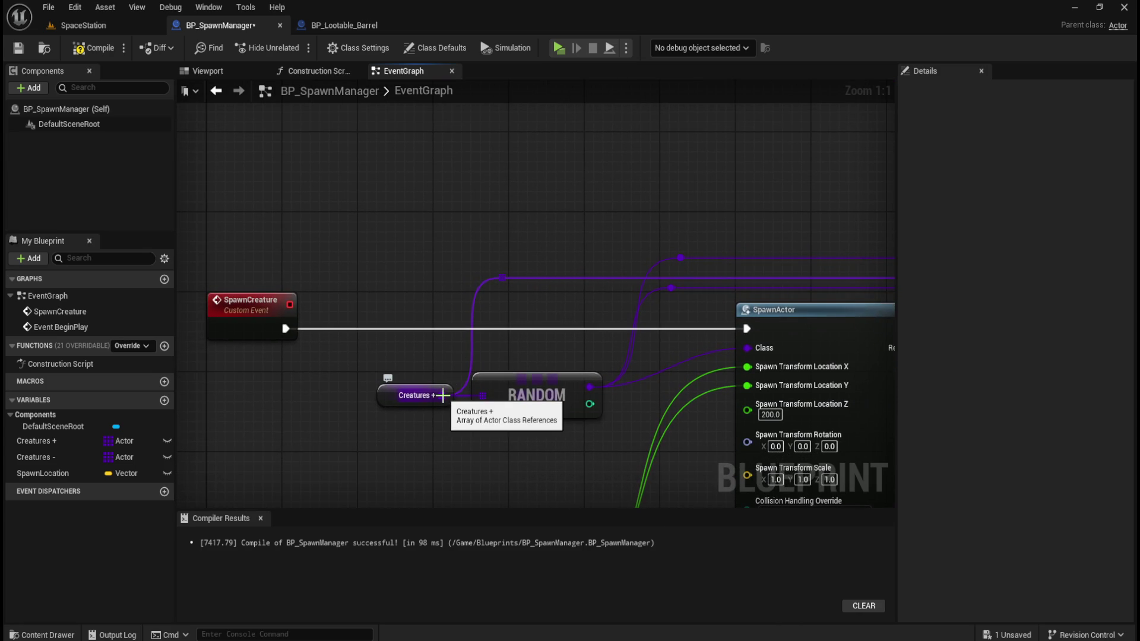
mouse_move(447, 433)
mouse_down()
mouse_move(393, 371)
mouse_move(415, 380)
mouse_up()
right_click(482, 326)
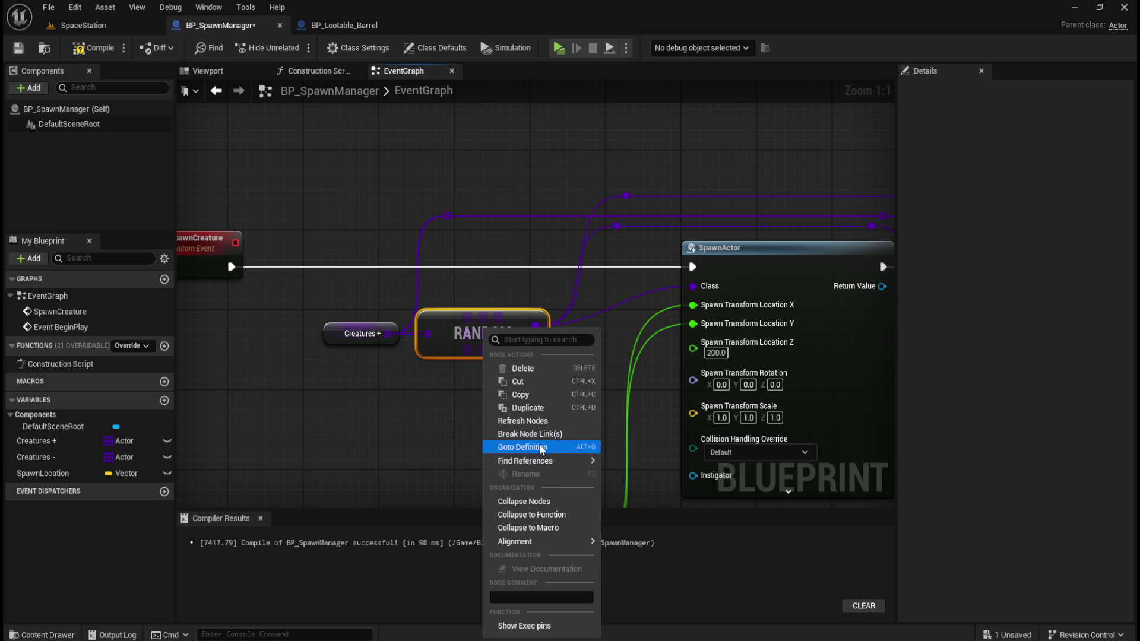
Refresh the RANDOM node, then pull a new wire from the Creatures+ array pin.
mouse_move(541, 463)
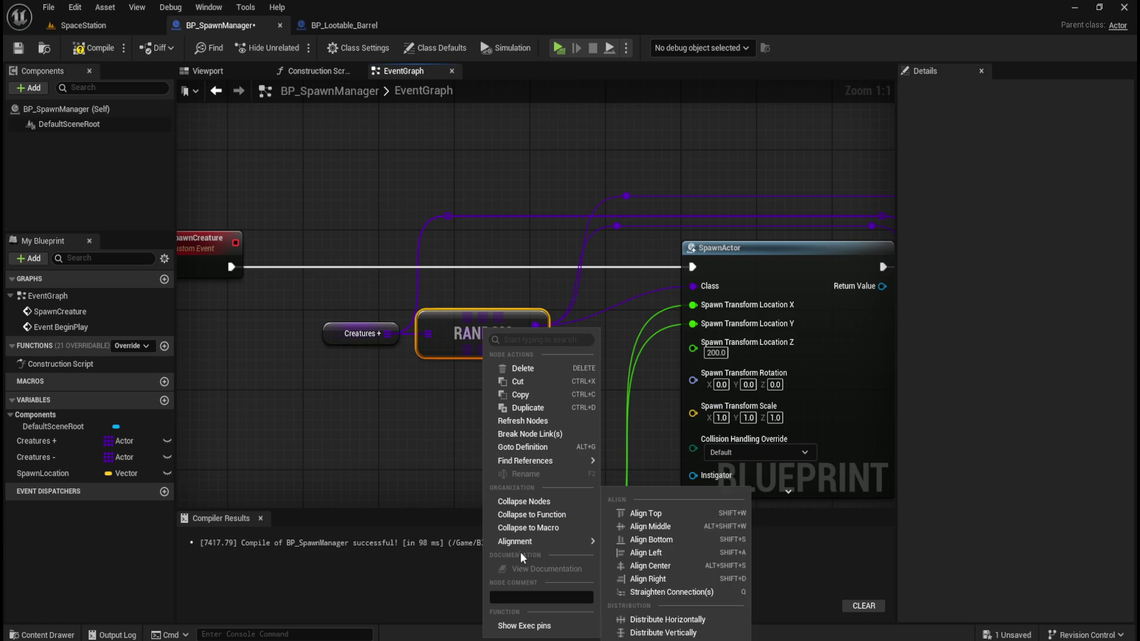
click(454, 406)
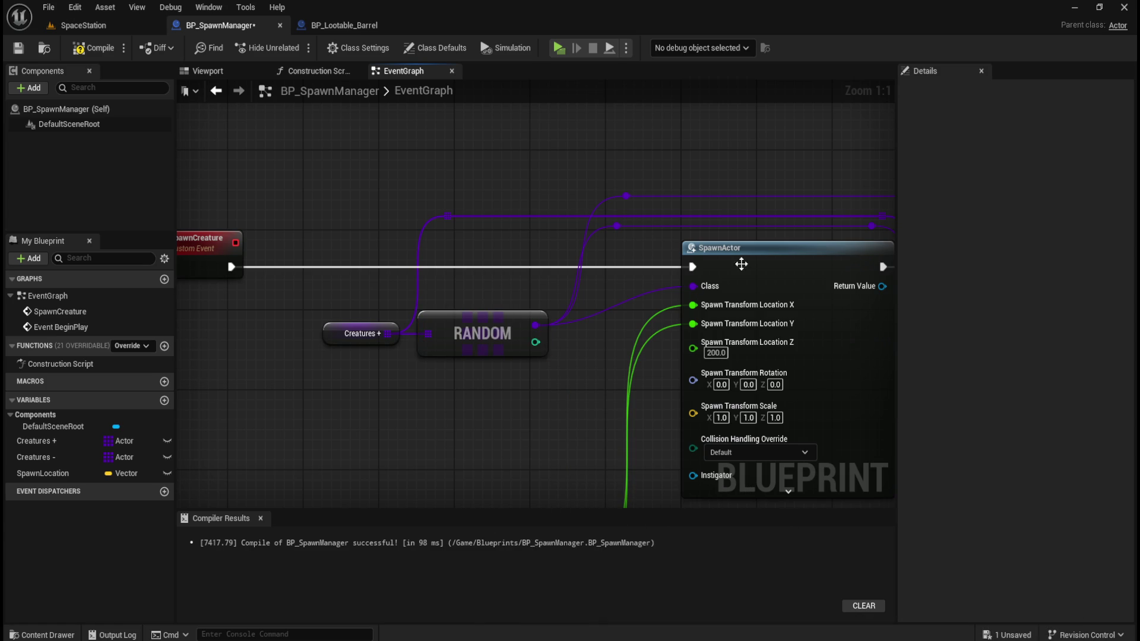
right_click(765, 252)
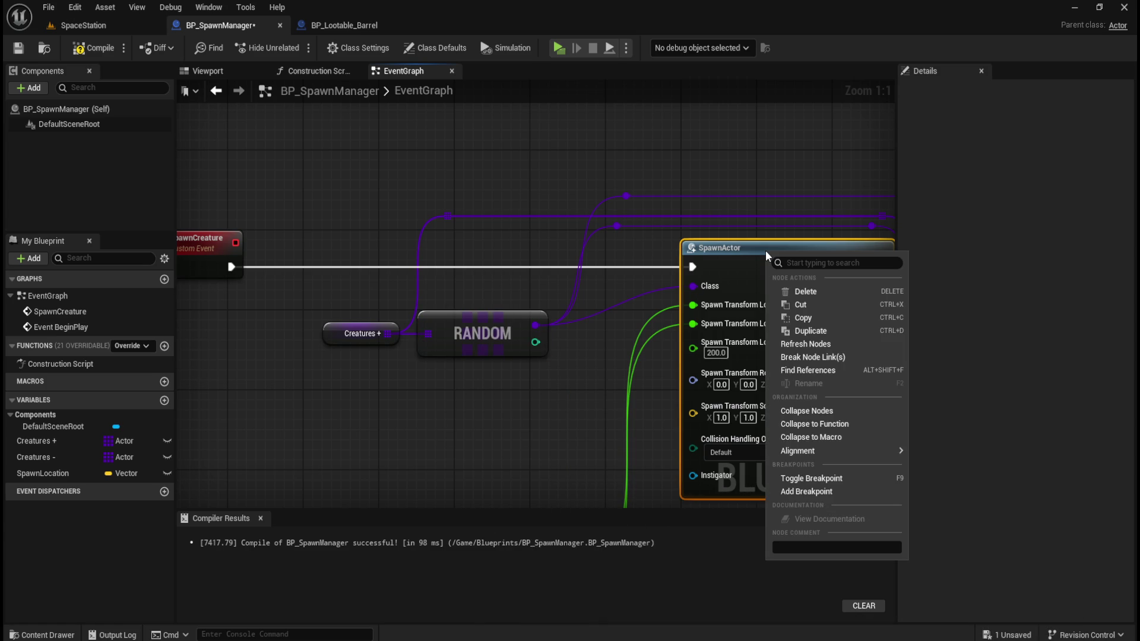
right_click(478, 325)
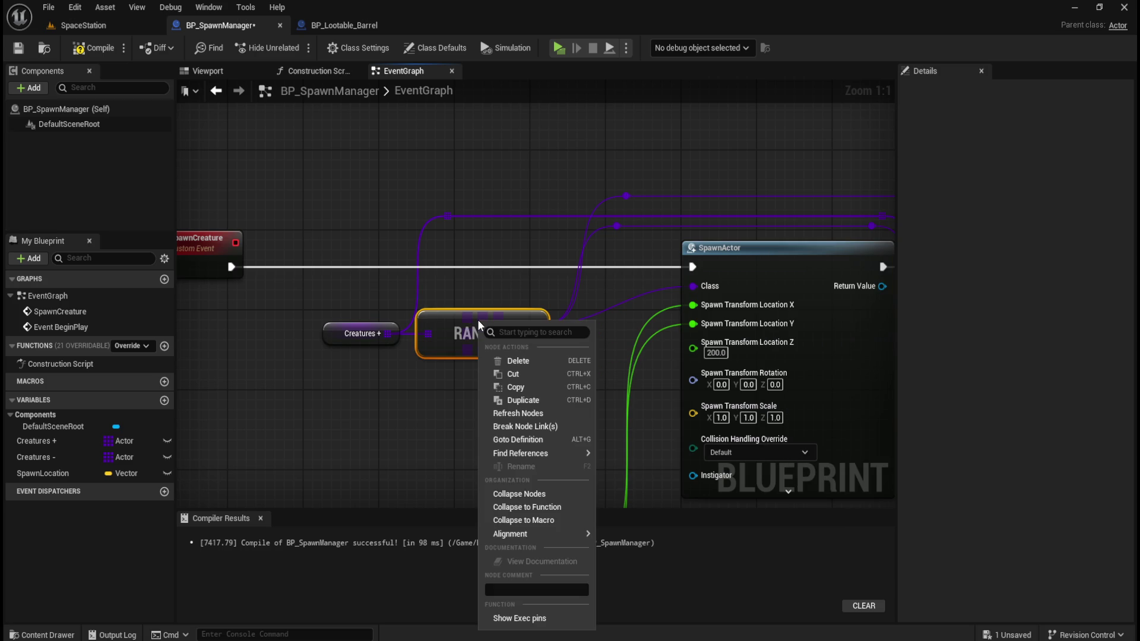
click(516, 414)
click(510, 392)
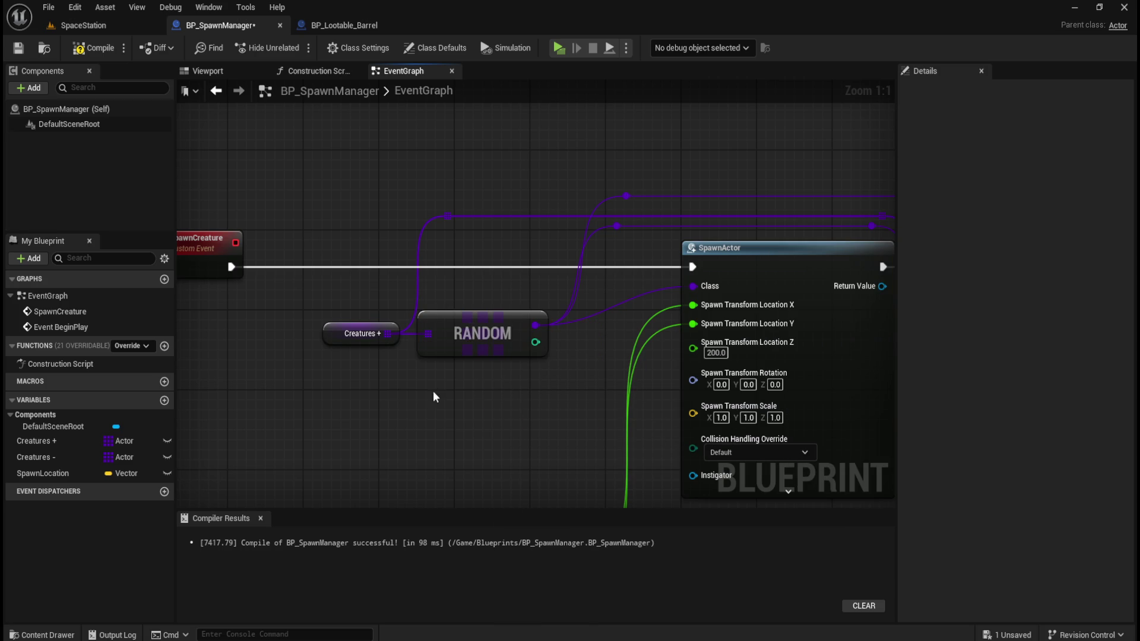
drag(387, 334, 428, 385)
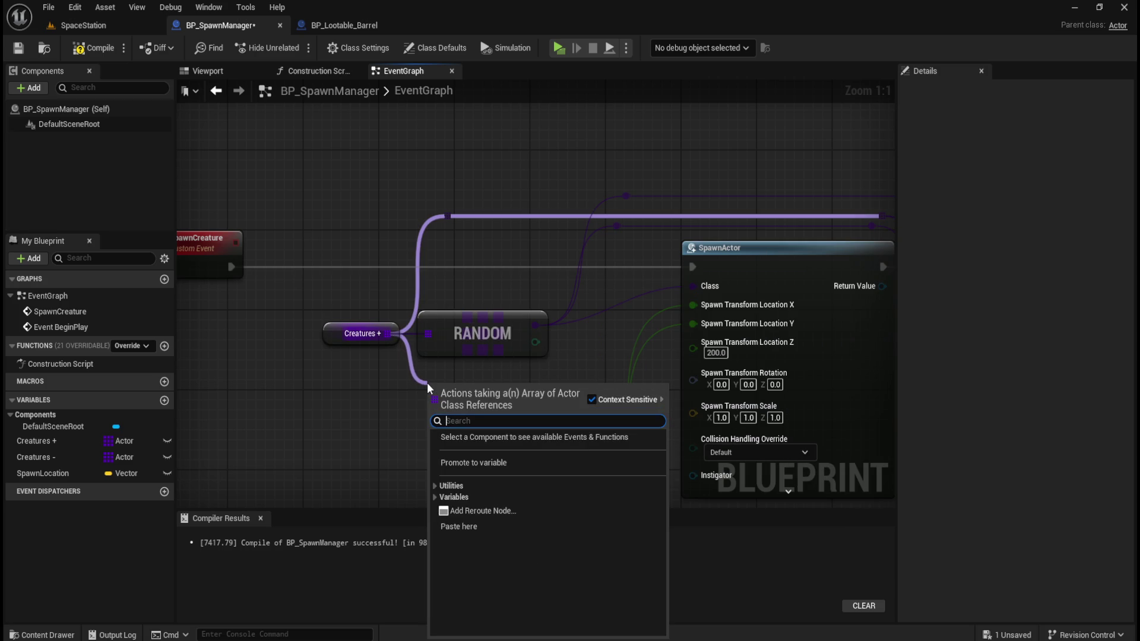
Search 'random' and place a Random Array Item from Stream node below RANDOM.
text(random)
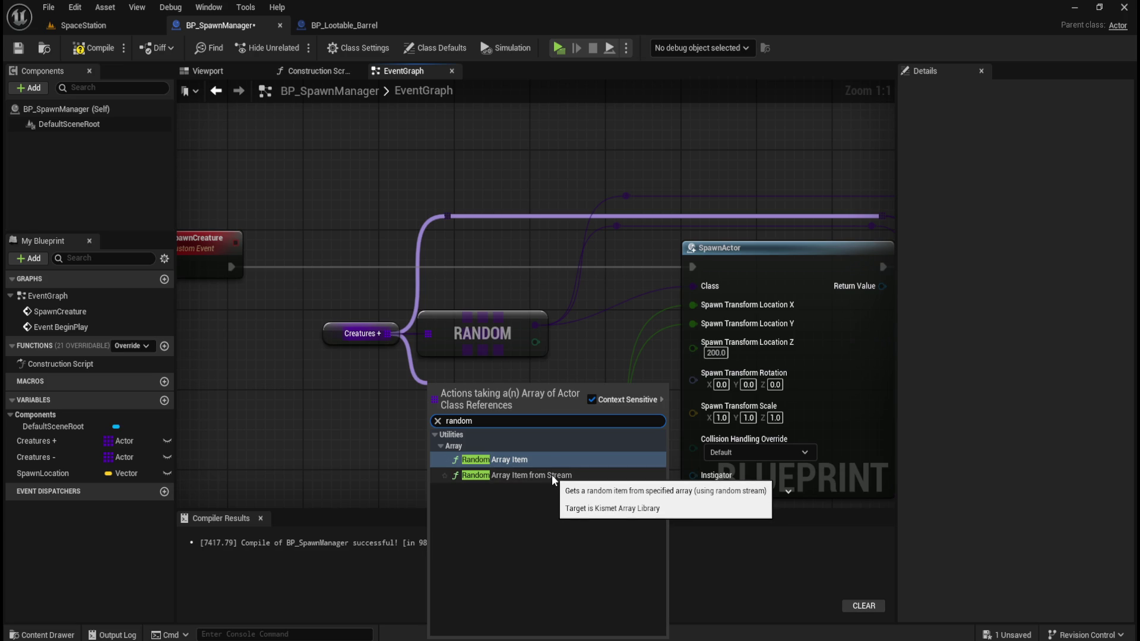
click(552, 475)
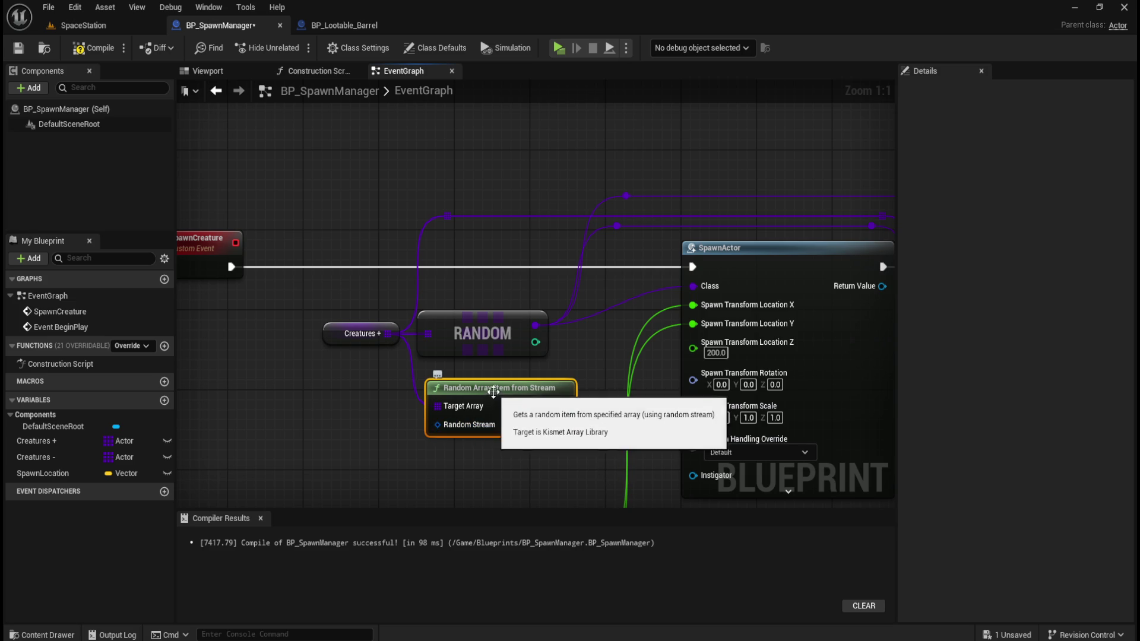
drag(492, 395, 484, 385)
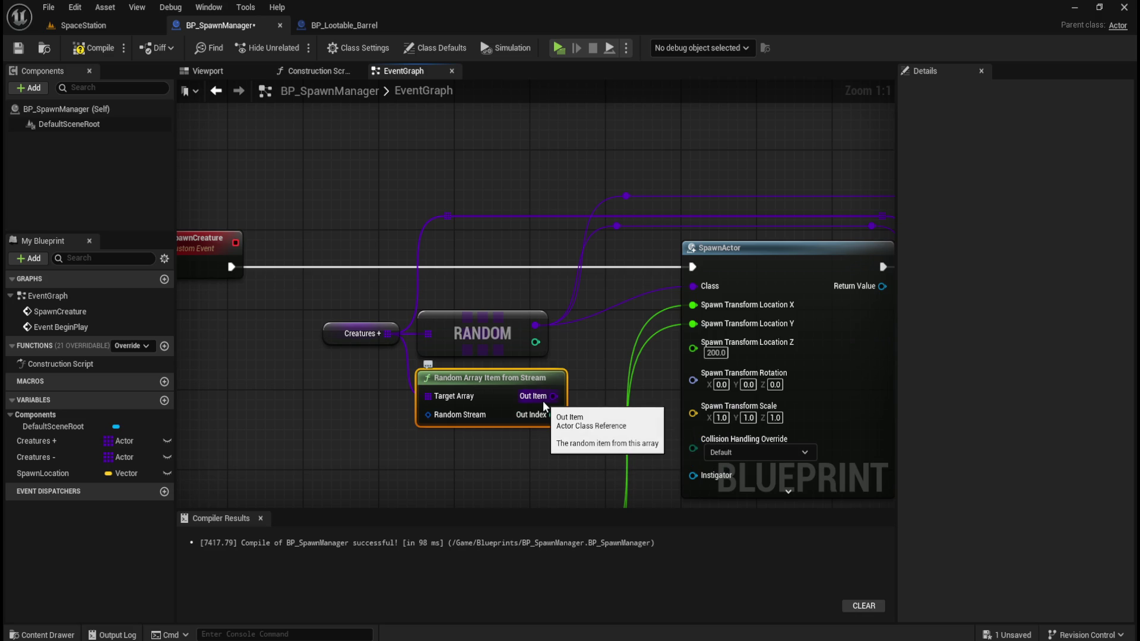
drag(596, 176, 401, 313)
Break RANDOM's link to SpawnActor's Class and wire the stream node's Out Item into it.
drag(544, 373, 425, 390)
click(481, 419)
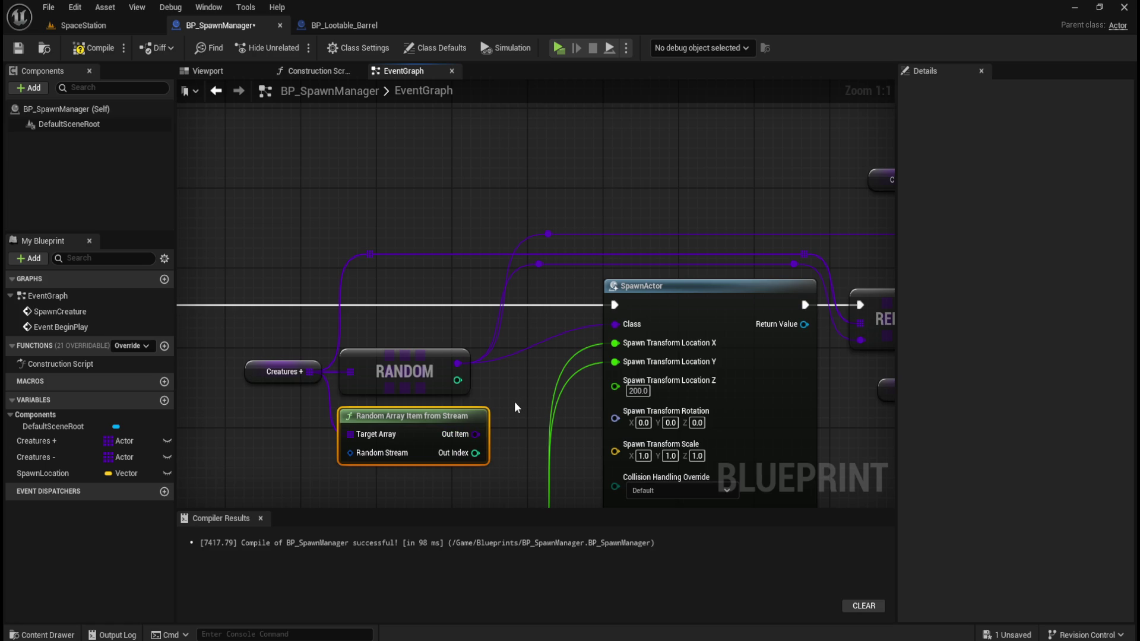
mouse_move(571, 252)
mouse_down()
mouse_move(649, 183)
mouse_move(568, 185)
mouse_move(694, 180)
mouse_up()
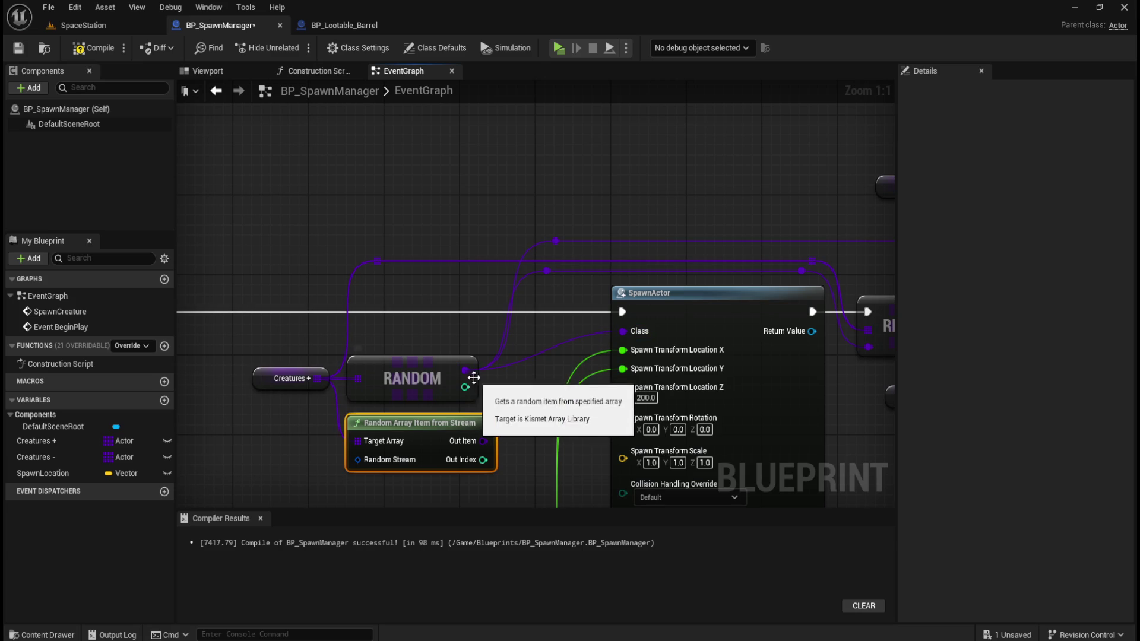
alt+click(624, 332)
mouse_move(486, 441)
mouse_down()
mouse_move(519, 444)
mouse_move(619, 342)
mouse_move(458, 357)
mouse_move(425, 343)
mouse_up()
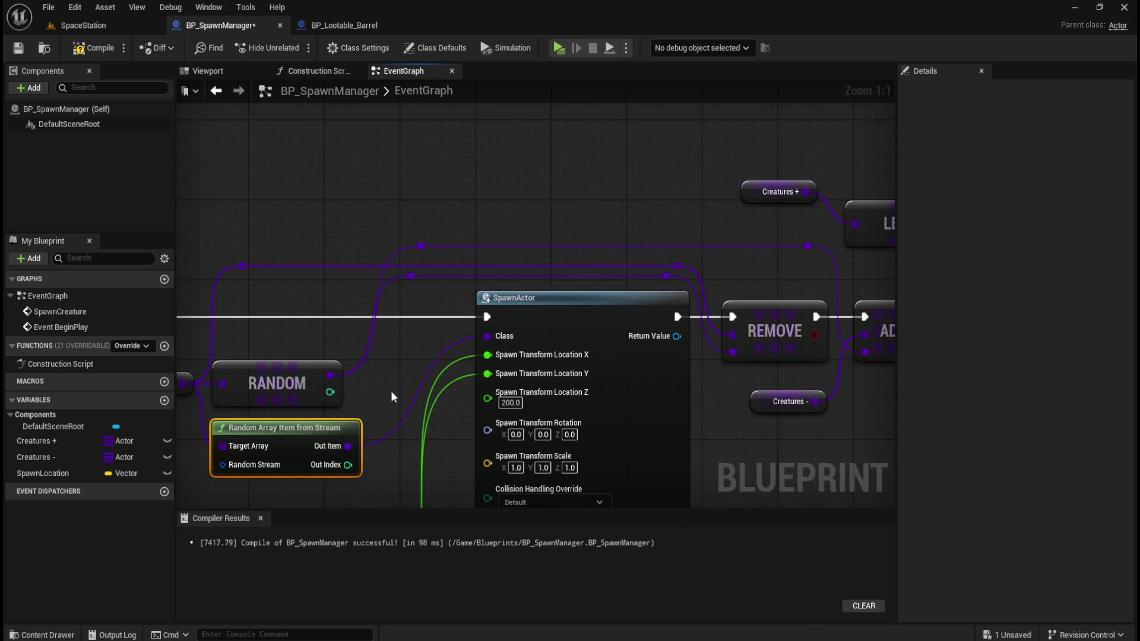
mouse_move(386, 399)
mouse_down()
mouse_move(425, 360)
mouse_move(501, 354)
mouse_move(408, 374)
mouse_move(425, 340)
mouse_move(475, 325)
mouse_move(442, 349)
mouse_up()
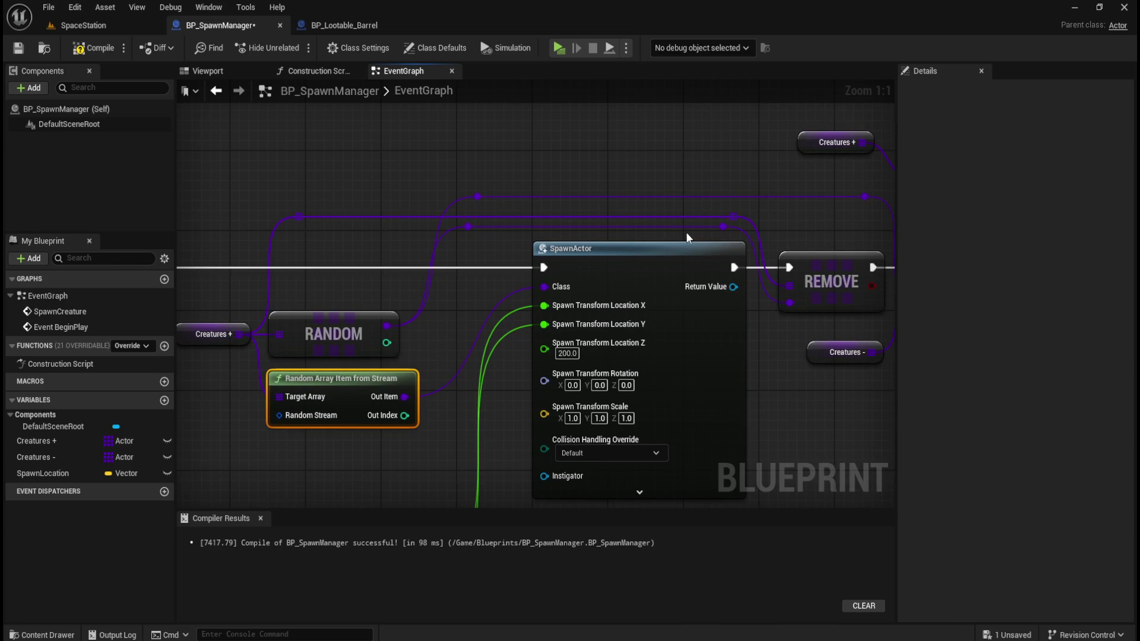
mouse_move(731, 168)
mouse_down()
mouse_move(575, 183)
mouse_move(633, 172)
mouse_up()
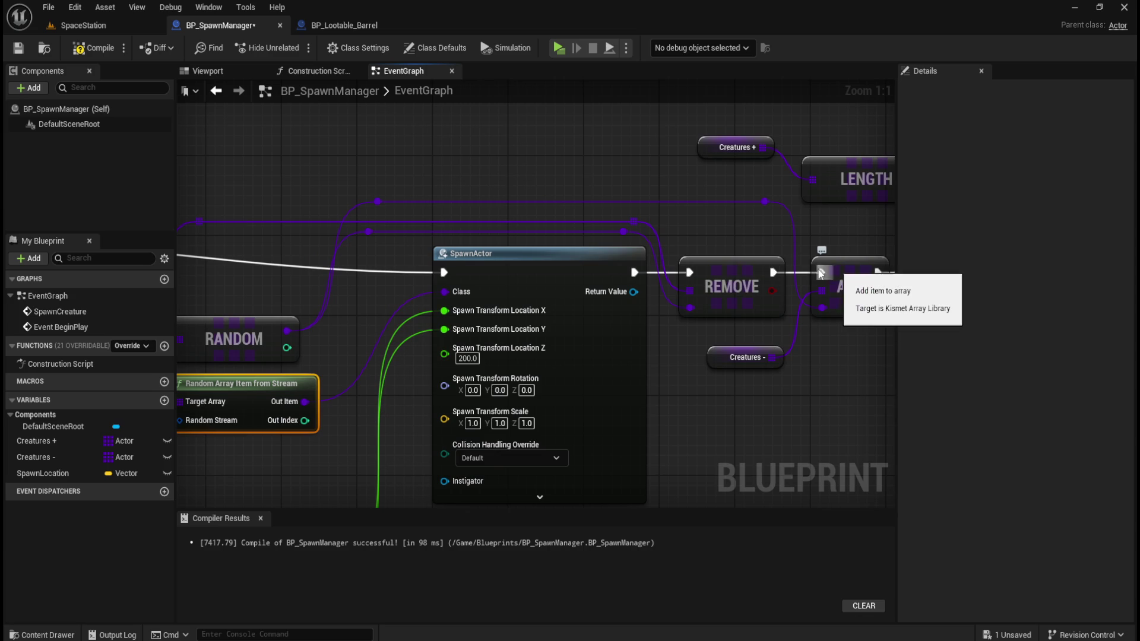
mouse_move(280, 349)
mouse_down()
mouse_move(438, 339)
mouse_move(419, 355)
mouse_move(316, 369)
mouse_move(331, 344)
mouse_move(414, 354)
mouse_move(403, 360)
mouse_up()
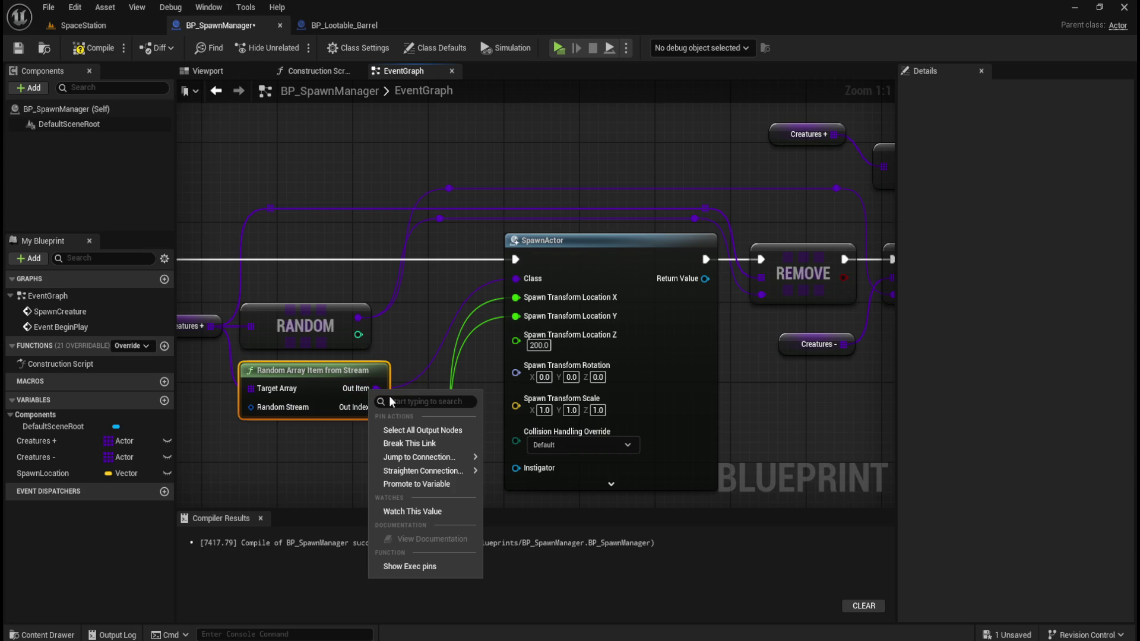
click(376, 364)
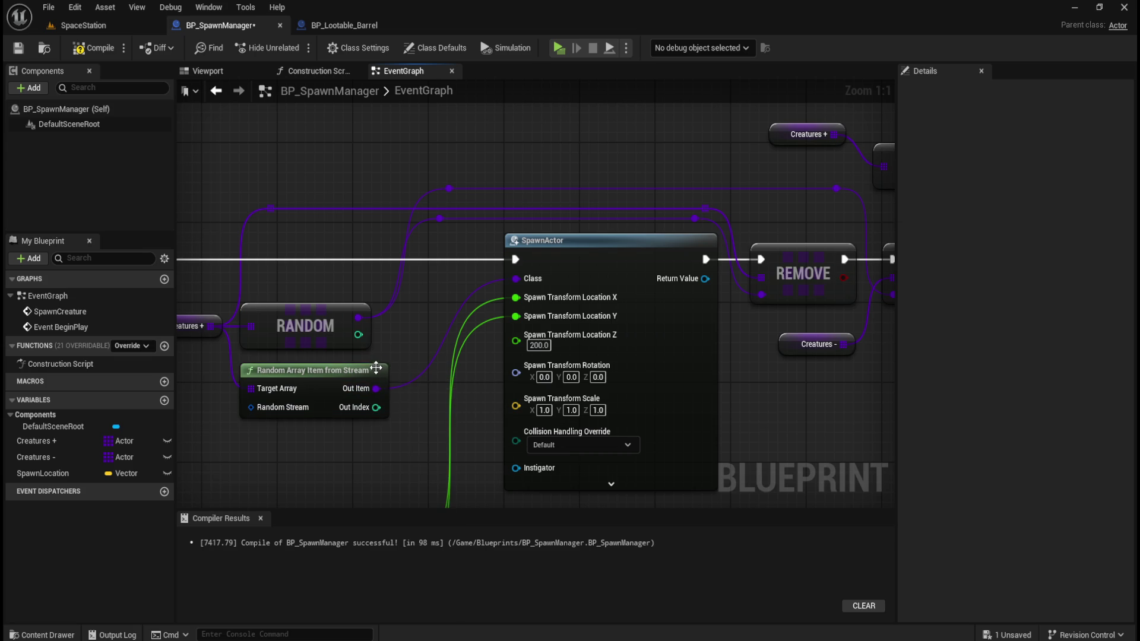
Split the stream node's Random Stream pin into an Initial Seed input set to 0.
right_click(372, 372)
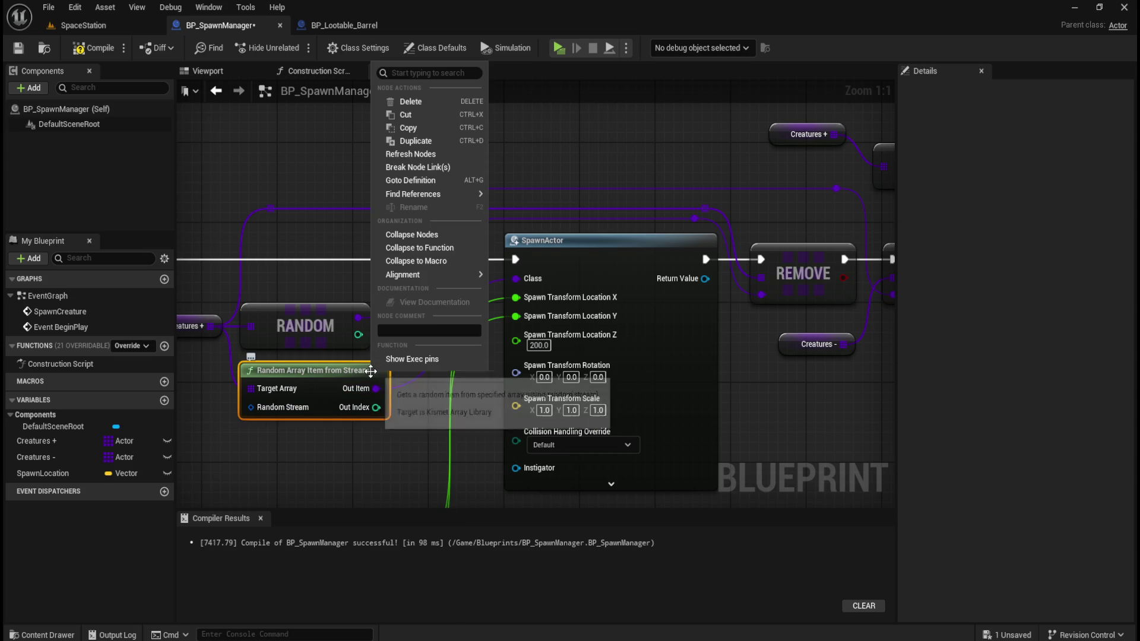
click(371, 442)
right_click(300, 409)
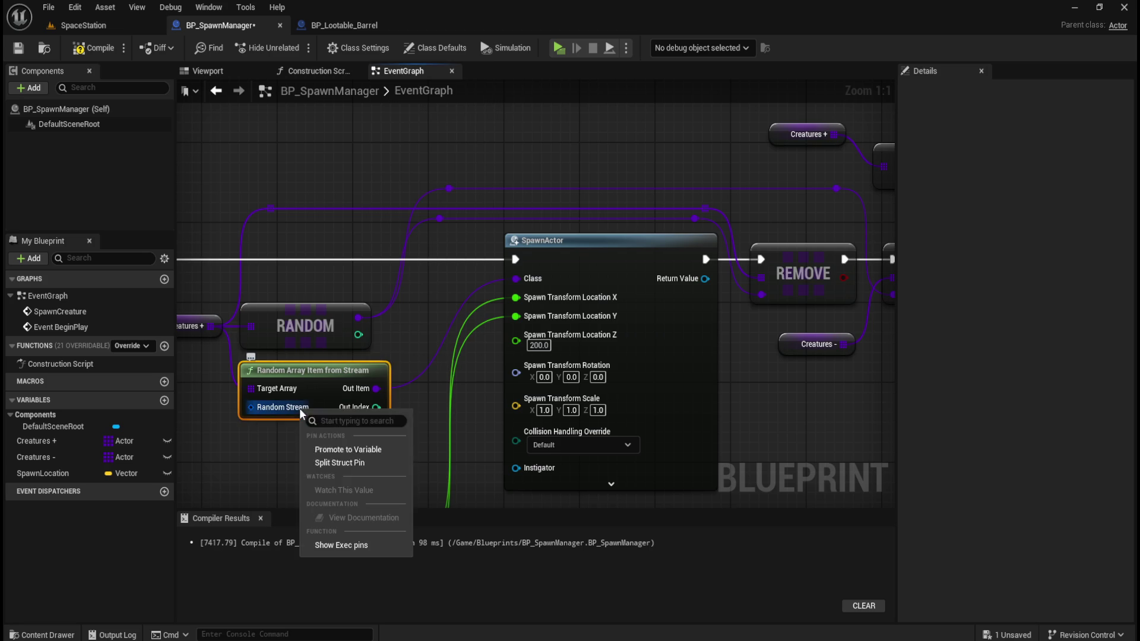
click(352, 463)
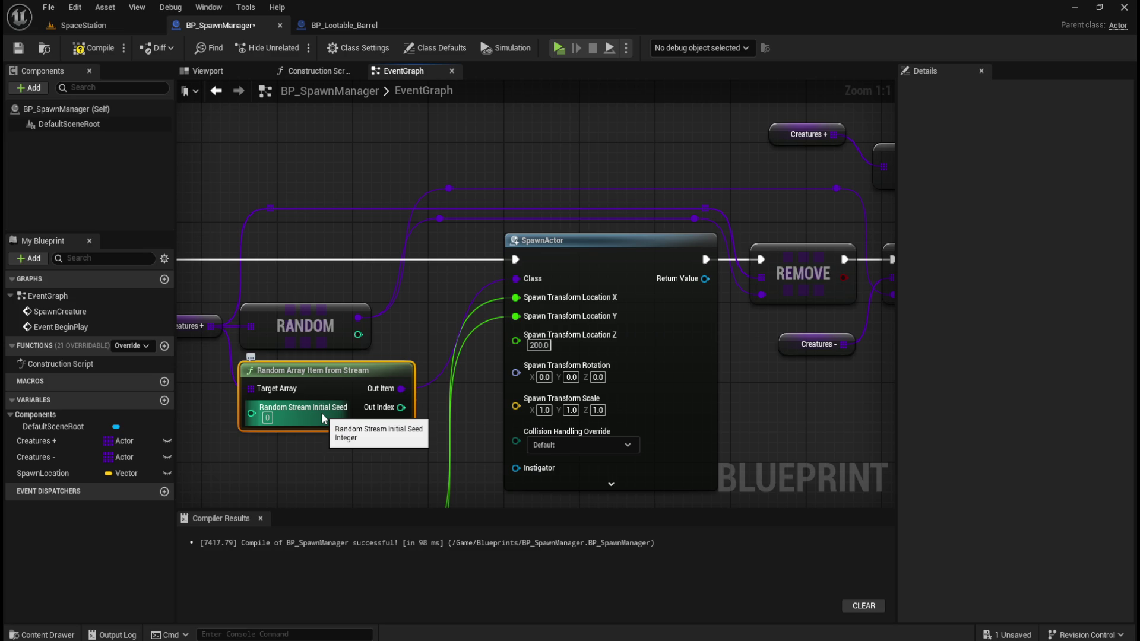
Pan the graph to review the REMOVE, ADD and Print String nodes, then return to RANDOM and the stream node.
drag(276, 447, 437, 452)
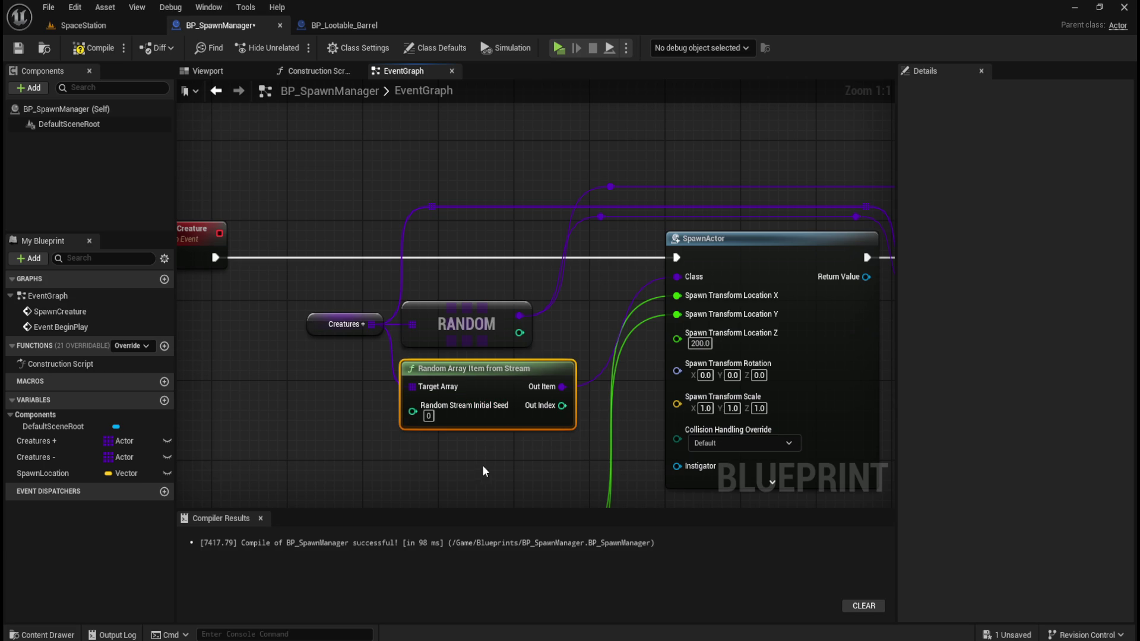
mouse_move(707, 178)
mouse_down()
mouse_move(301, 215)
mouse_move(616, 453)
mouse_move(543, 392)
mouse_up()
mouse_move(481, 426)
mouse_down()
mouse_move(580, 293)
mouse_move(598, 188)
mouse_up()
drag(535, 252, 546, 176)
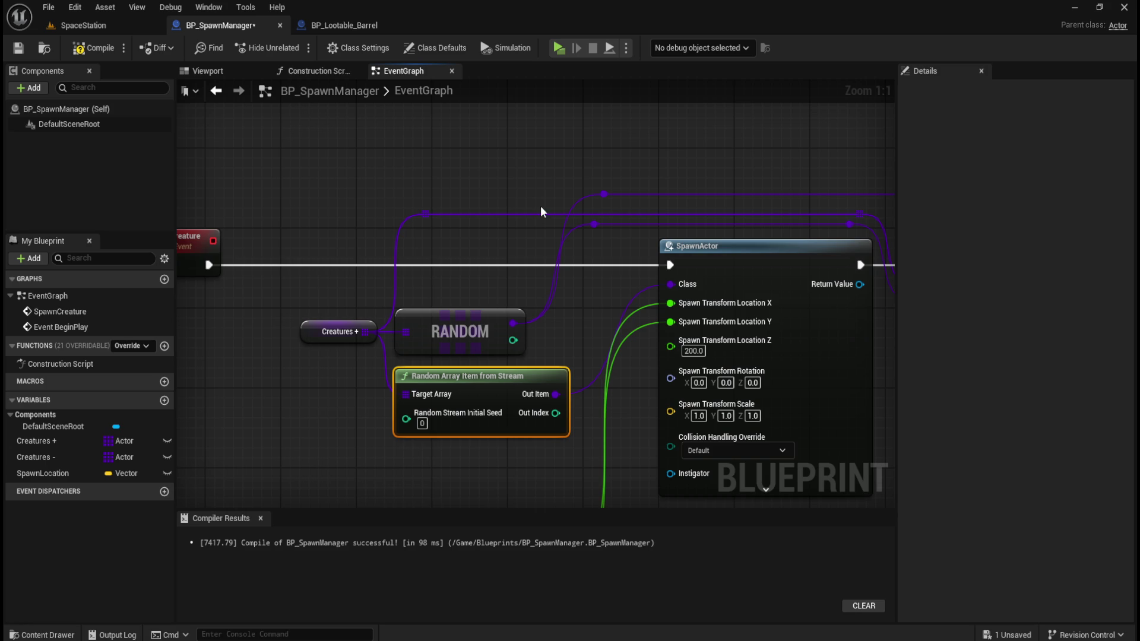
mouse_move(573, 332)
mouse_down()
mouse_move(458, 331)
mouse_move(331, 279)
mouse_move(214, 314)
mouse_move(245, 329)
mouse_up()
mouse_move(671, 415)
mouse_down()
mouse_move(440, 438)
mouse_move(349, 412)
mouse_move(651, 390)
mouse_up()
mouse_move(364, 172)
mouse_down()
mouse_move(719, 175)
mouse_move(676, 174)
mouse_up()
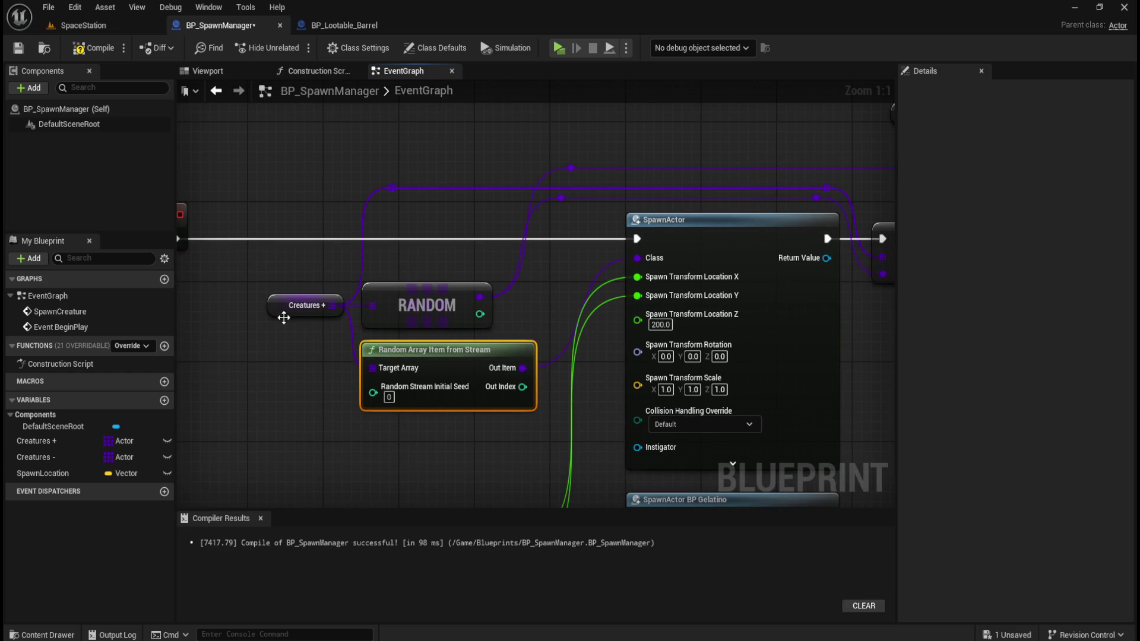
drag(470, 164, 425, 450)
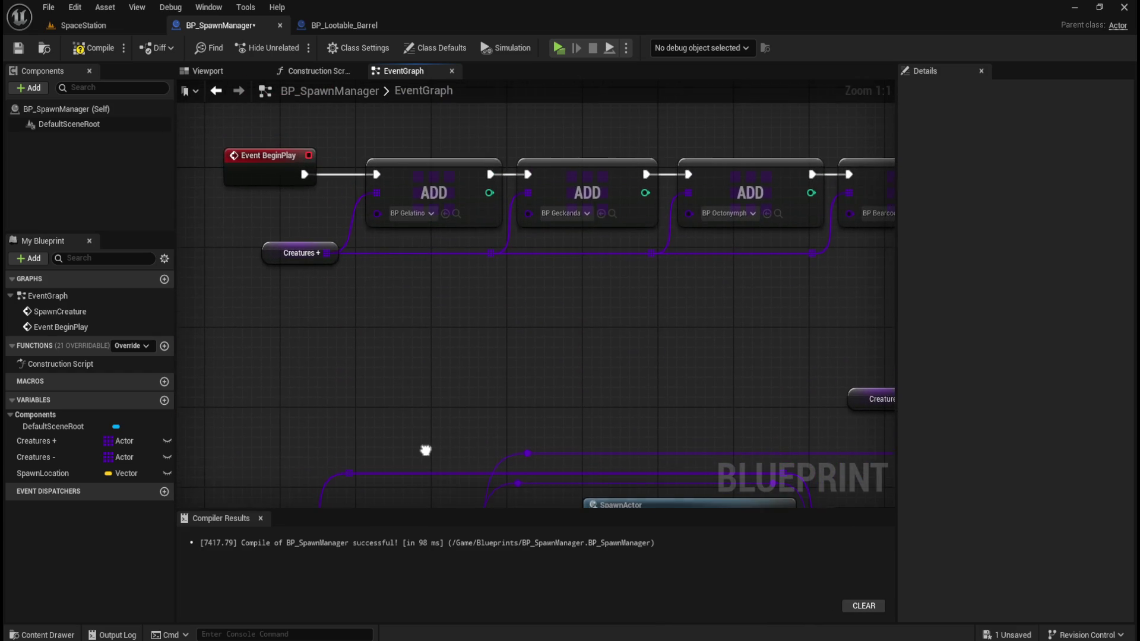
mouse_move(438, 368)
mouse_down()
mouse_move(547, 229)
mouse_move(556, 185)
mouse_up()
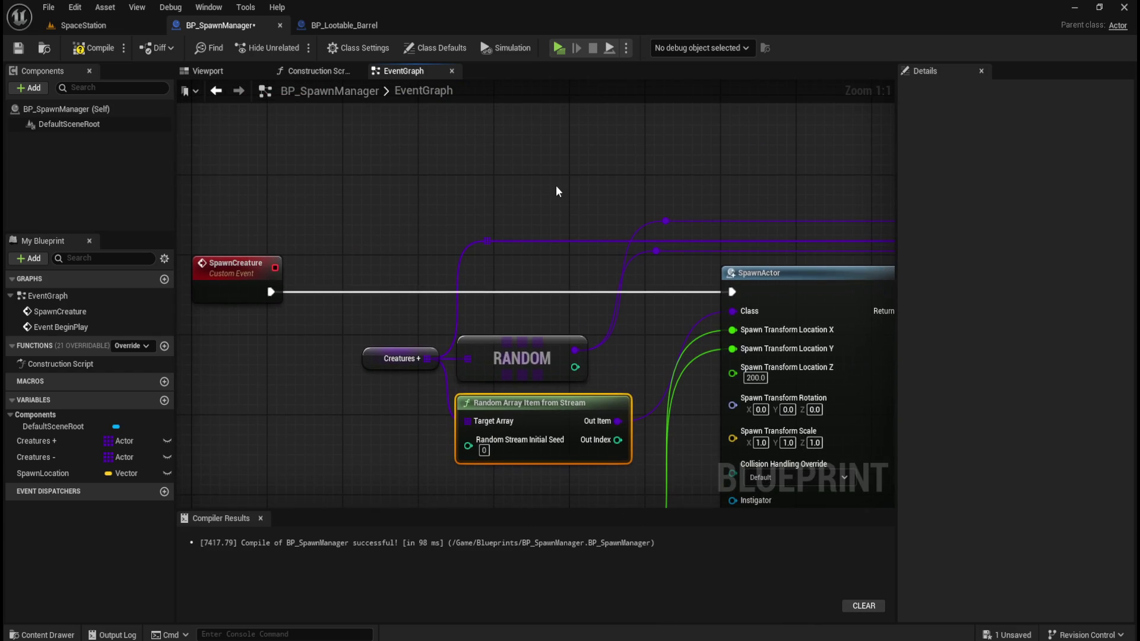